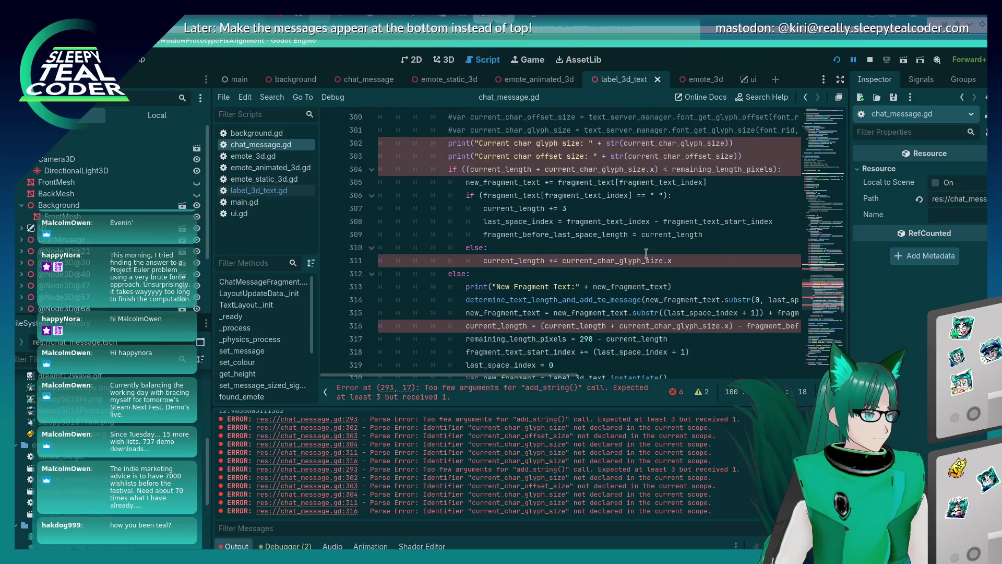
Step: Append ', font, 16' to the add_string() call in chat_message.gd
scroll(597, 272, up, 7)
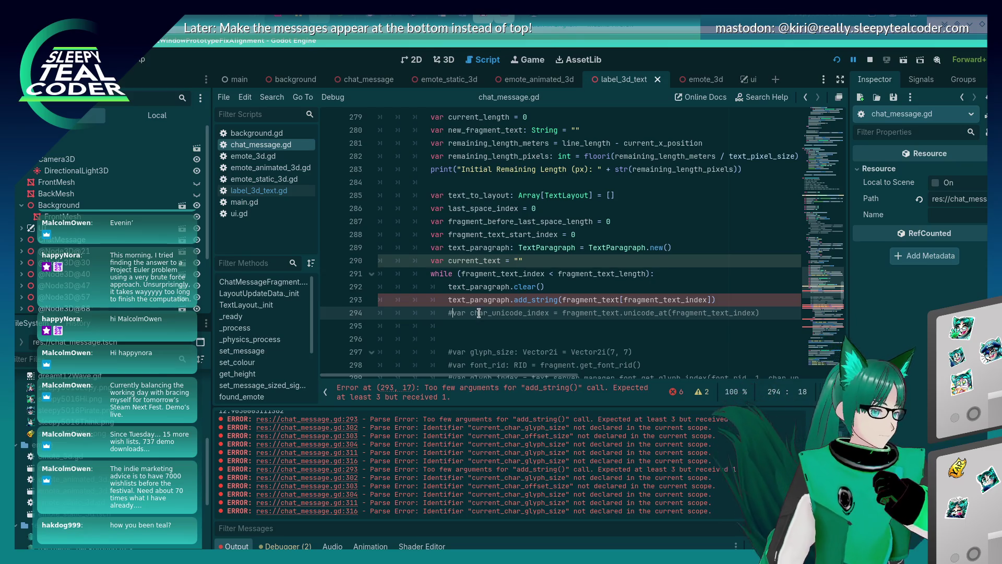
click(712, 300)
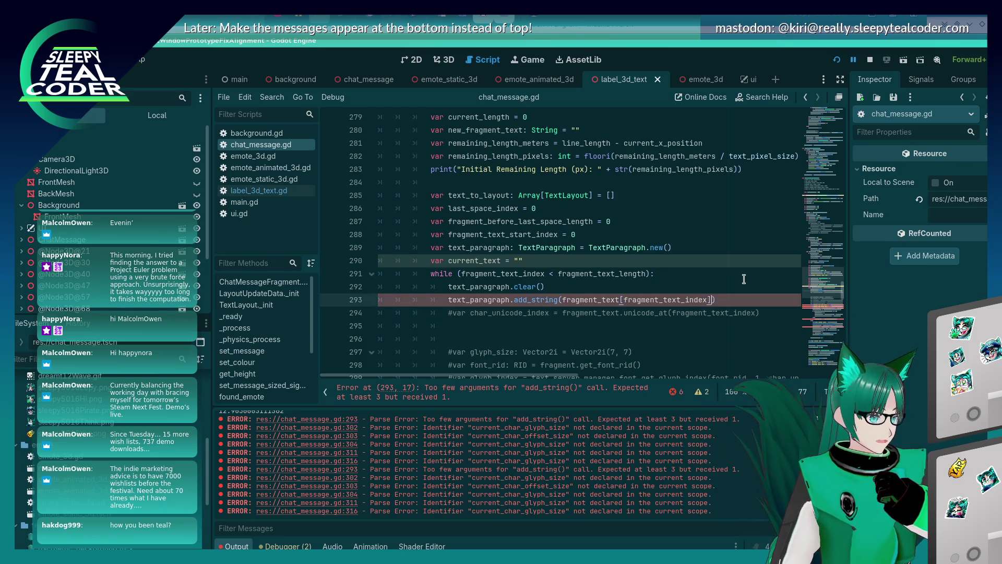
text(, font, 16)
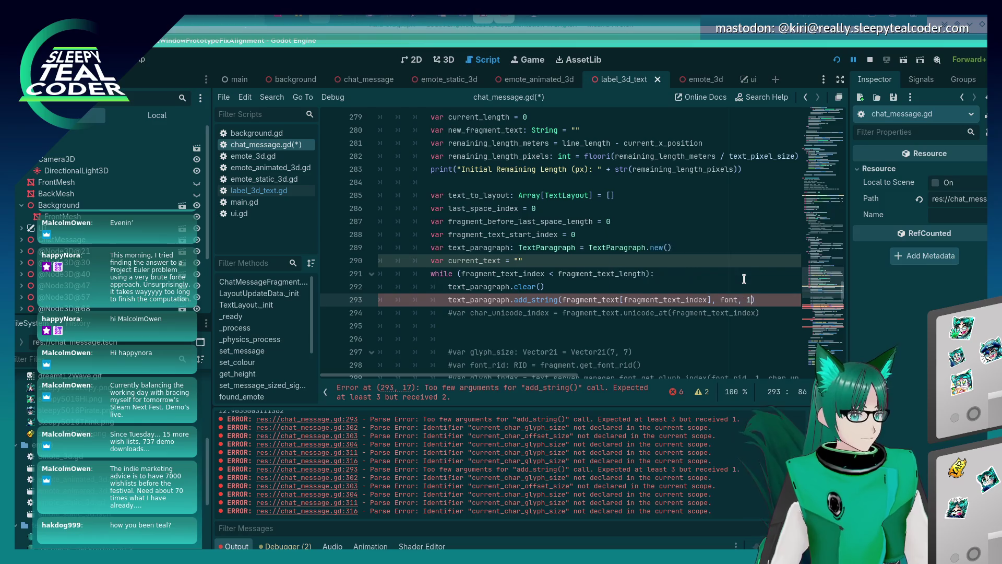
Step: Delete the text_paragraph.clear() line above the add_string() call
key(Up)
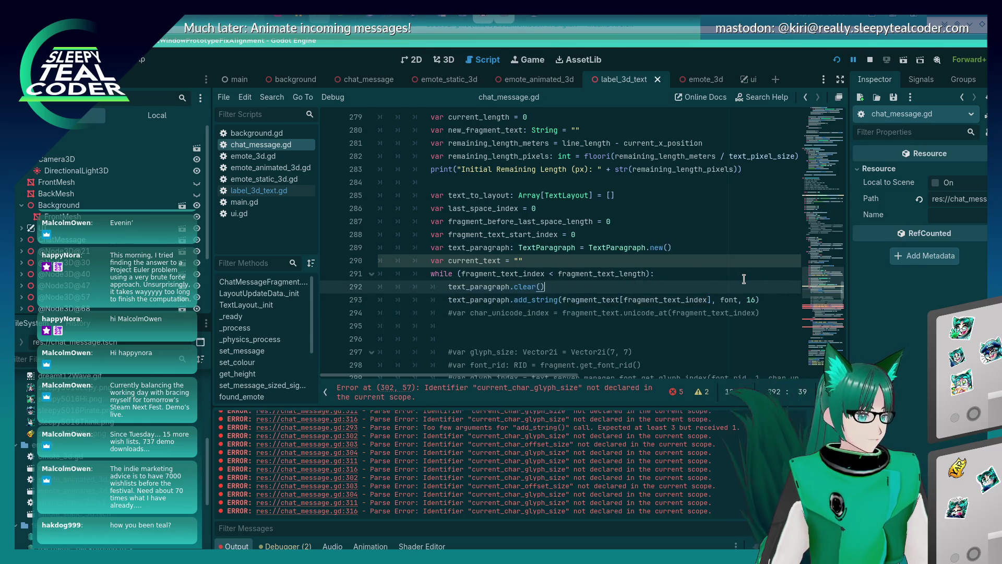
key(shift+Home)
key(ctrl+shift+k)
key(End)
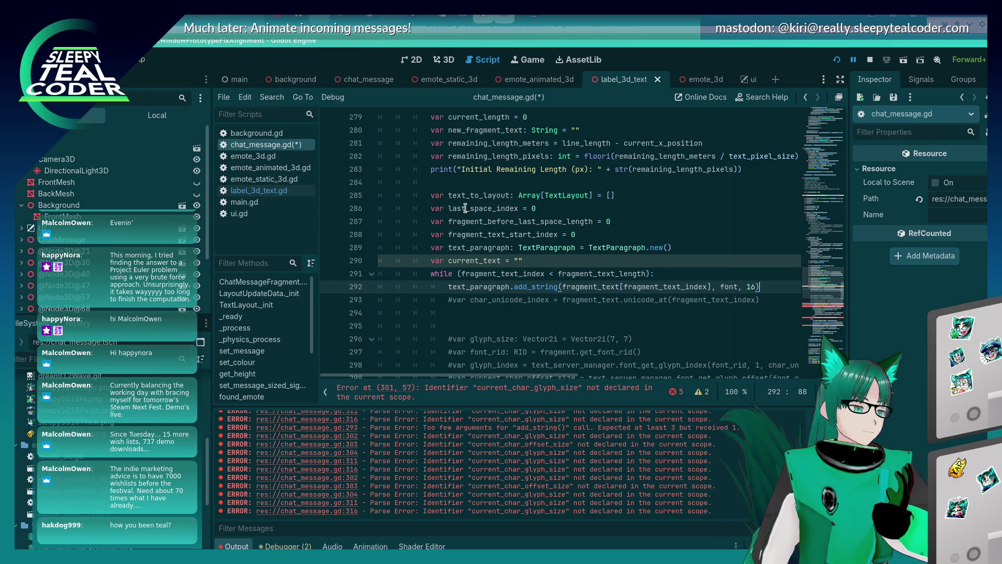
scroll(529, 283, down, 1)
scroll(521, 284, down, 1)
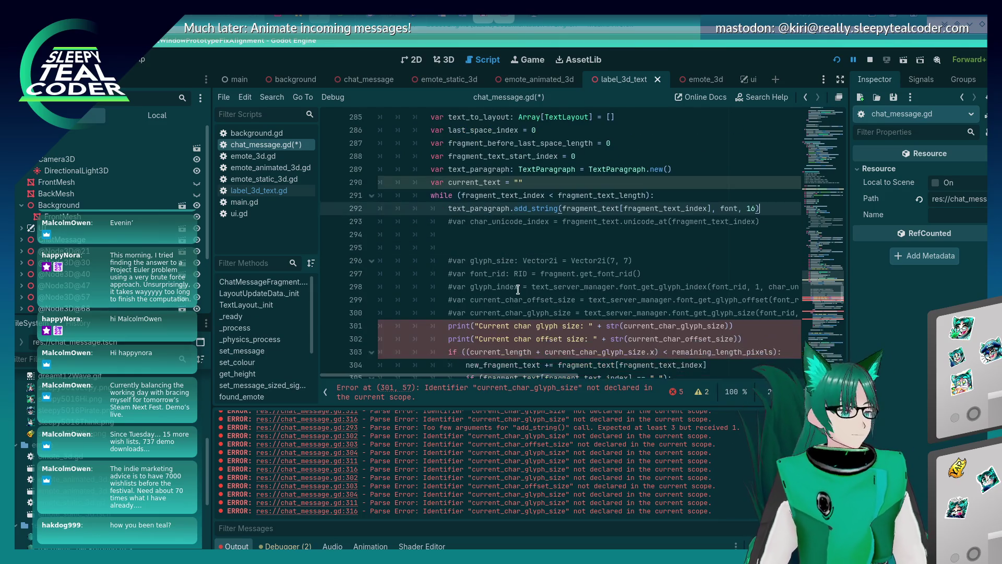
scroll(509, 280, down, 2)
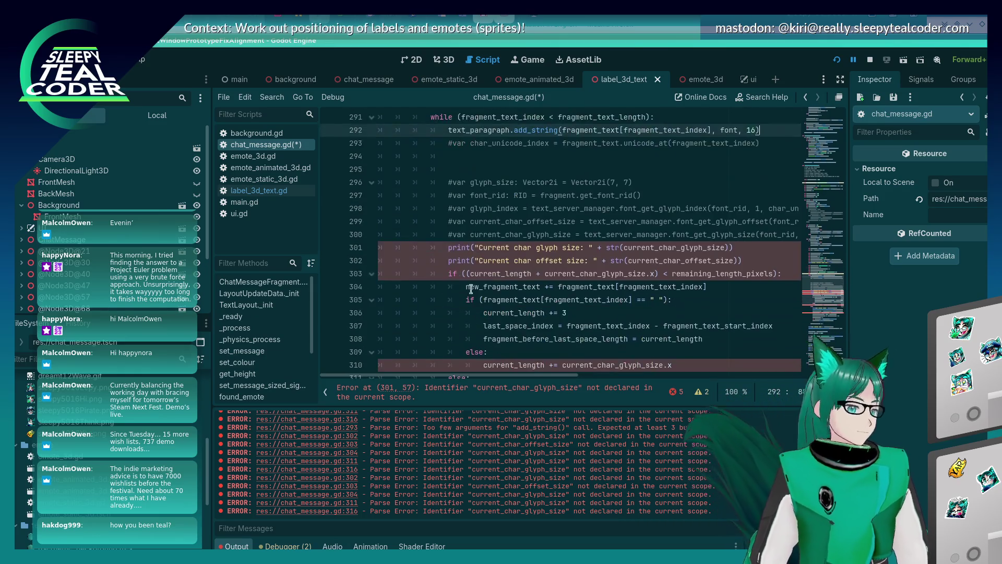
Step: Comment out the two glyph and offset size debug print lines and save the script
click(482, 254)
key(ctrl+k)
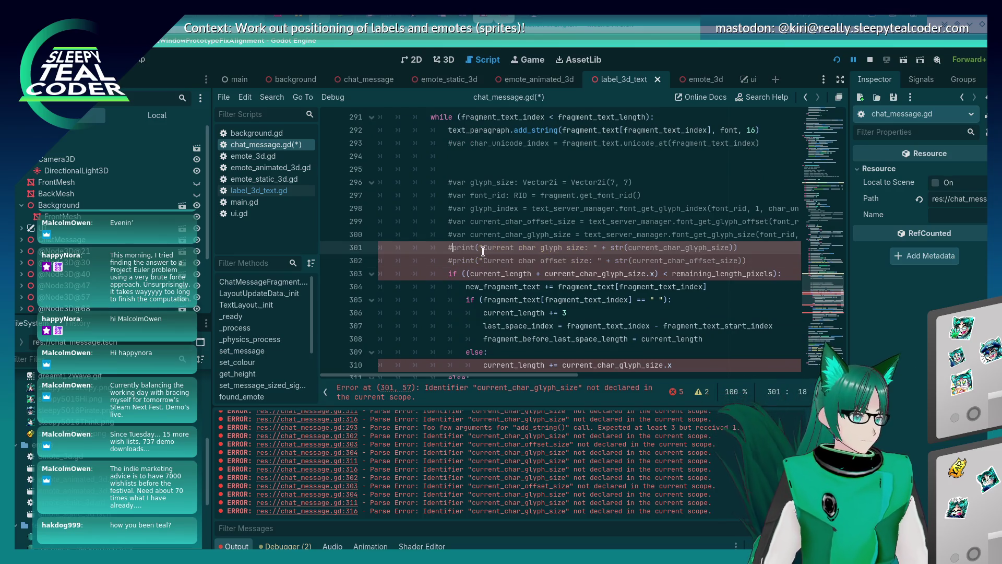
key(Up)
key(ctrl+k)
key(Down)
key(ctrl+s)
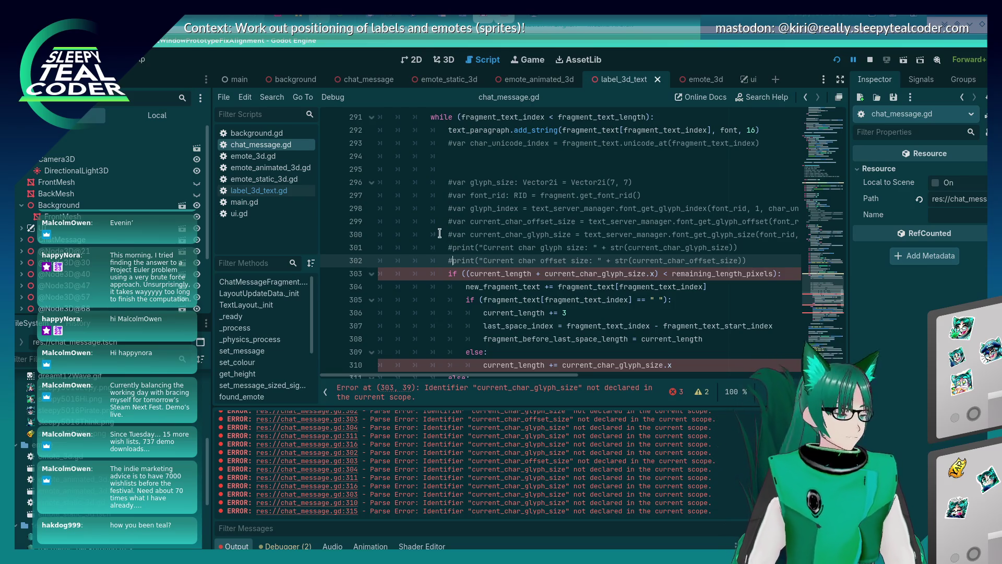
Step: Scroll through the wrapping loop around line 294 to review the edits
scroll(434, 215, up, 1)
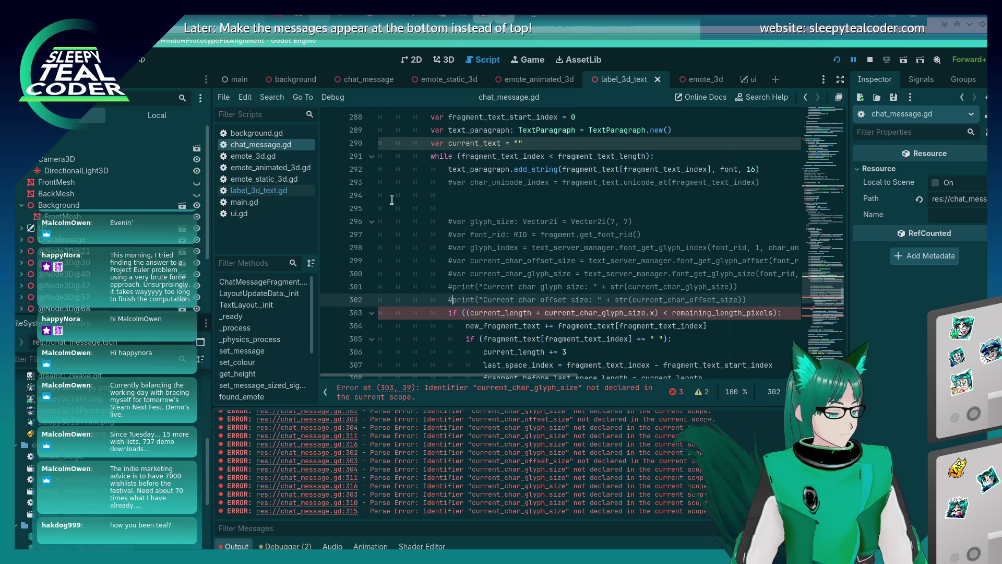
click(481, 195)
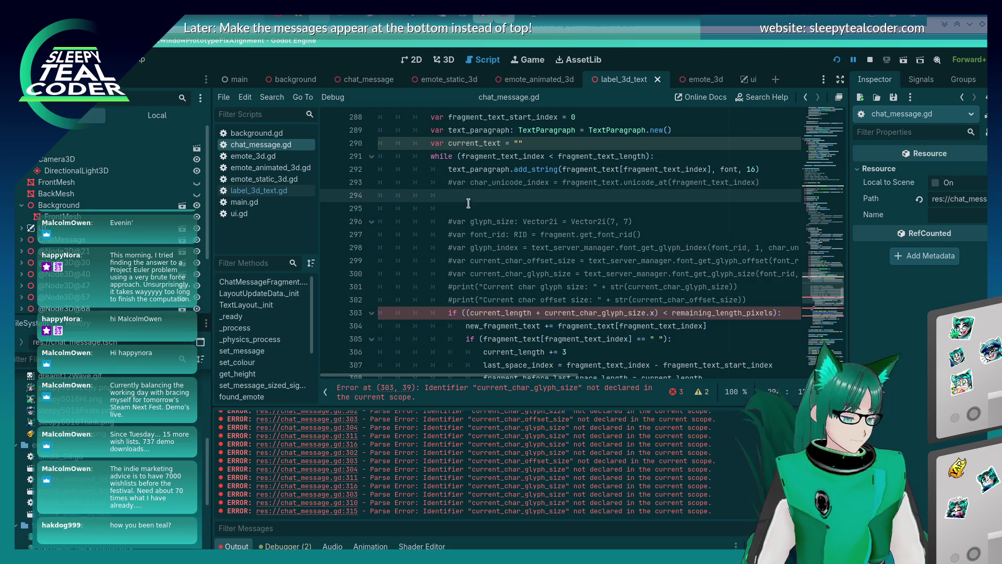
scroll(482, 233, up, 2)
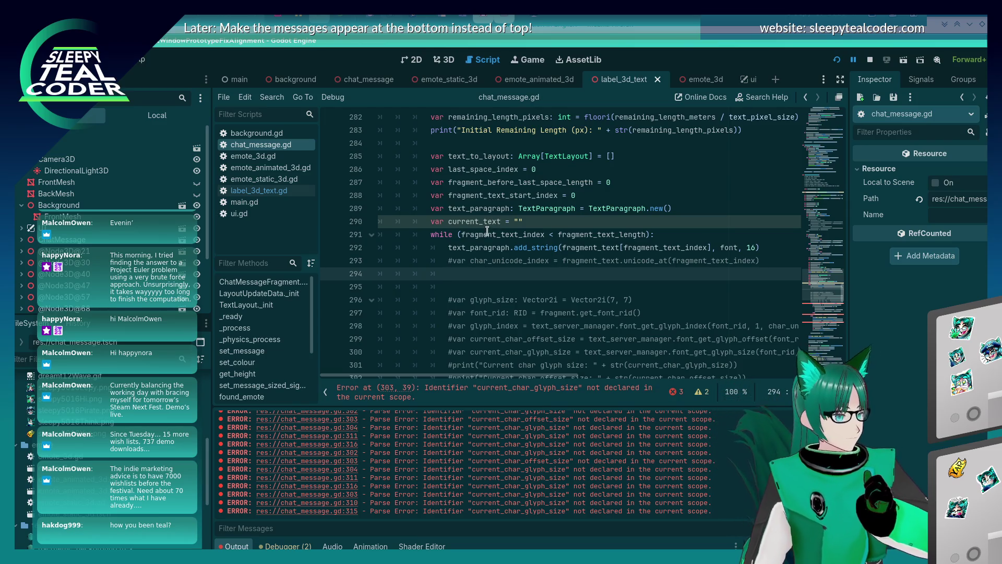
mouse_move(485, 228)
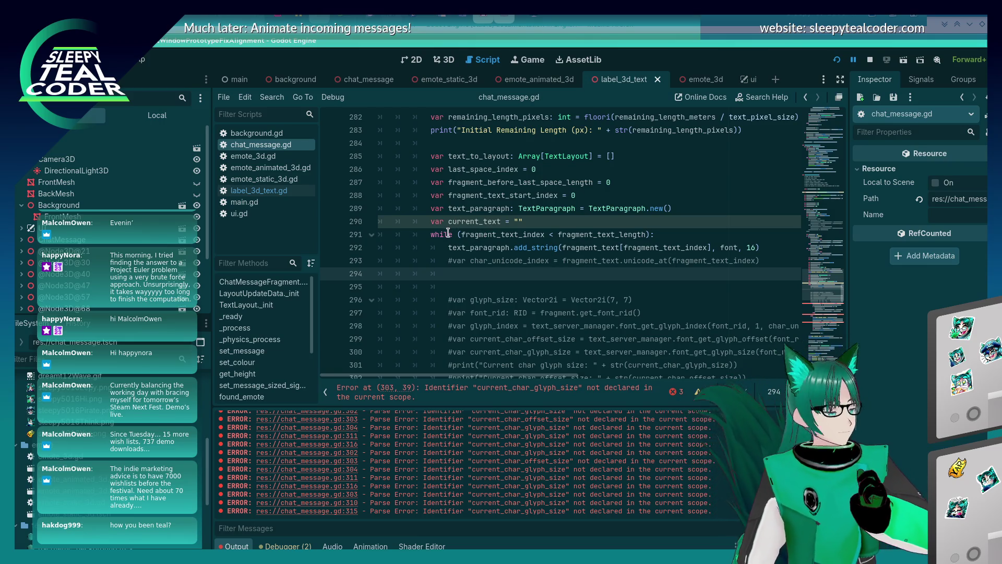
scroll(447, 233, down, 2)
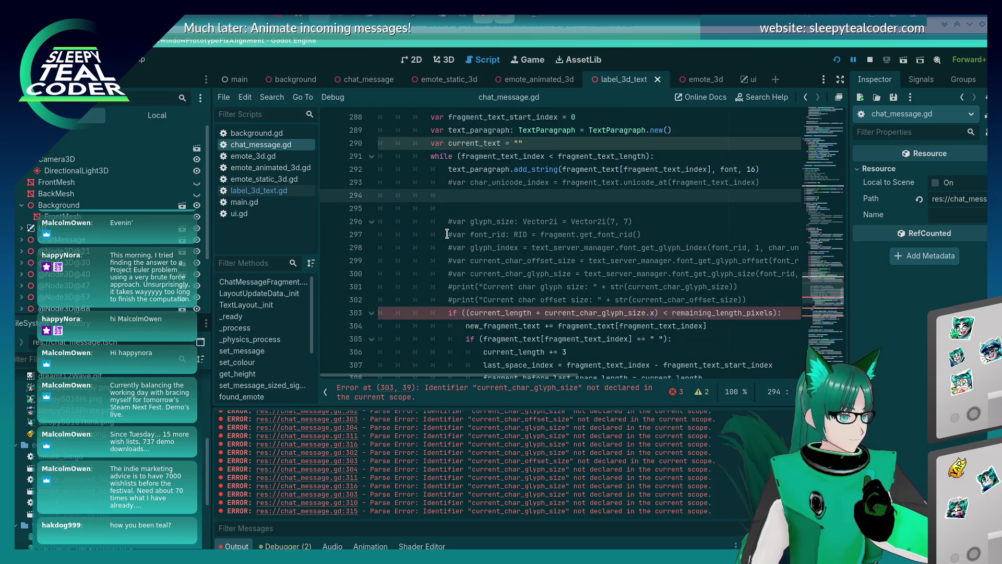
scroll(447, 230, down, 2)
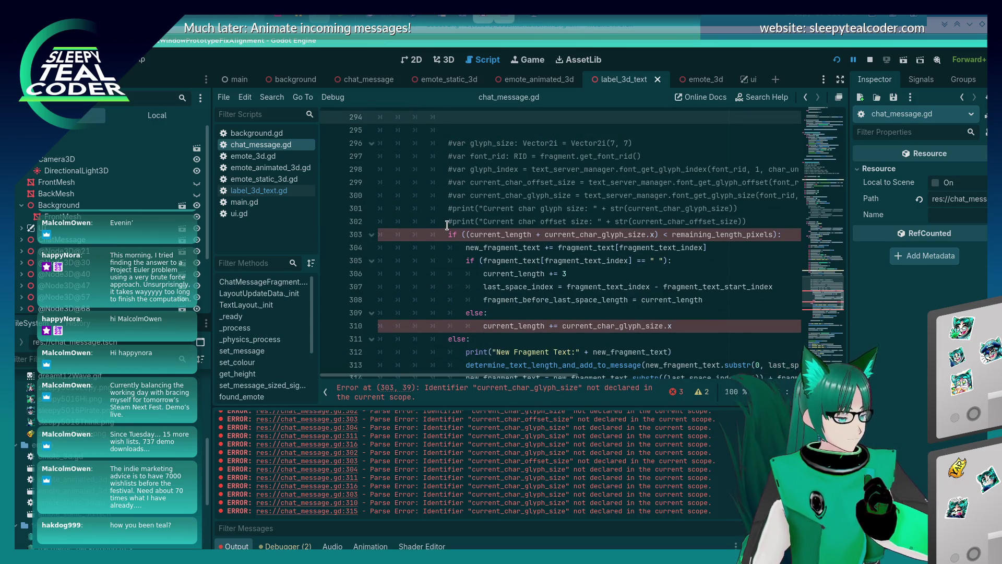
scroll(448, 225, up, 2)
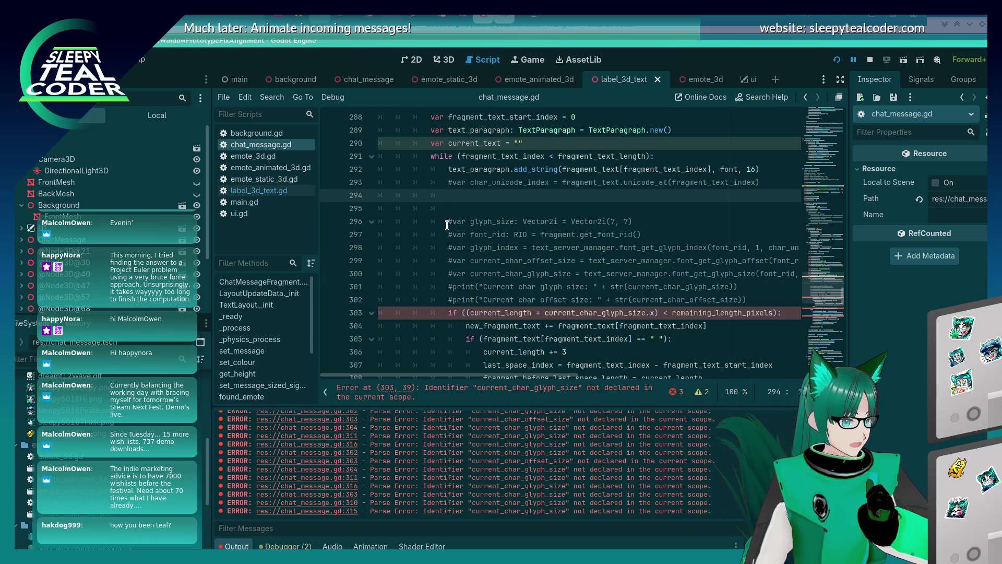
scroll(447, 225, down, 1)
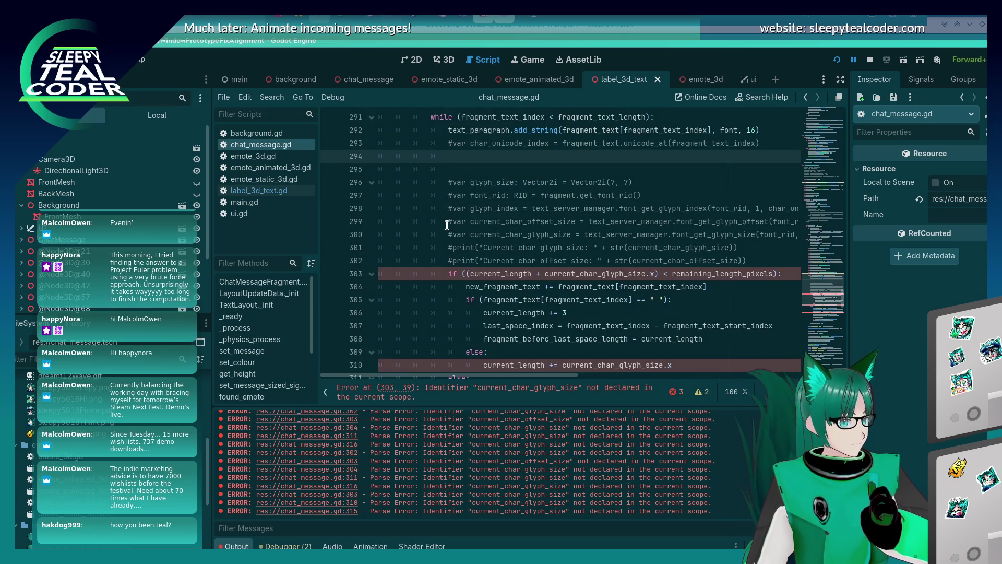
scroll(447, 226, up, 3)
scroll(605, 297, down, 2)
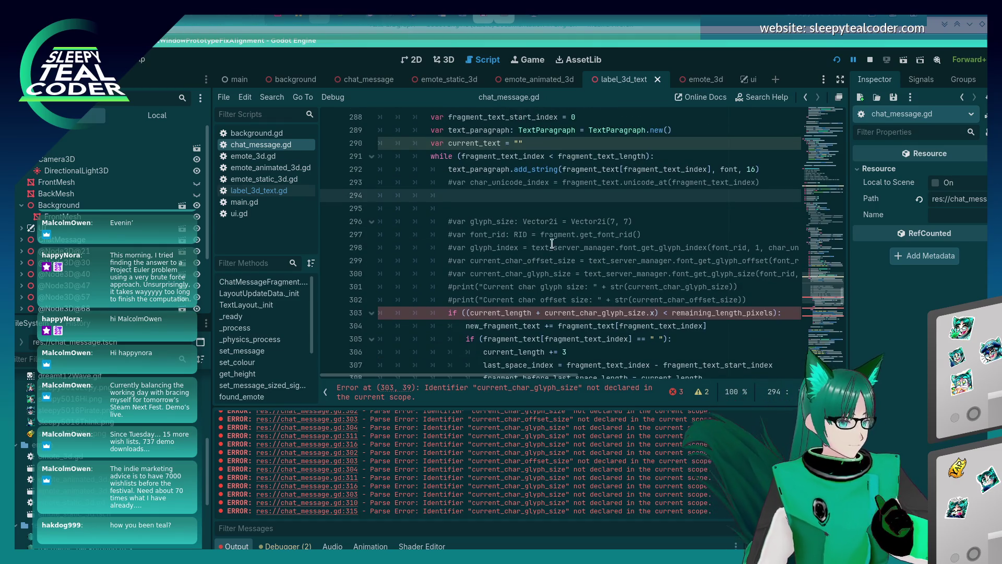
Step: Reduce line 303's condition to 'if (current_length < remaining_length_pixels):'
click(465, 313)
key(Delete)
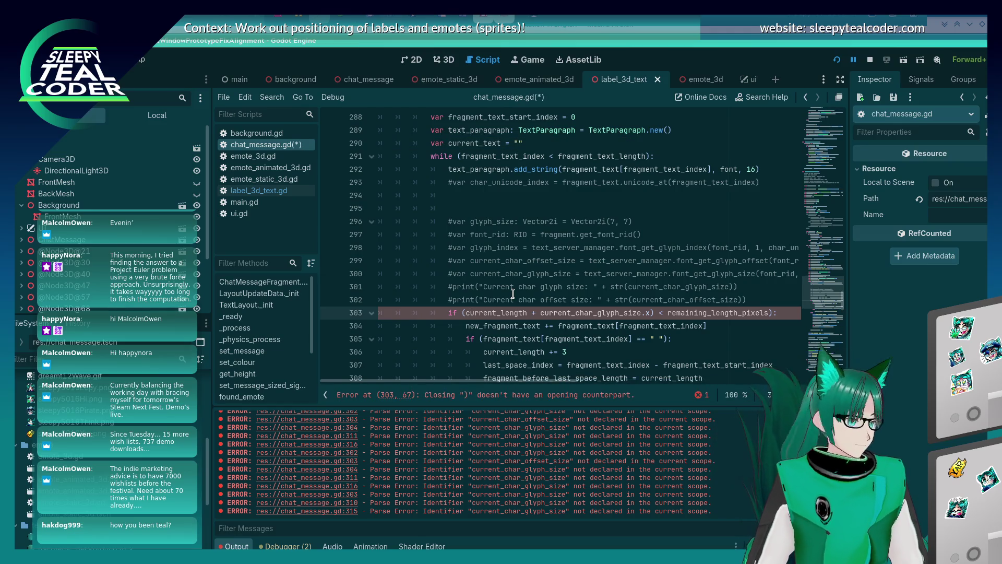
key(Delete)
key(Delete)
key(Delete)
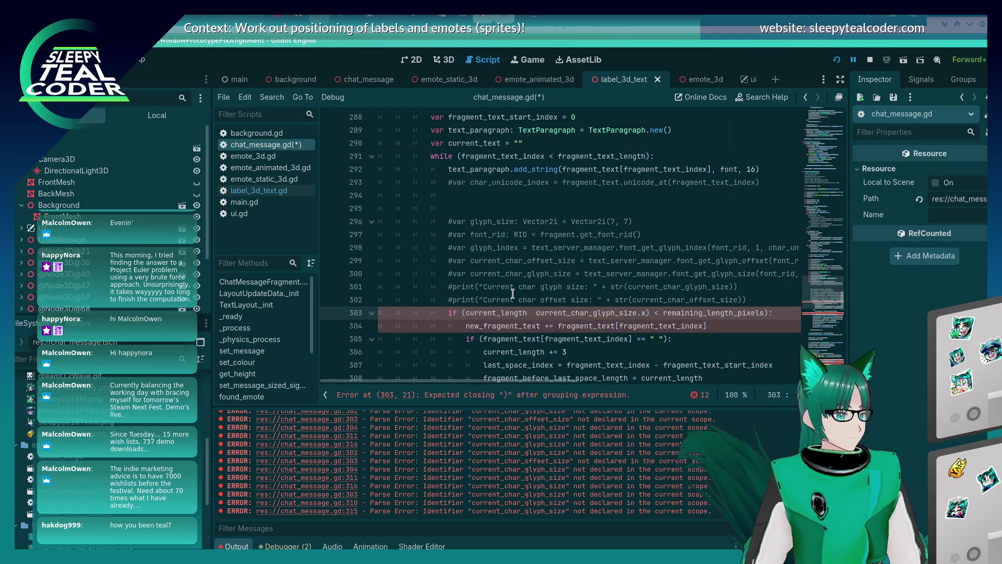
key(Delete)
key(Delete)
key(Delete)
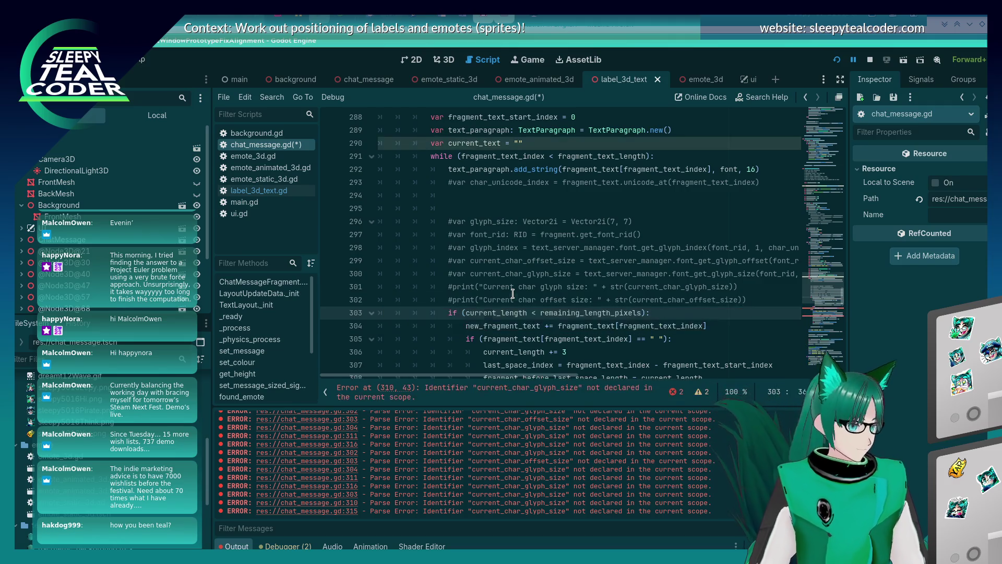
Step: Write 'current_text = text_paragraph.get_line_size(0)' on line 294 and save
key(Up)
key(Up)
key(Up)
key(Up)
key(Up)
key(Up)
text(c)
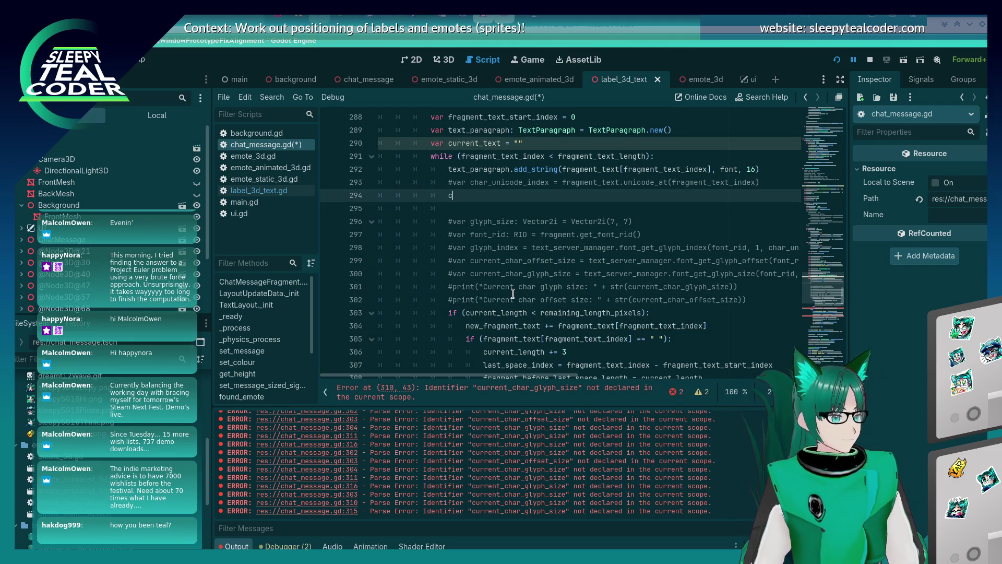
text(urrent_text = textpar)
key(BackSpace)
key(BackSpace)
key(BackSpace)
text(_par)
key(Return)
text(.)
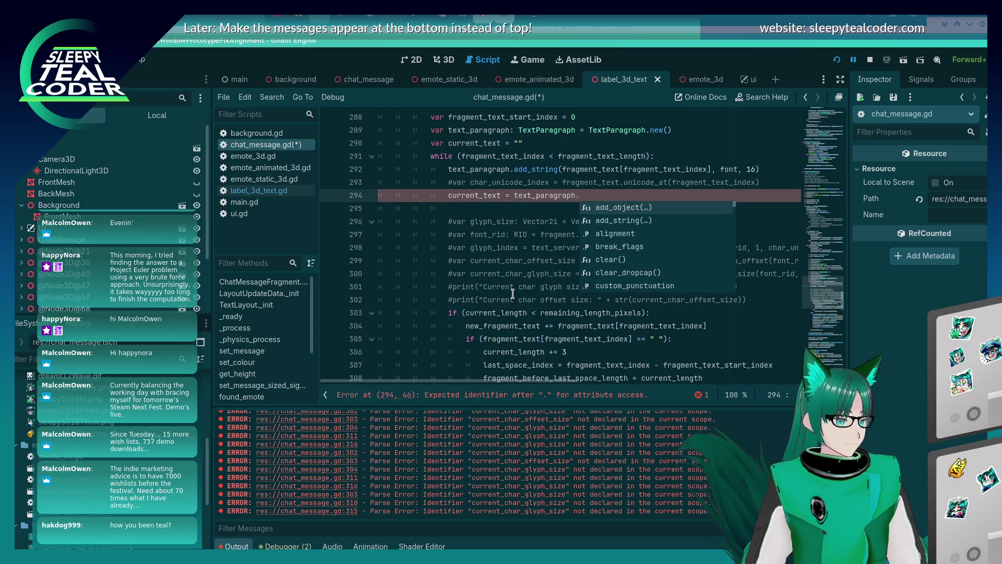
text(get_line)
key(Down)
key(Down)
key(Down)
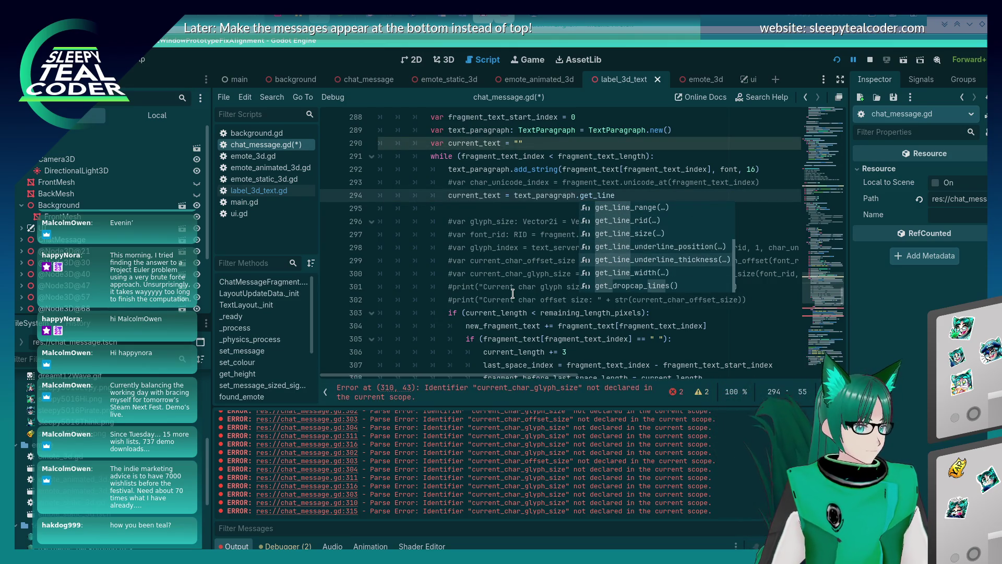
key(Down)
key(Up)
key(Up)
key(Up)
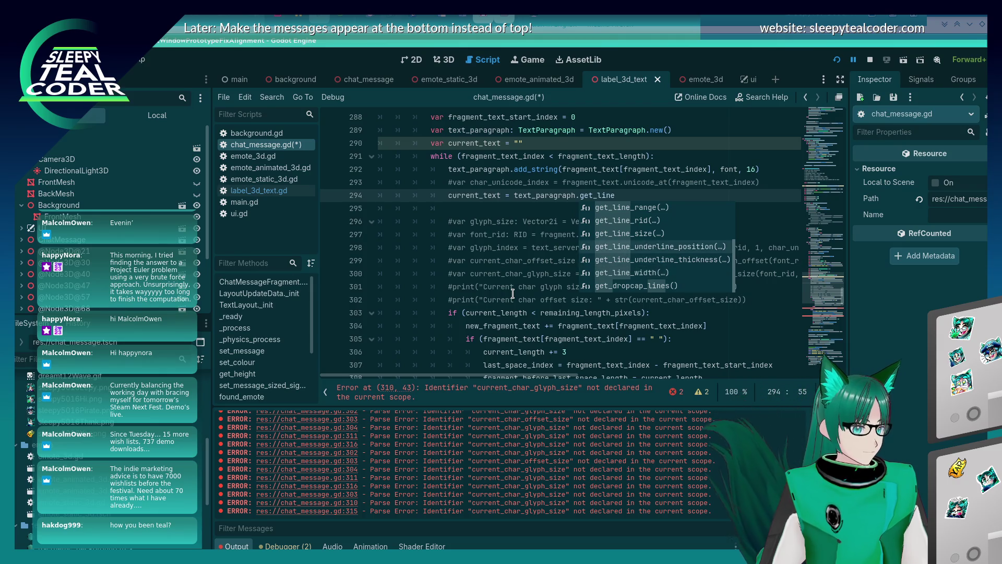
key(Return)
text(0)
key(Up)
key(ctrl+s)
key(Down)
key(Down)
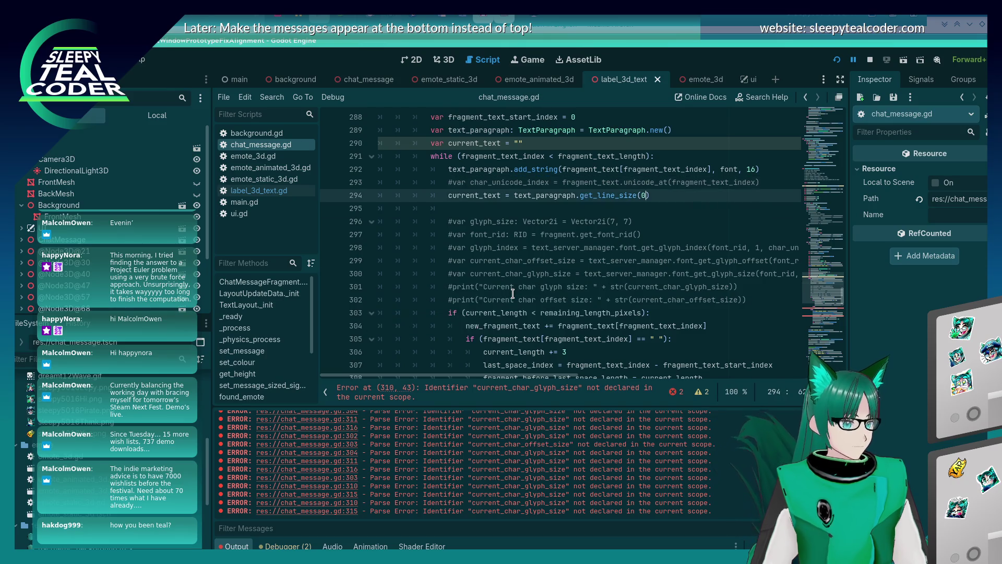
Step: Rename that assignment's target to current_length and comment out the current_text declaration
click(568, 195)
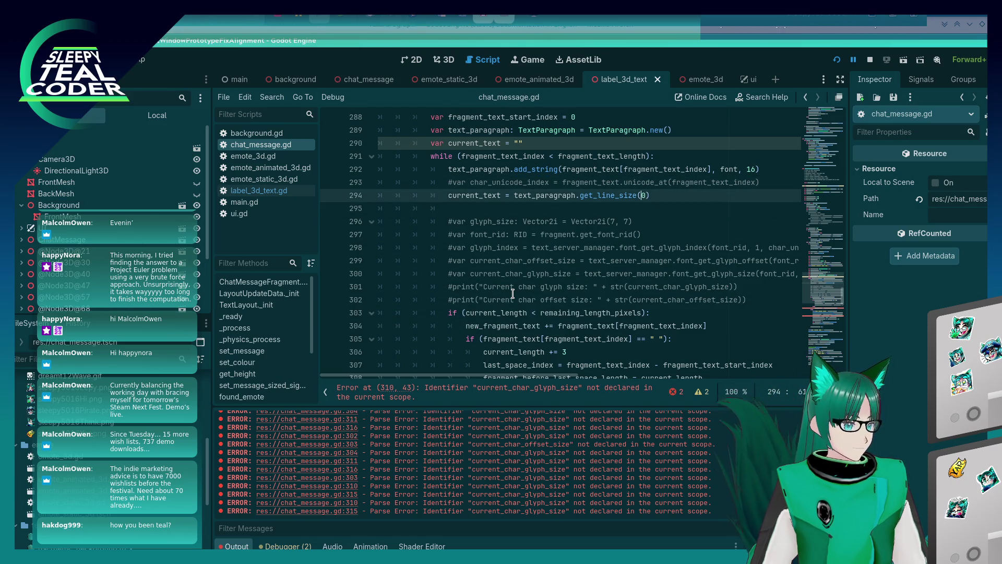
key(BackSpace)
key(BackSpace)
key(BackSpace)
text(length)
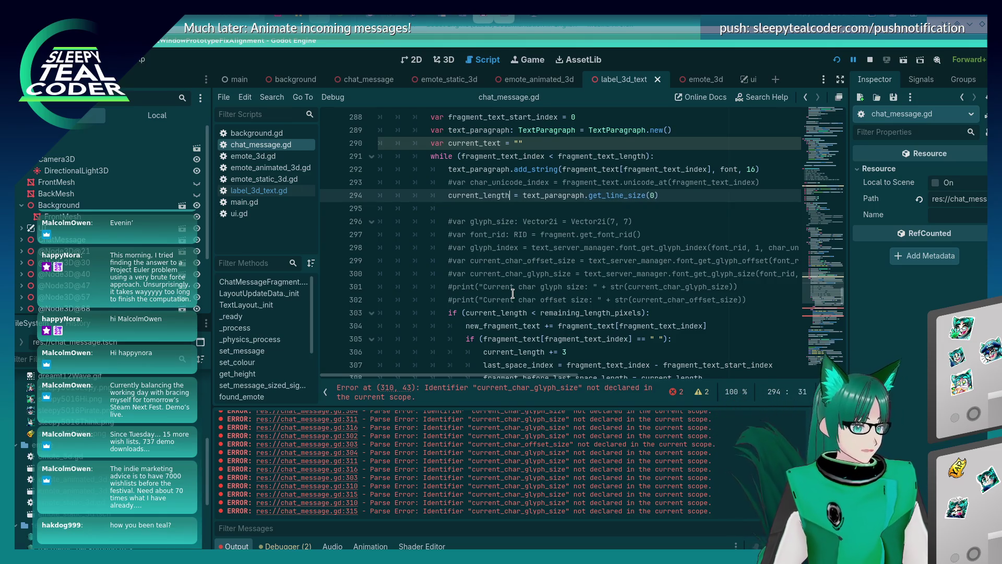
key(Up)
key(Up)
key(Up)
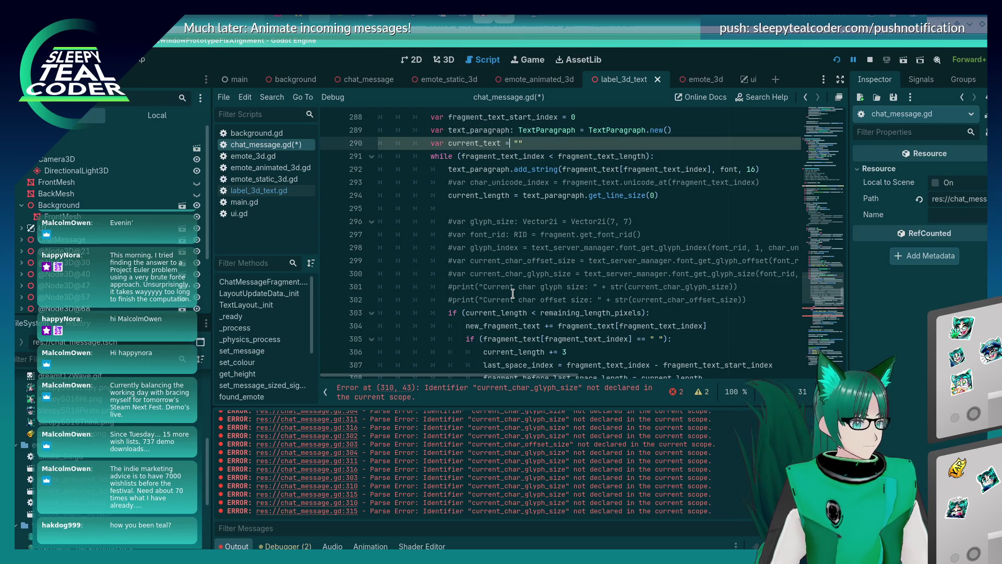
key(ctrl+k)
click(533, 200)
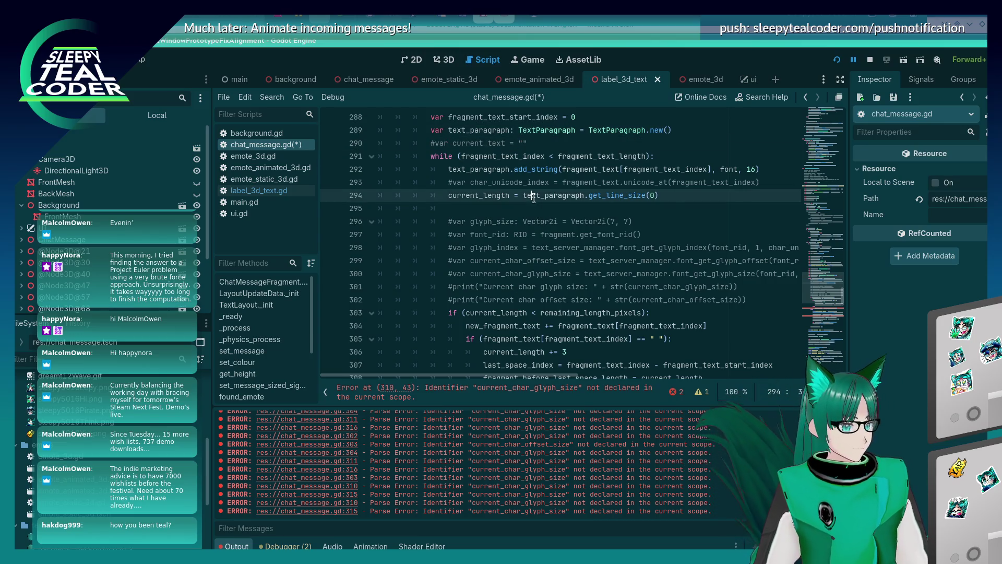
Step: Delete the current_length += 3 line on line 306 and save the script
key(Left)
key(Left)
key(Left)
key(ctrl+d)
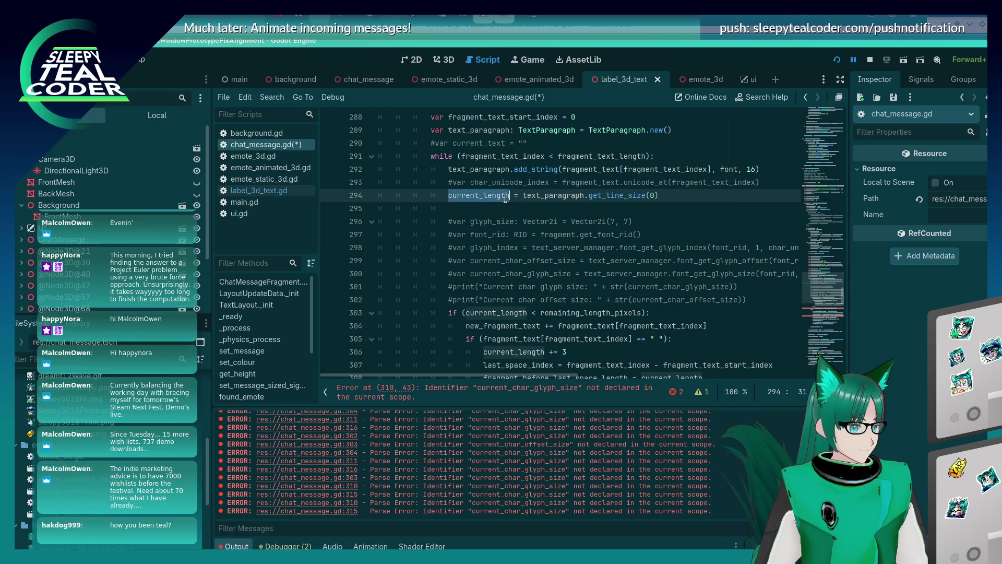
scroll(533, 254, down, 2)
scroll(533, 254, up, 2)
scroll(534, 260, down, 2)
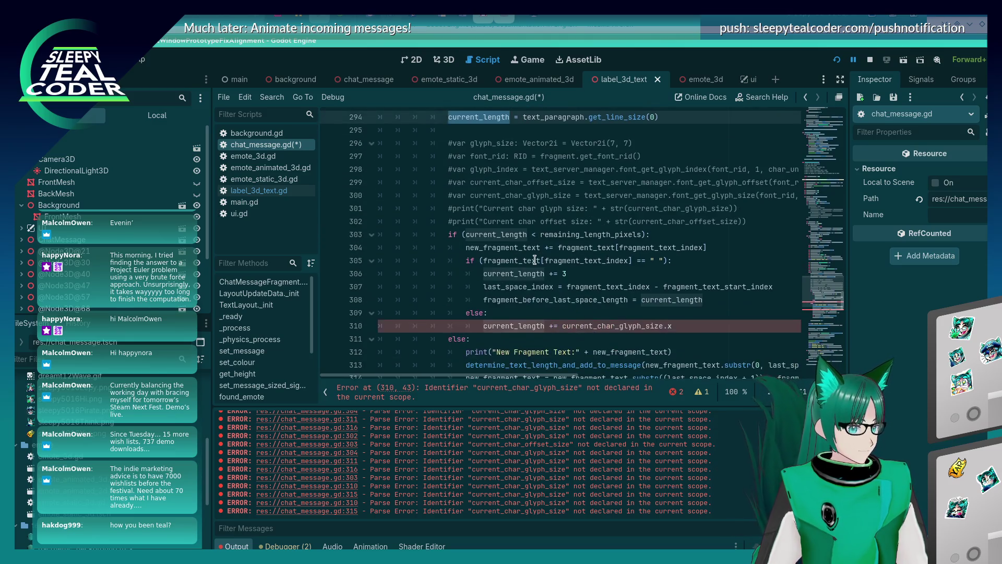
click(585, 272)
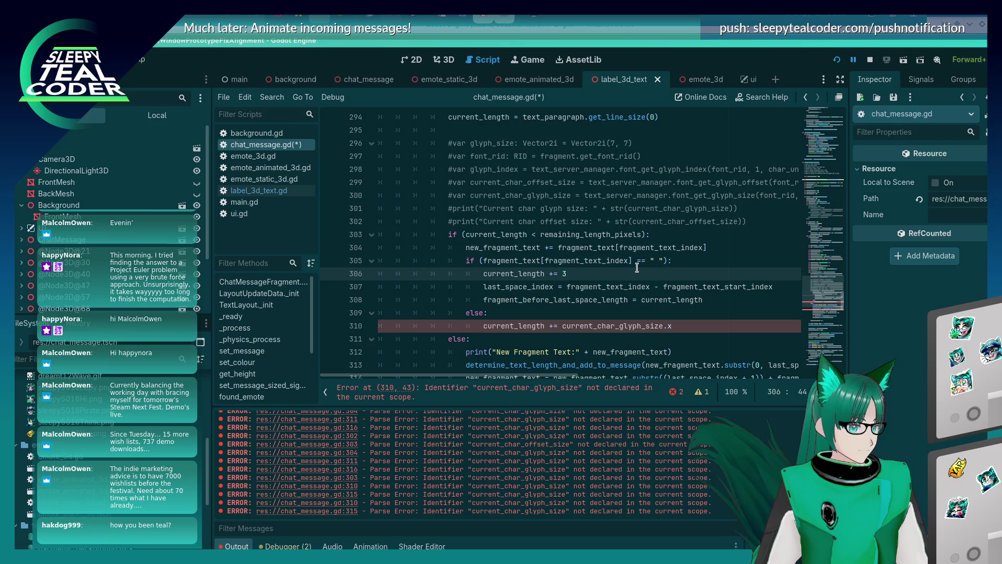
key(shift+Home)
key(shift+Home)
key(BackSpace)
key(BackSpace)
key(ctrl+s)
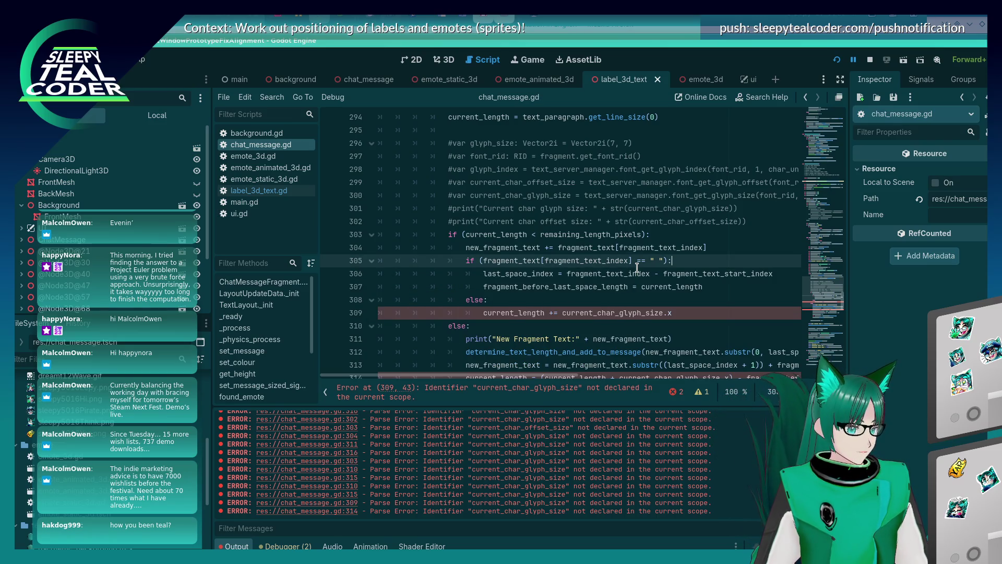
Step: Comment out the space-check if/else block on lines 305–309
key(Down)
key(Down)
key(Down)
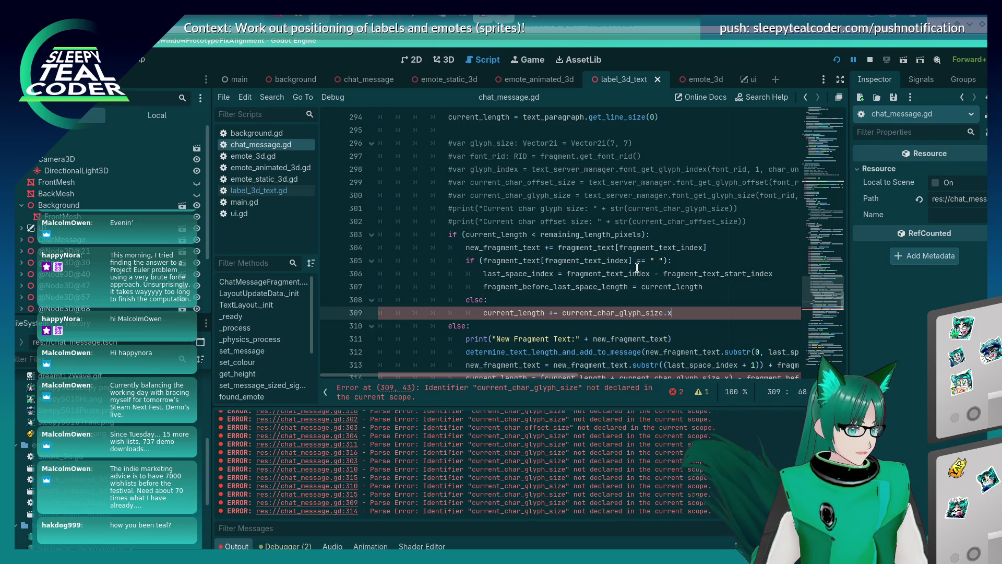
key(Down)
key(Down)
key(Down)
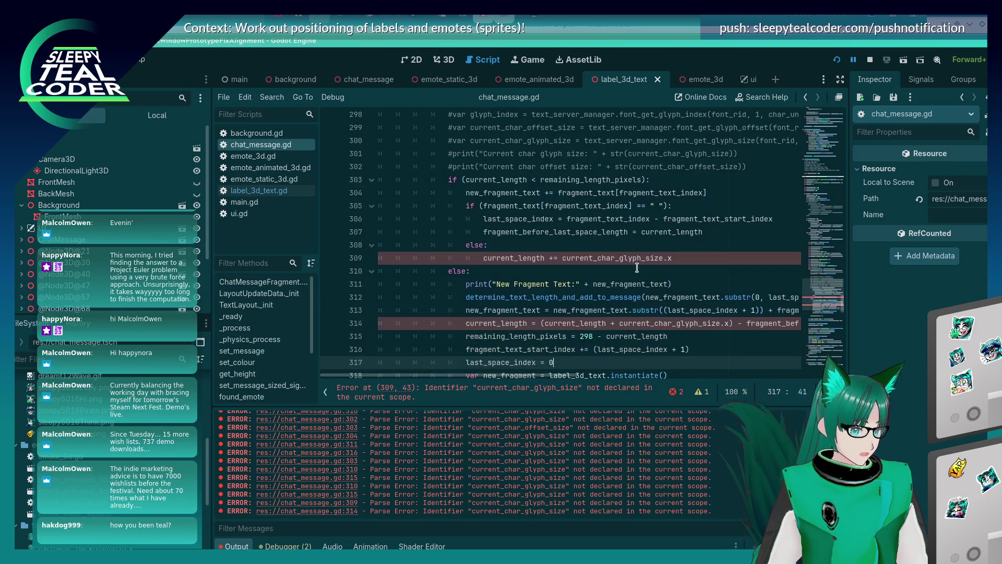
key(Up)
key(Up)
key(Up)
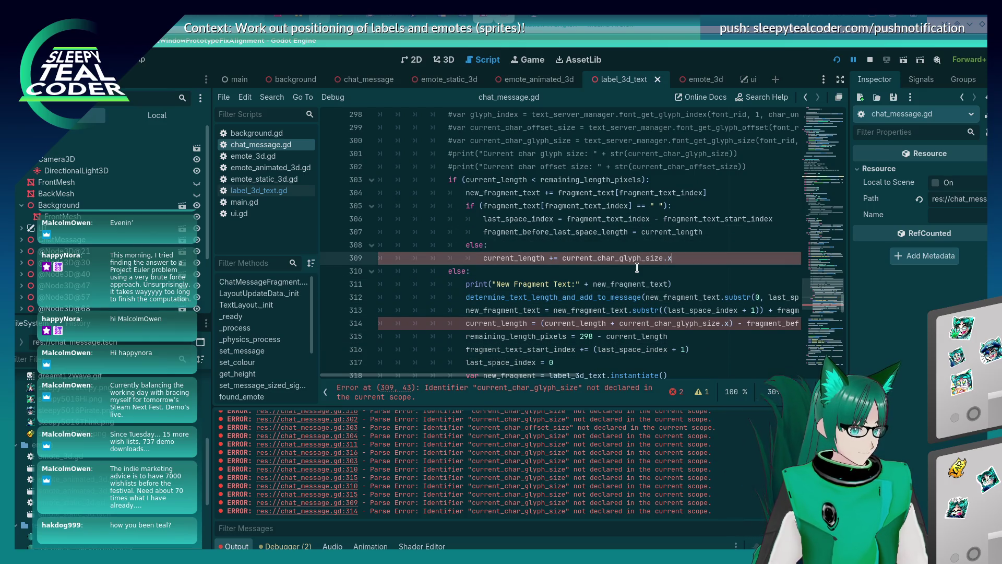
key(shift+Home)
key(shift+Home)
key(shift+Up)
key(shift+Up)
key(shift+Up)
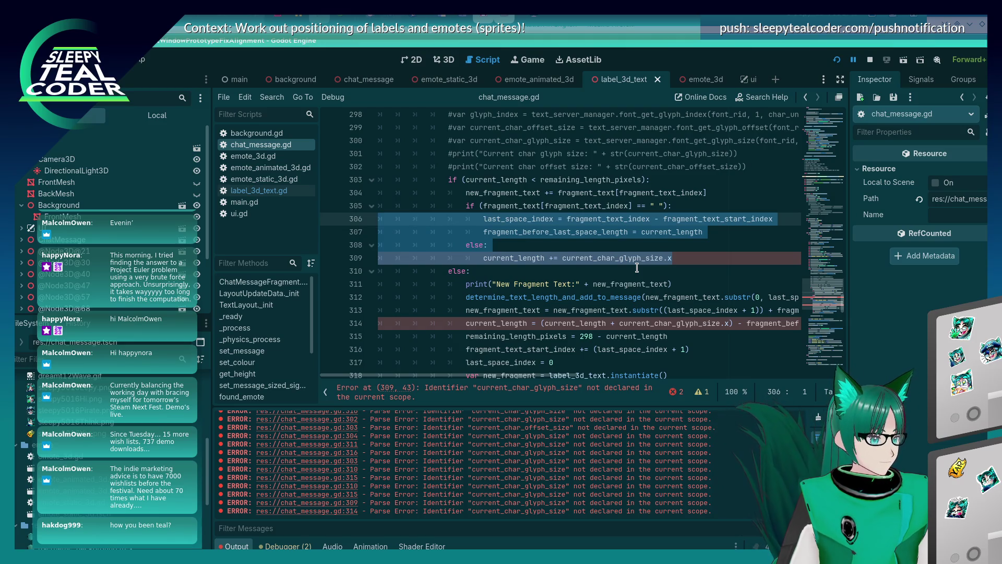
key(shift+Up)
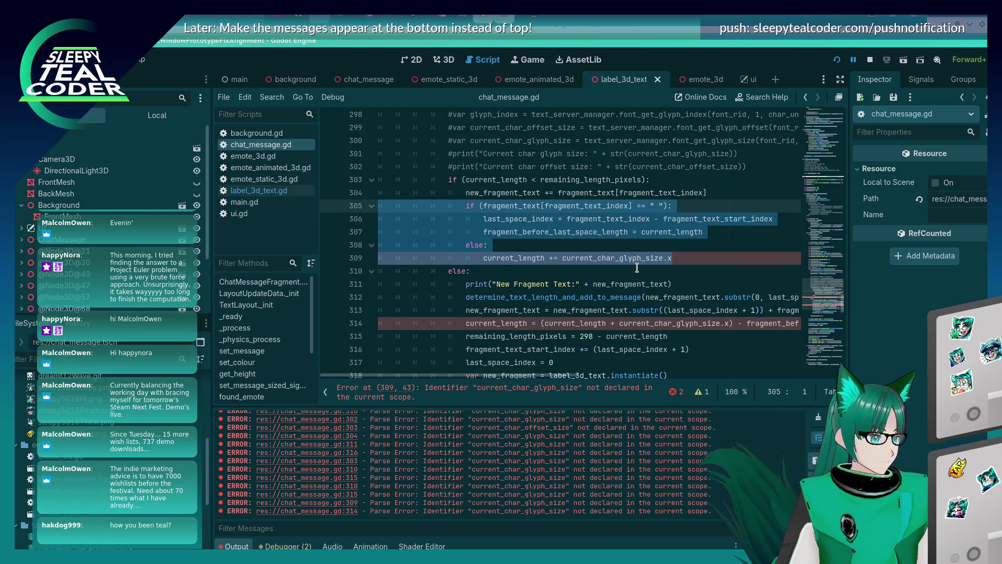
key(ctrl+k)
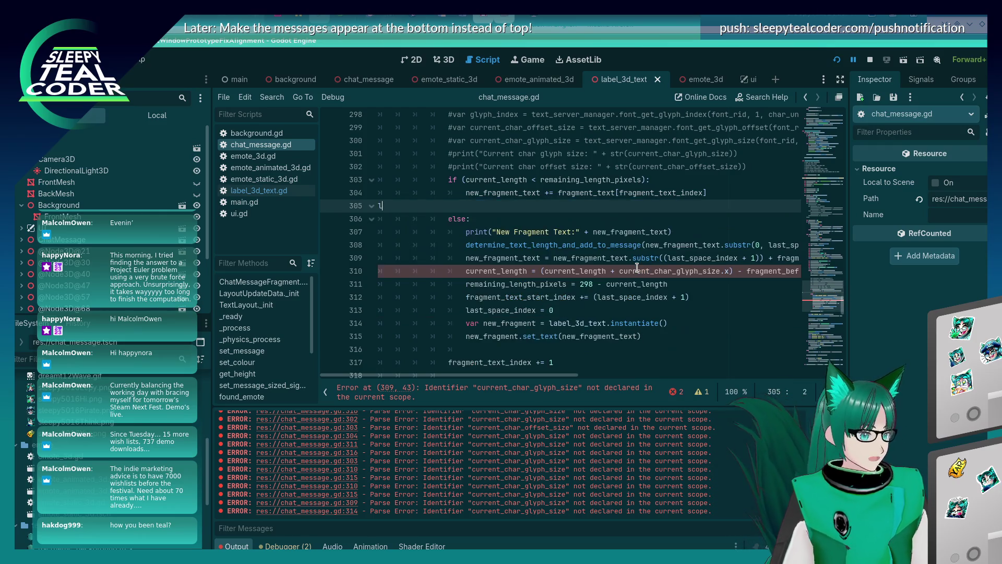
key(ctrl+space)
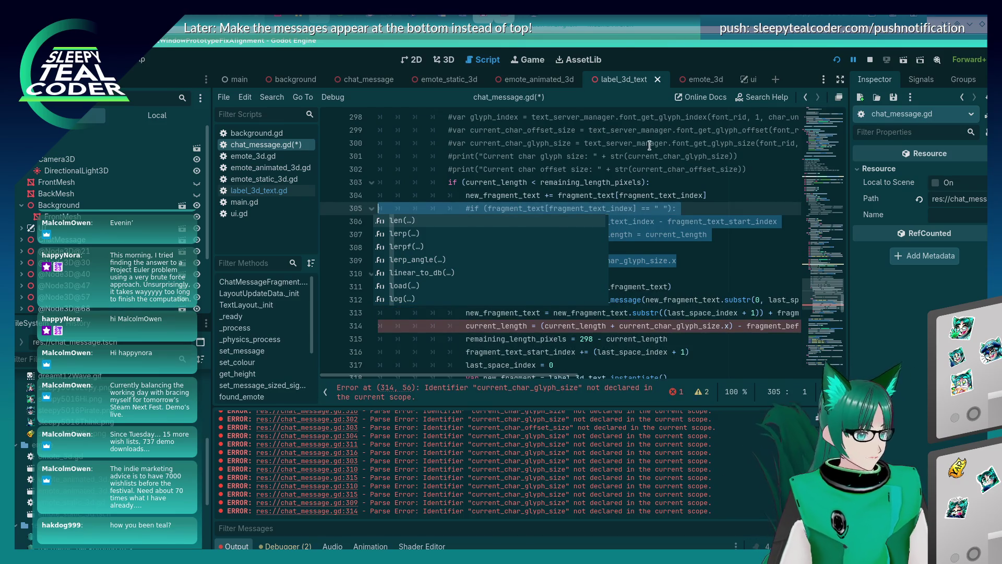
Step: Save the script and inspect current_length on line 314
click(637, 157)
key(ctrl+s)
scroll(620, 223, down, 2)
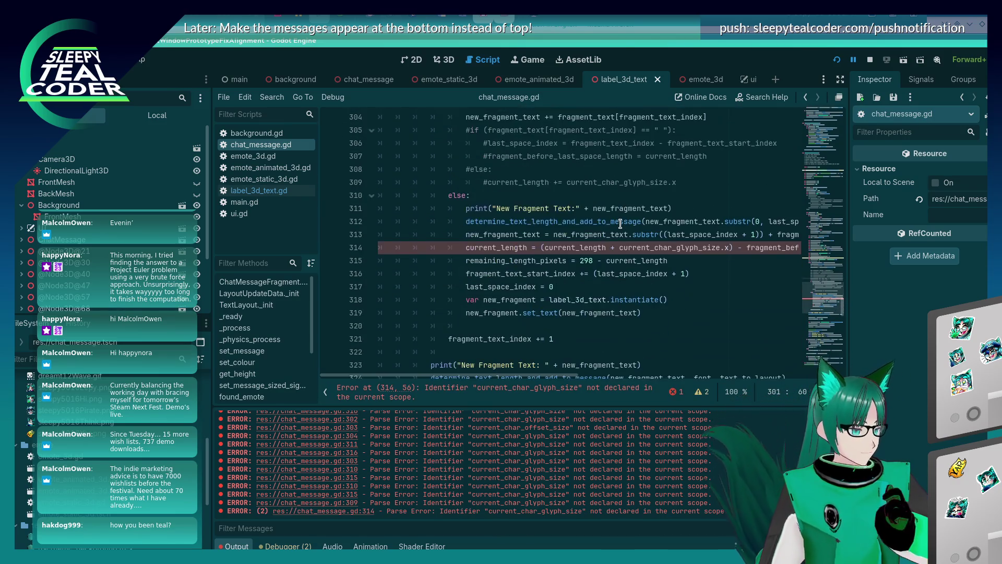
scroll(538, 241, up, 1)
click(539, 286)
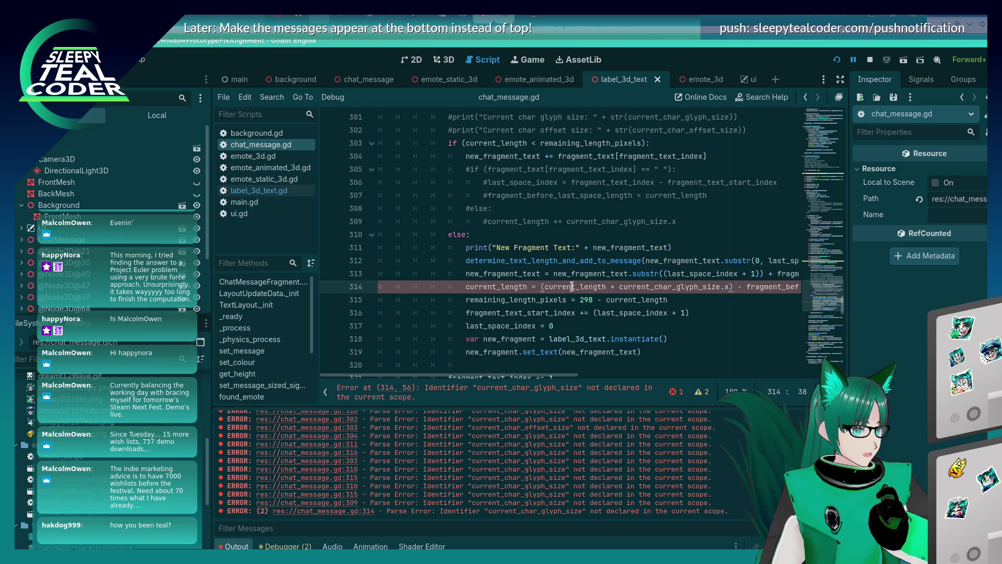
mouse_move(572, 287)
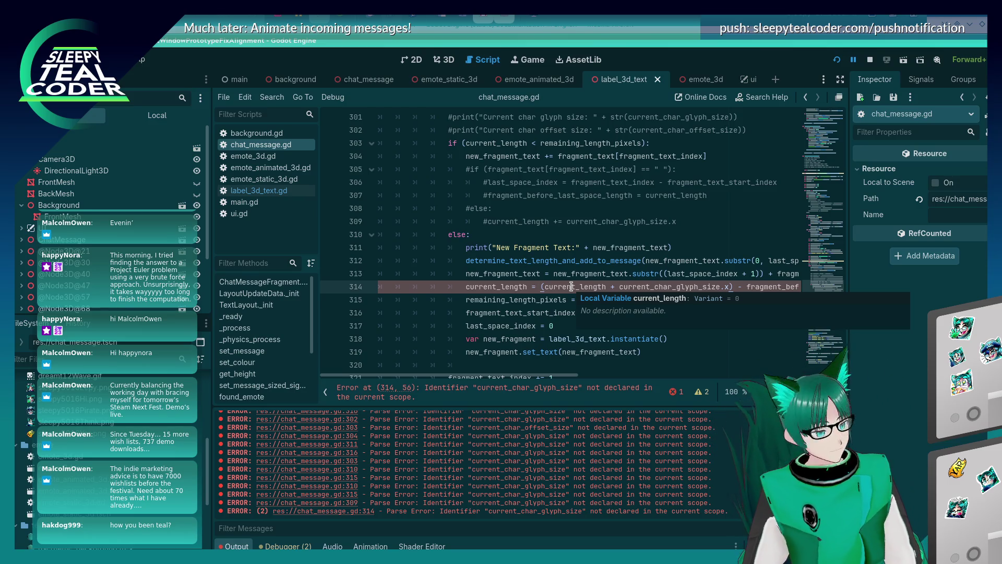
Step: Review the current_length and current_text lines around 290–294
scroll(572, 286, up, 6)
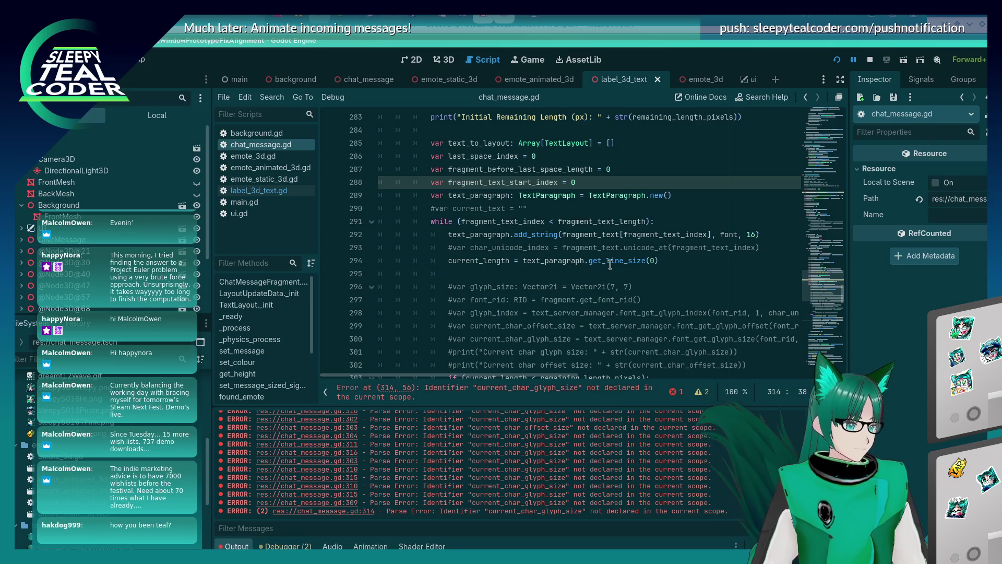
click(589, 261)
click(438, 208)
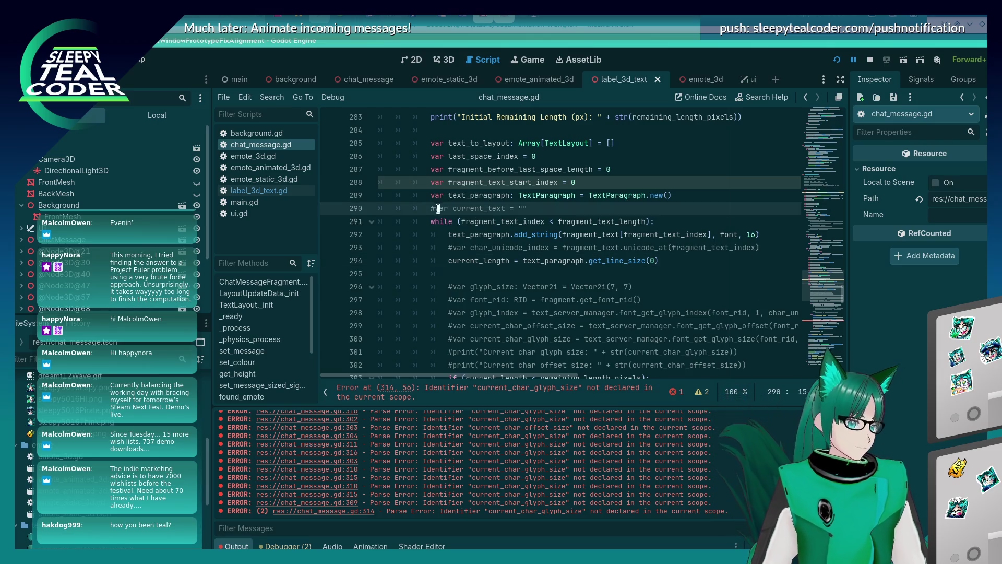
scroll(560, 230, down, 7)
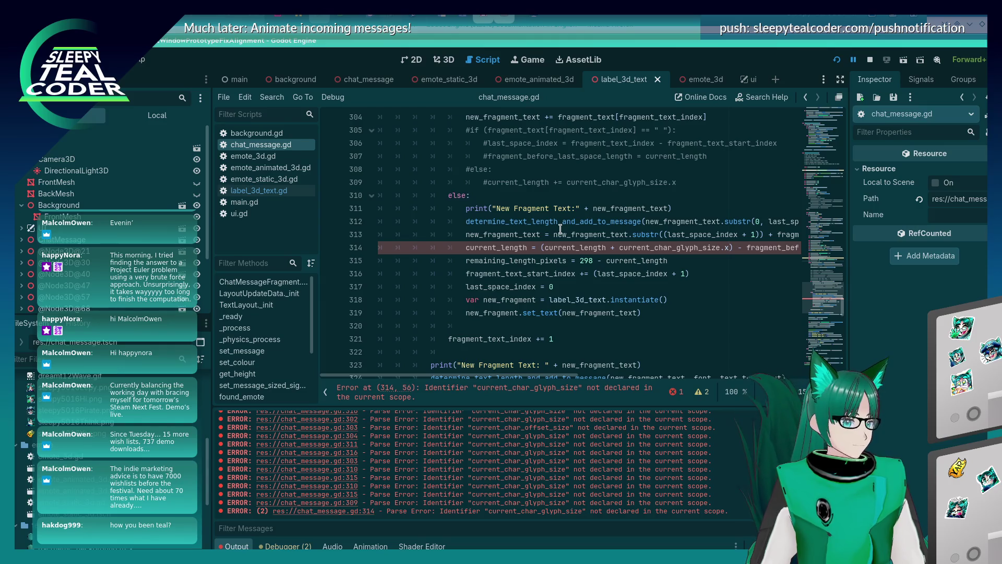
scroll(512, 260, up, 1)
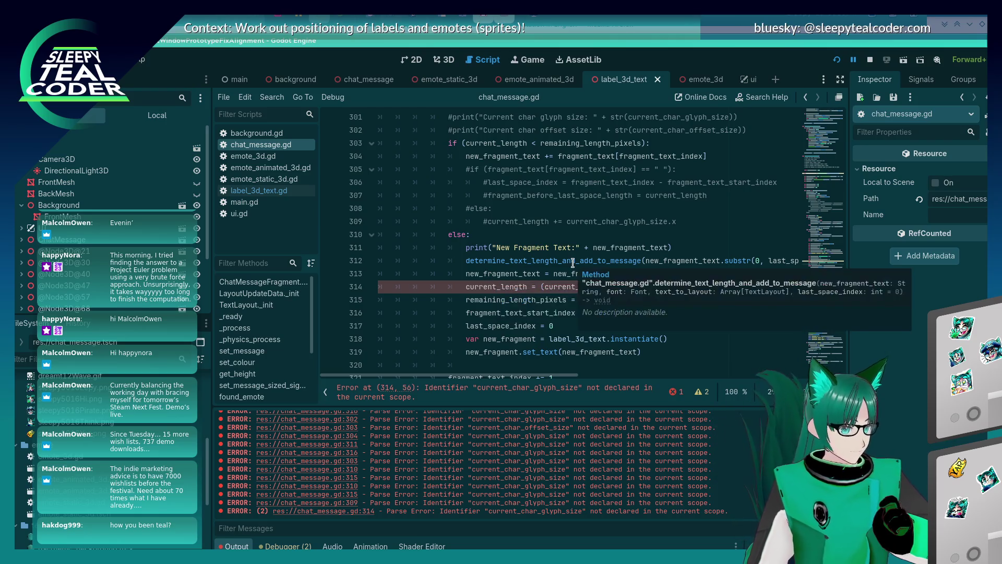
scroll(572, 263, up, 1)
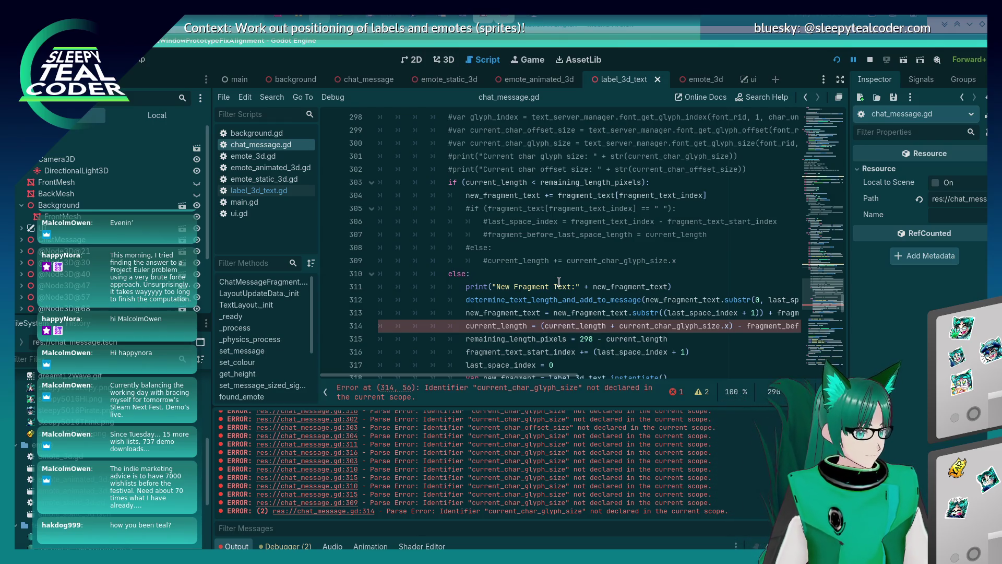
scroll(558, 282, up, 3)
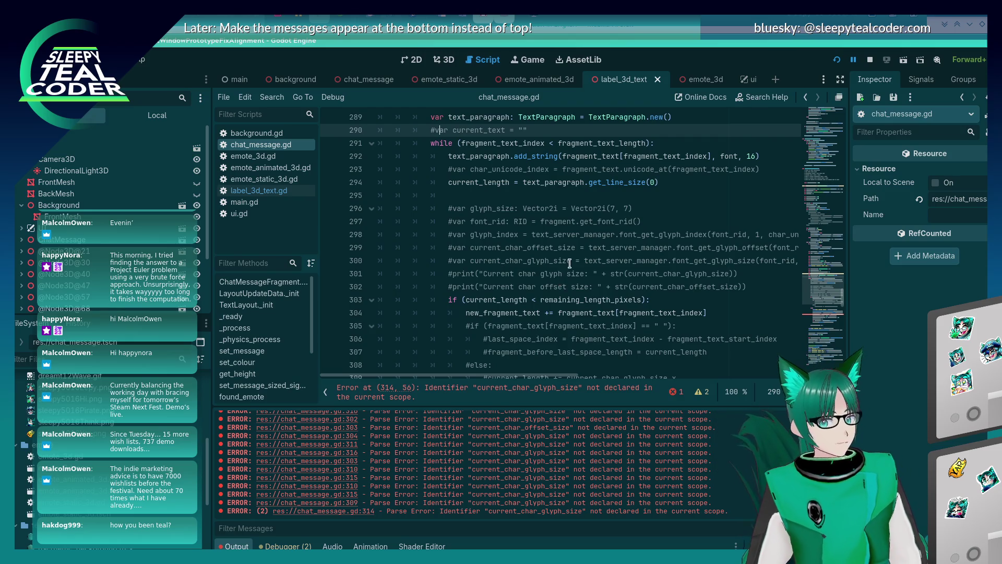
scroll(569, 262, down, 5)
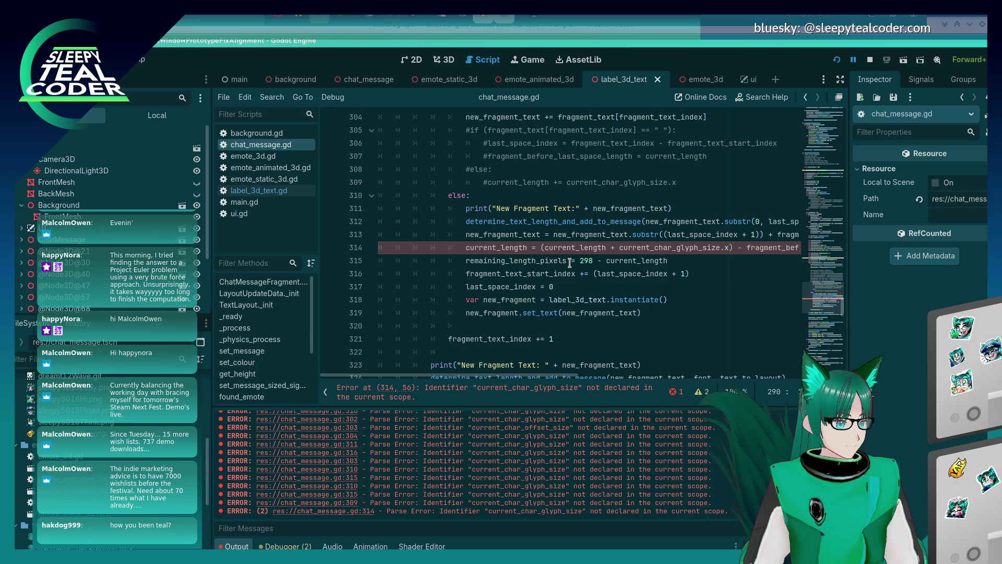
scroll(570, 262, down, 5)
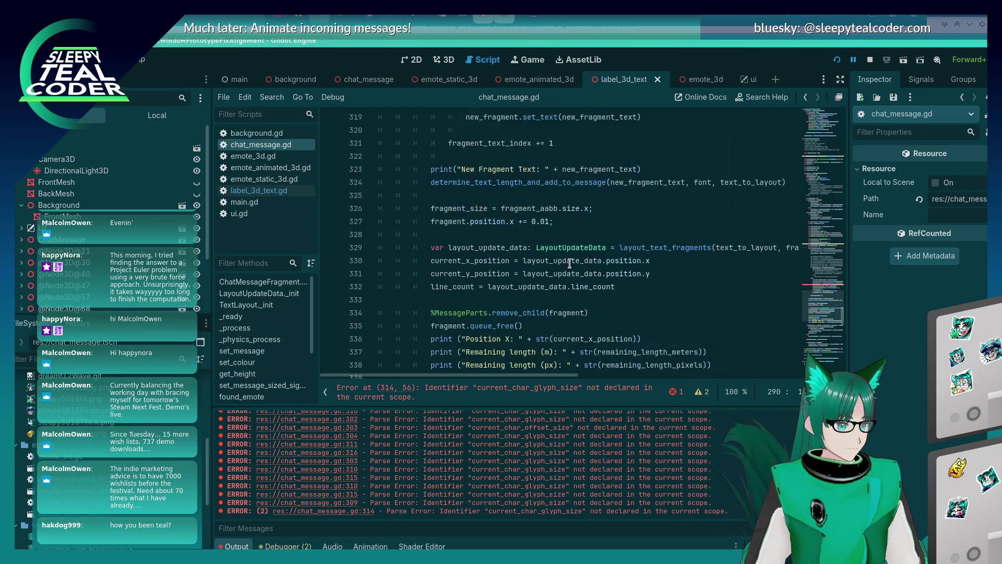
scroll(569, 262, up, 4)
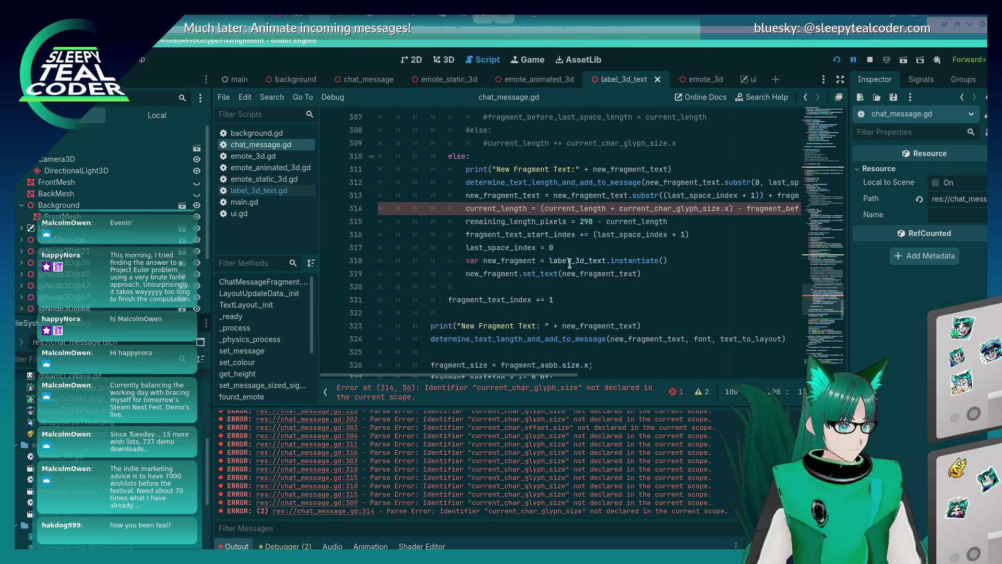
Step: Inspect label_3d_text, new_fragment_text and new_fragment on lines 318–319
double_click(569, 261)
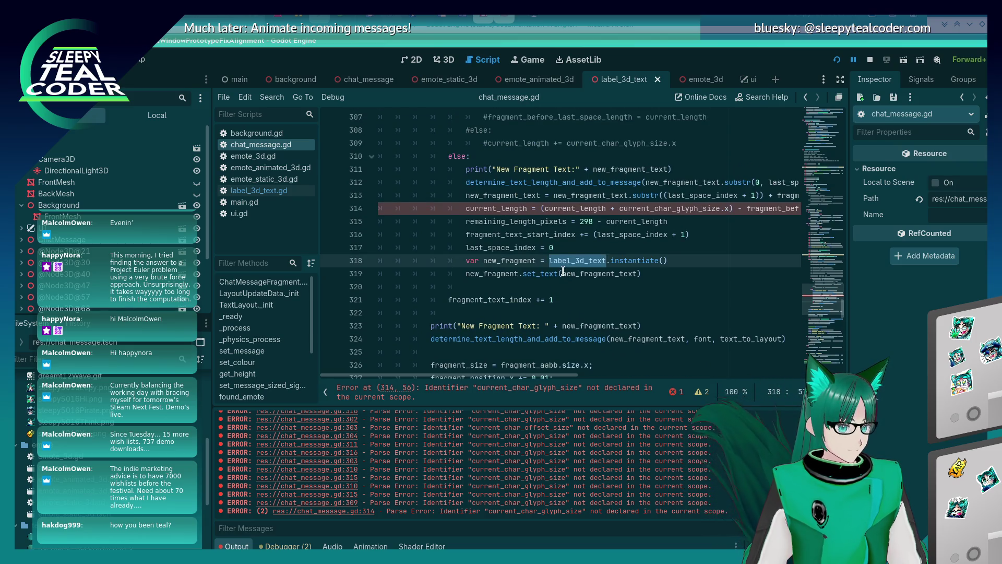
double_click(564, 273)
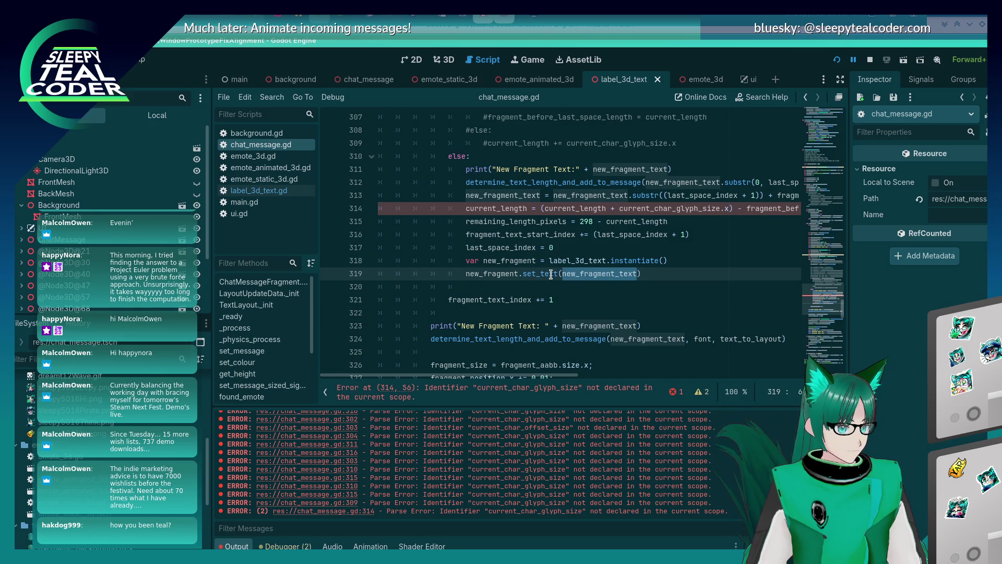
scroll(550, 274, down, 1)
double_click(519, 221)
key(shift+Down)
key(shift+End)
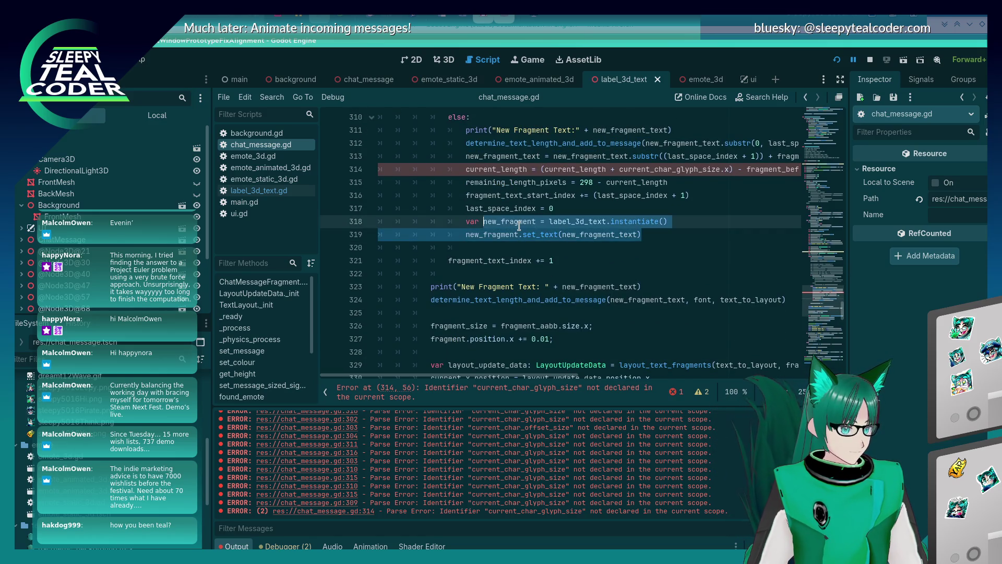
double_click(508, 221)
scroll(508, 221, down, 8)
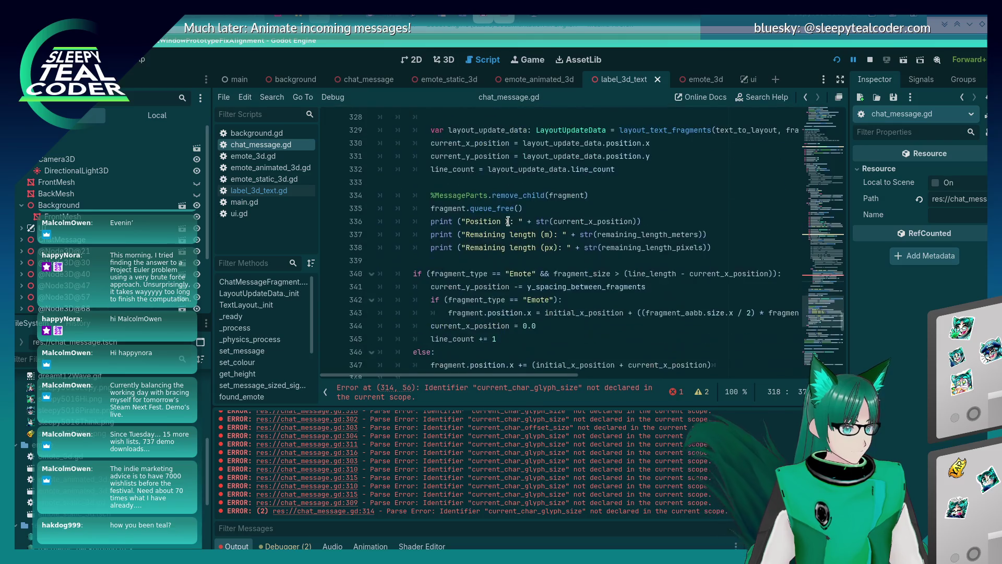
scroll(508, 222, up, 6)
scroll(508, 221, up, 5)
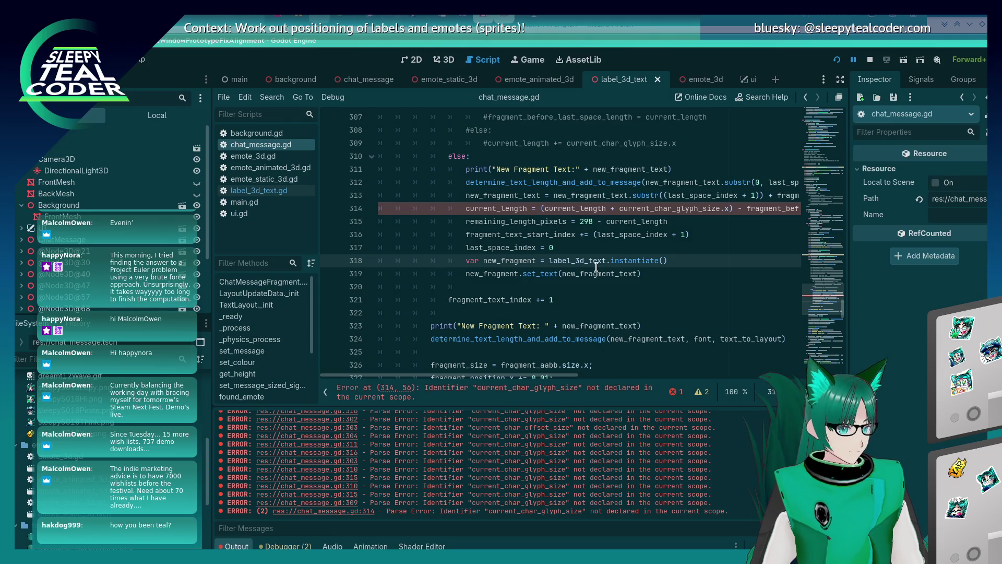
Step: Comment out lines 318 and 319
key(ctrl+k)
key(Down)
key(ctrl+k)
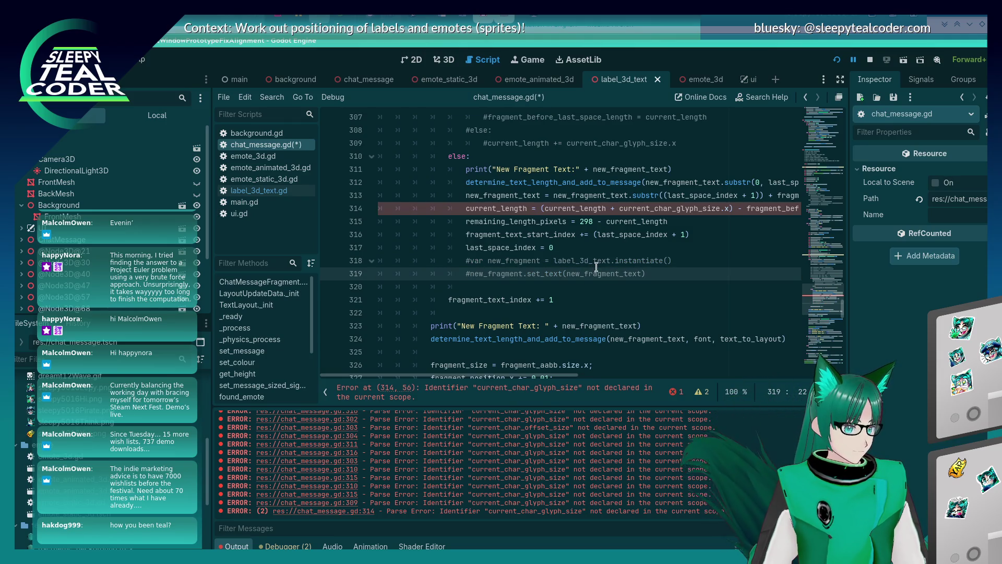
key(Up)
key(Up)
key(Up)
key(Up)
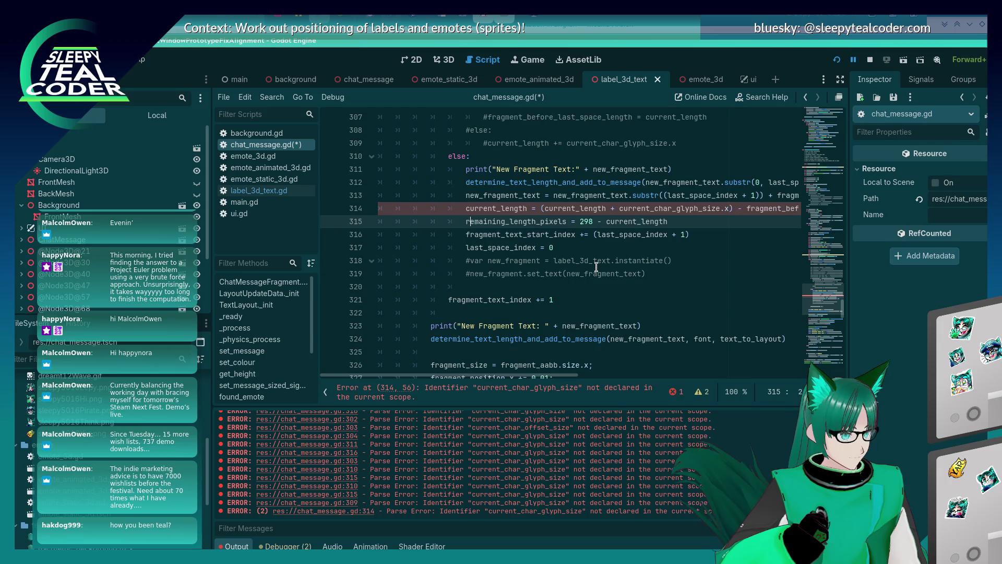
scroll(596, 267, up, 2)
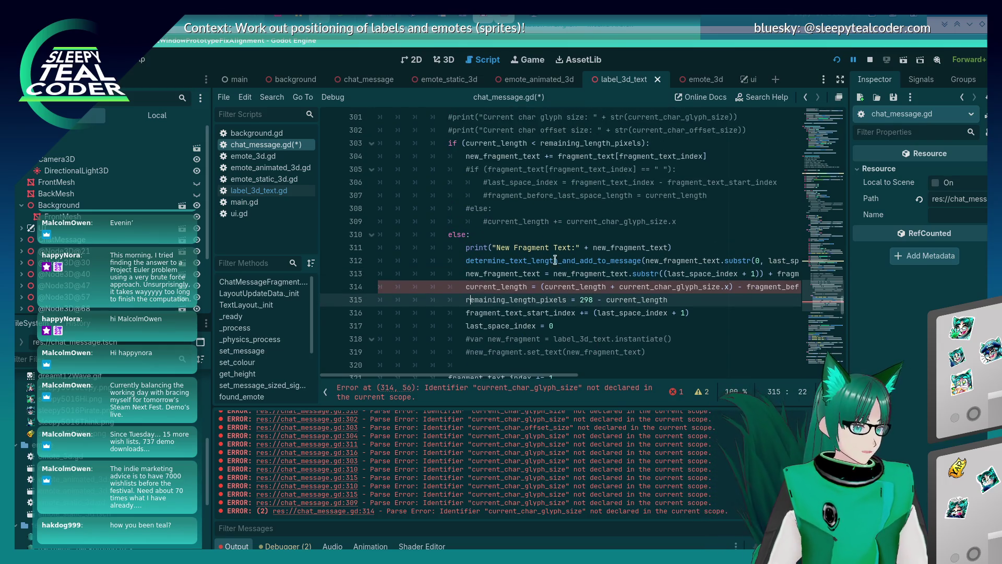
Step: Uncomment the last-space tracking lines 305–307 and delete the commented #else line
click(482, 180)
click(471, 169)
key(ctrl+k)
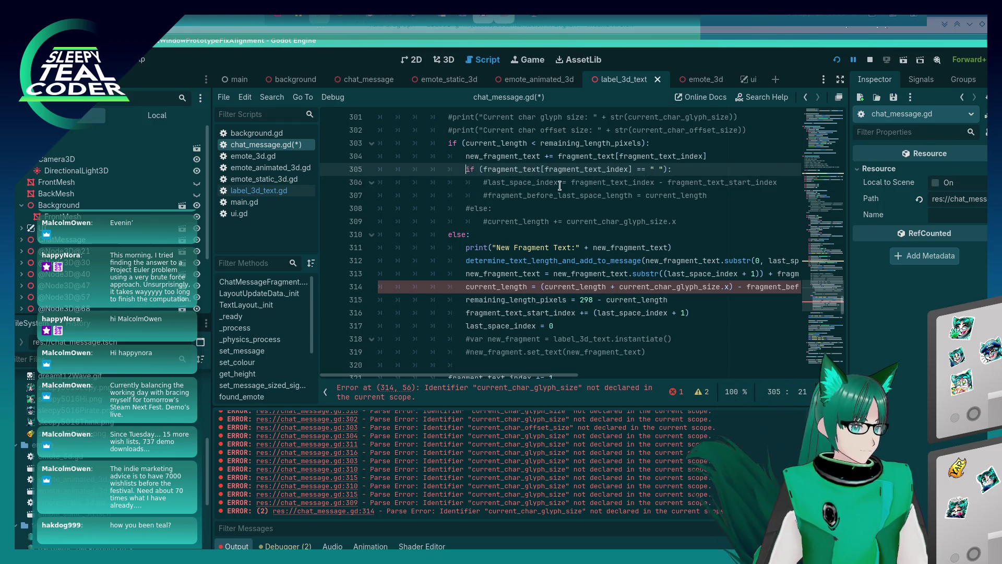
key(Down)
key(ctrl+k)
key(Down)
key(ctrl+k)
key(Down)
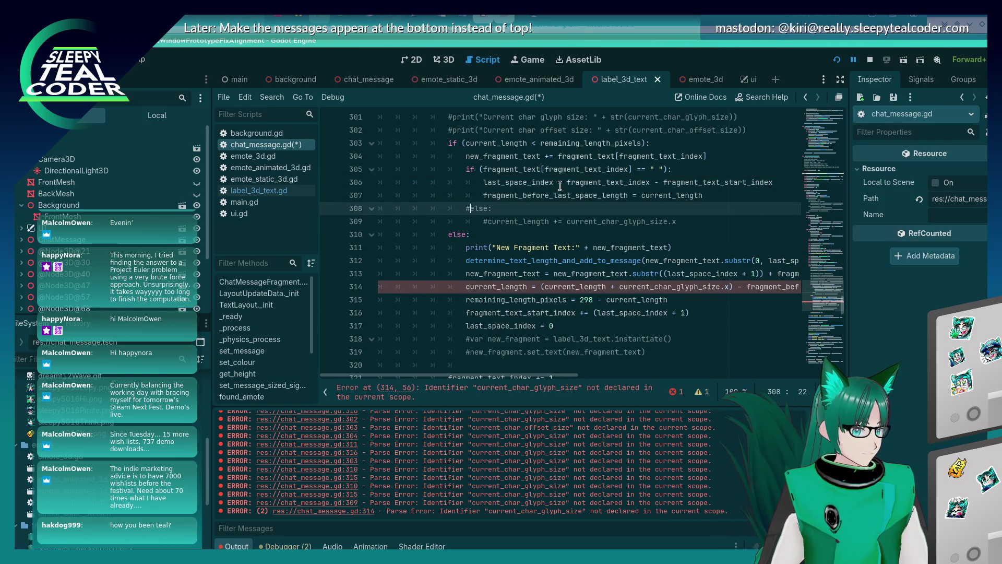
key(BackSpace)
key(BackSpace)
key(BackSpace)
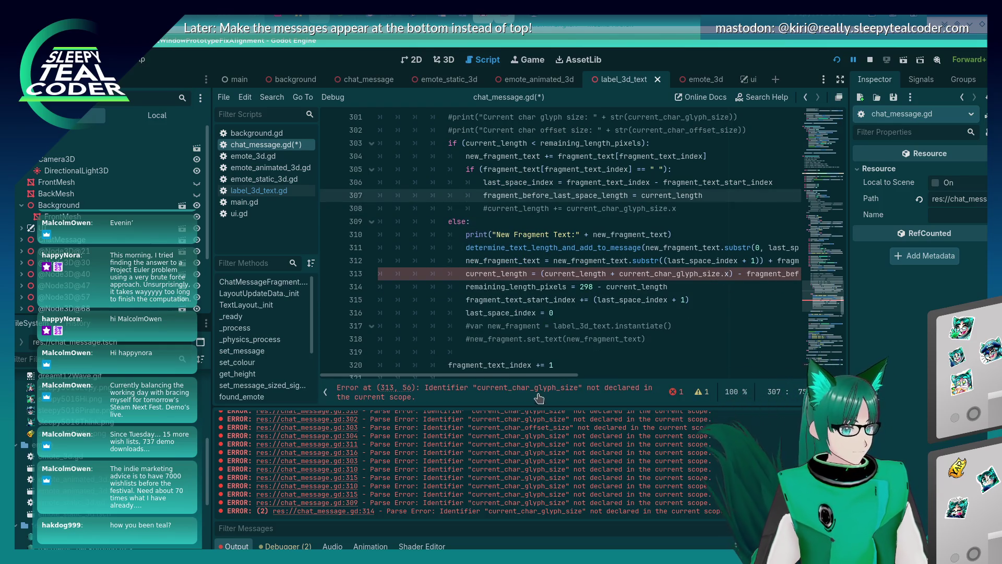
Step: Remove the current_char_glyph_size term from line 313's length calculation
drag(533, 380, 597, 381)
scroll(589, 370, left, 5)
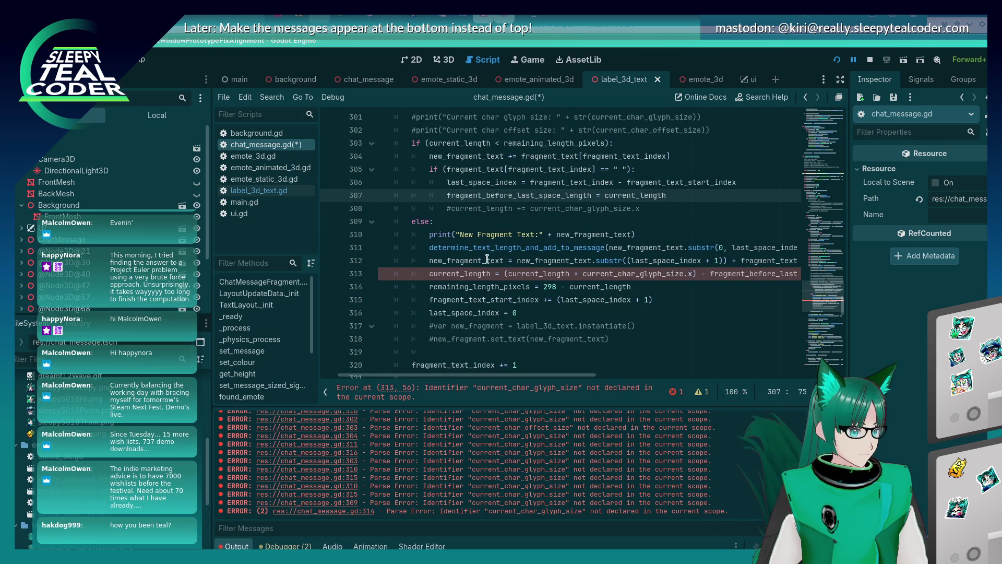
click(508, 269)
key(Delete)
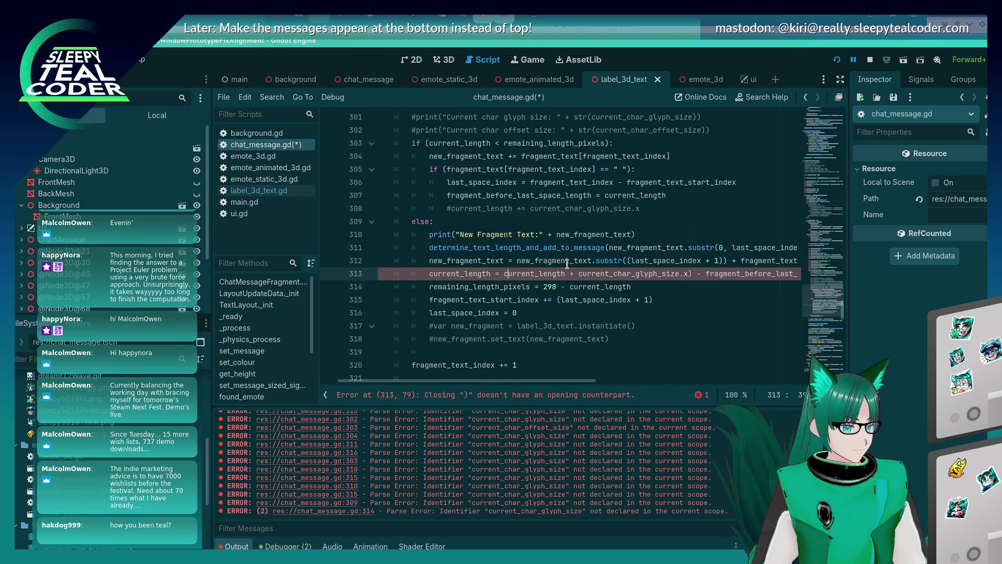
key(Delete)
key(Delete)
key(Delete)
key(BackSpace)
key(BackSpace)
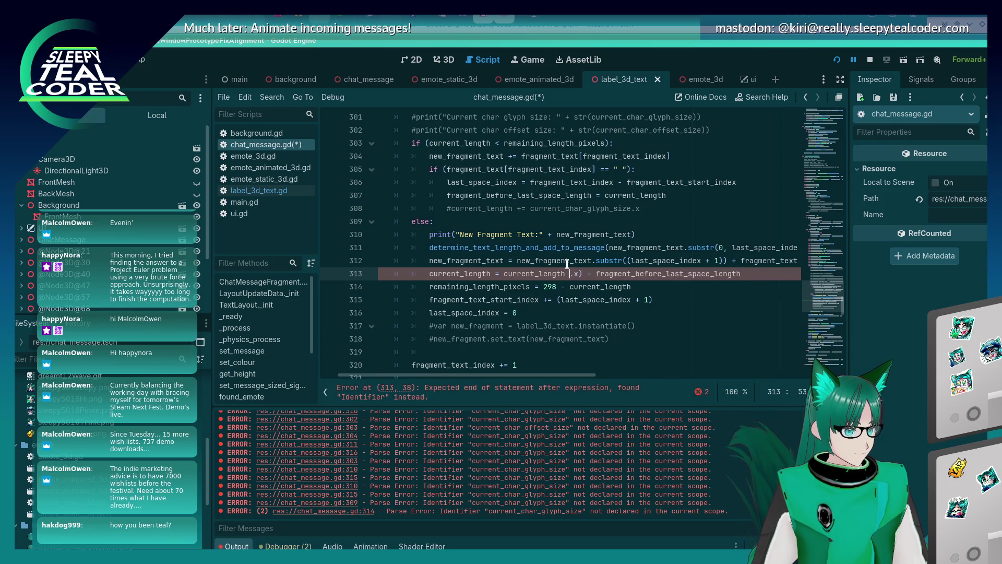
key(Delete)
key(Delete)
key(Delete)
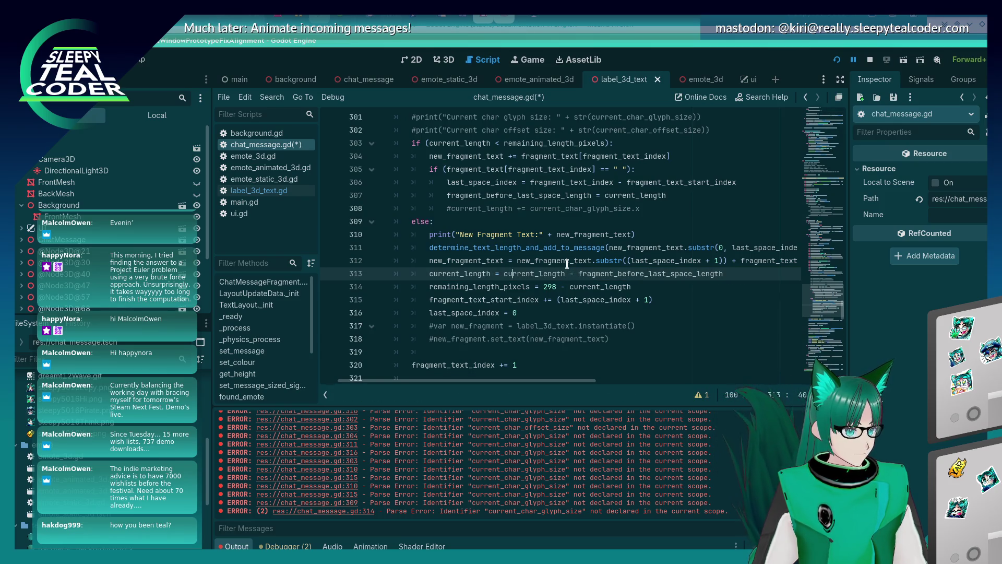
Step: Comment out line 313's current_length reassignment and save the script
scroll(567, 264, up, 5)
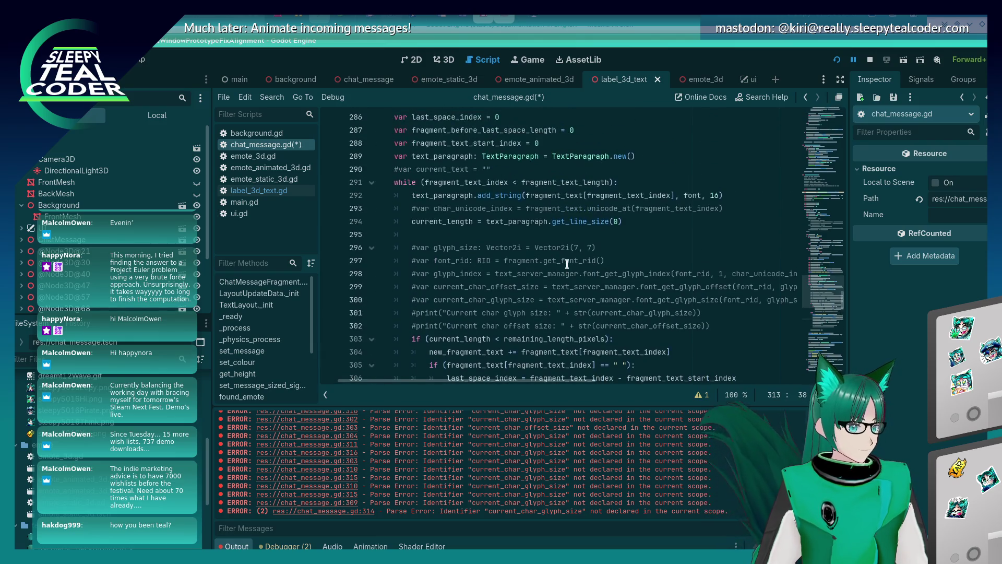
scroll(566, 264, down, 4)
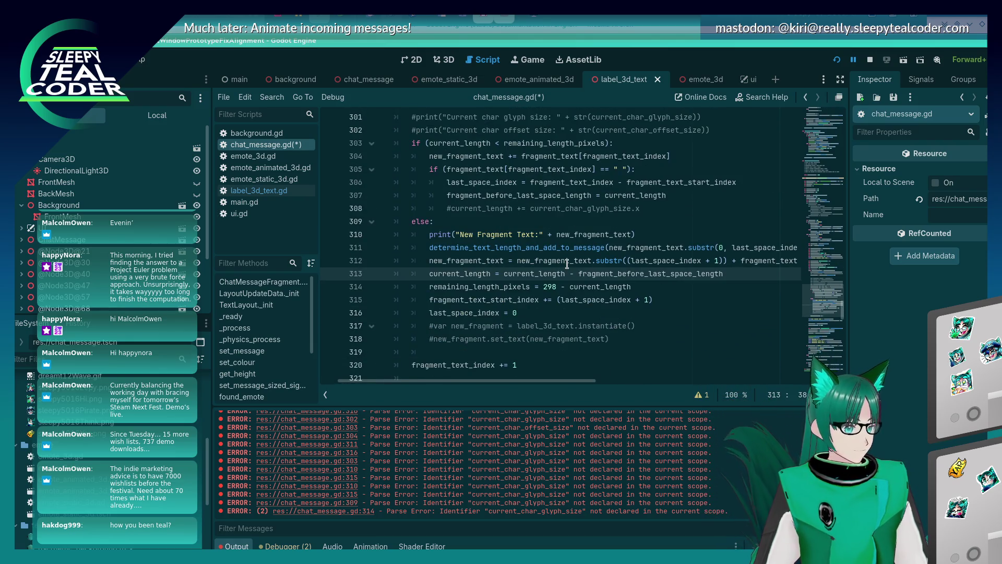
text(#)
key(ctrl+s)
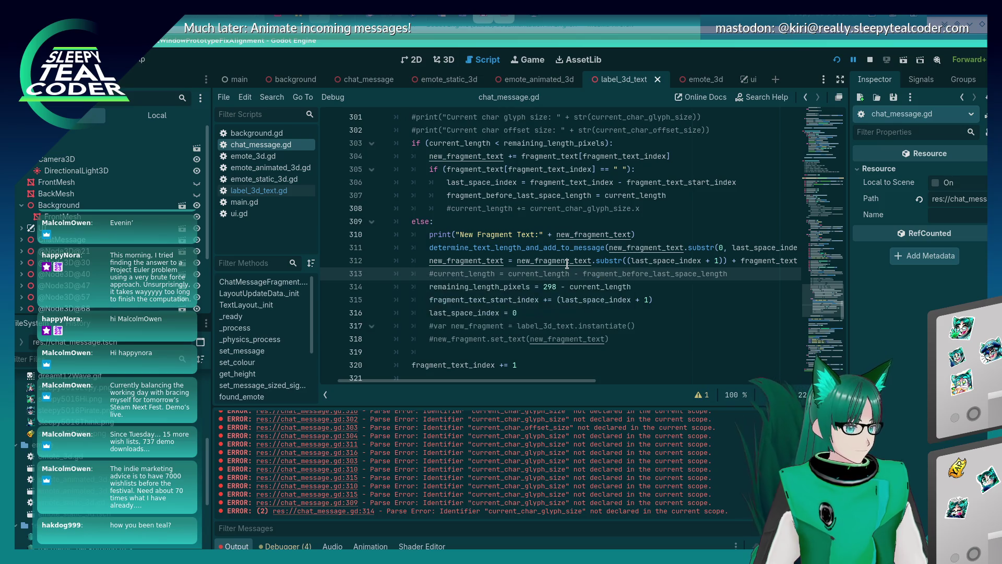
scroll(566, 263, up, 2)
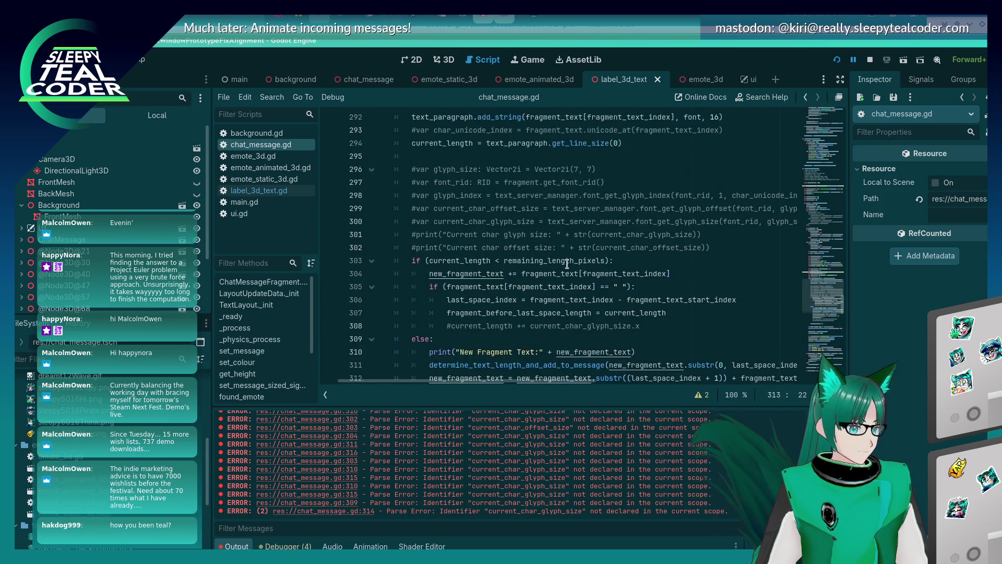
scroll(566, 263, down, 1)
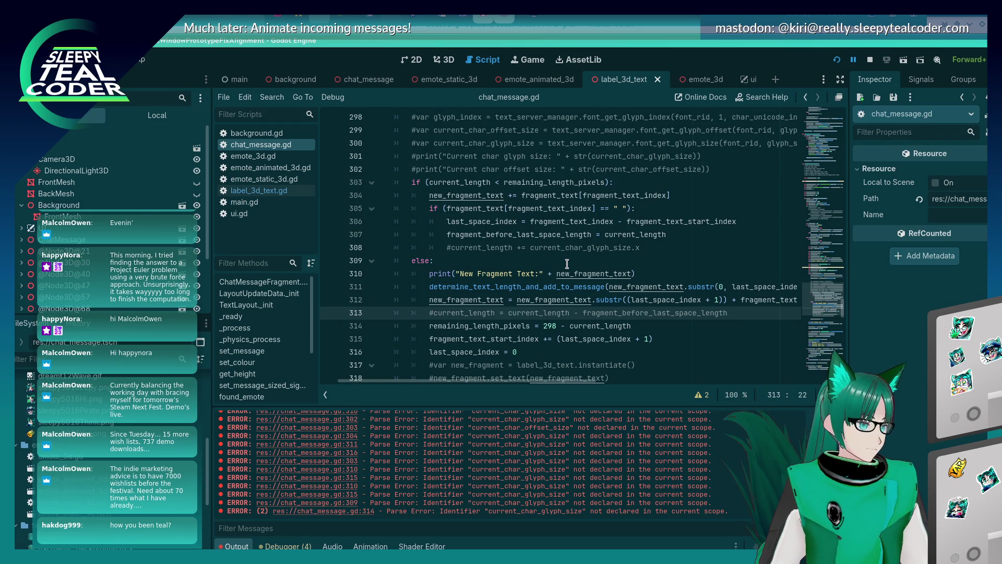
mouse_move(522, 240)
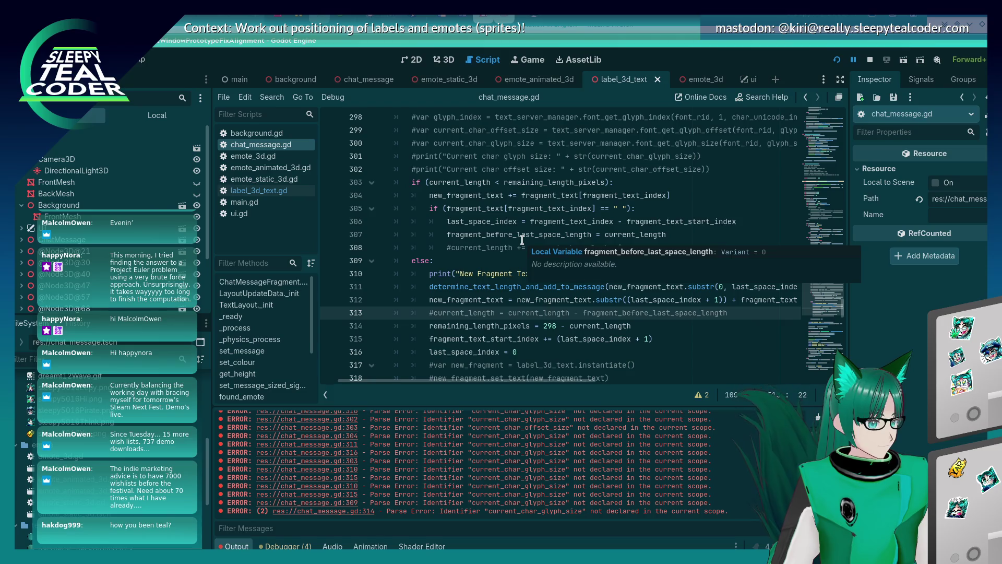
Step: Uncomment the current_length recalculation on line 313 and rename text_paragraph to current_text_paragraph
key(BackSpace)
scroll(521, 239, up, 6)
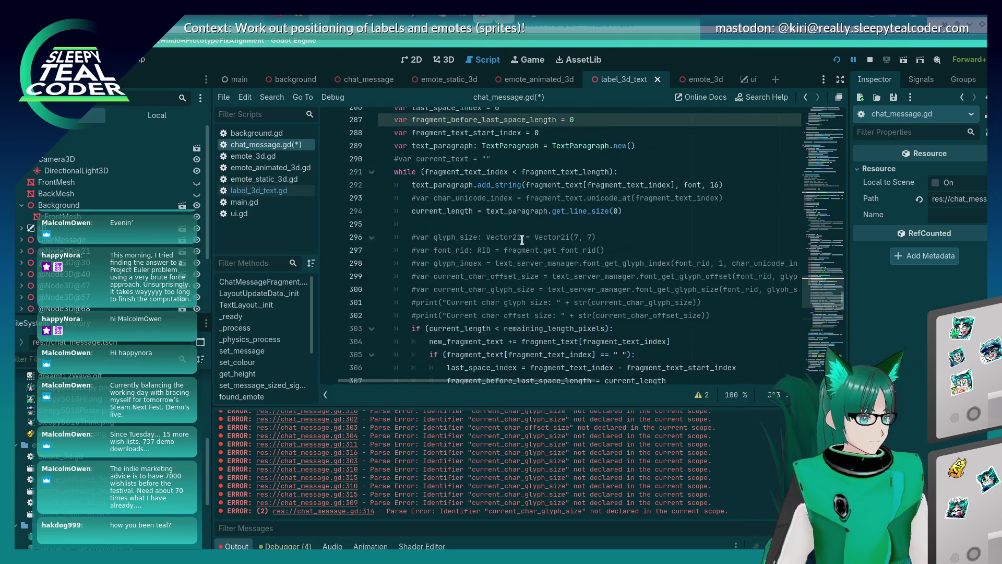
click(663, 238)
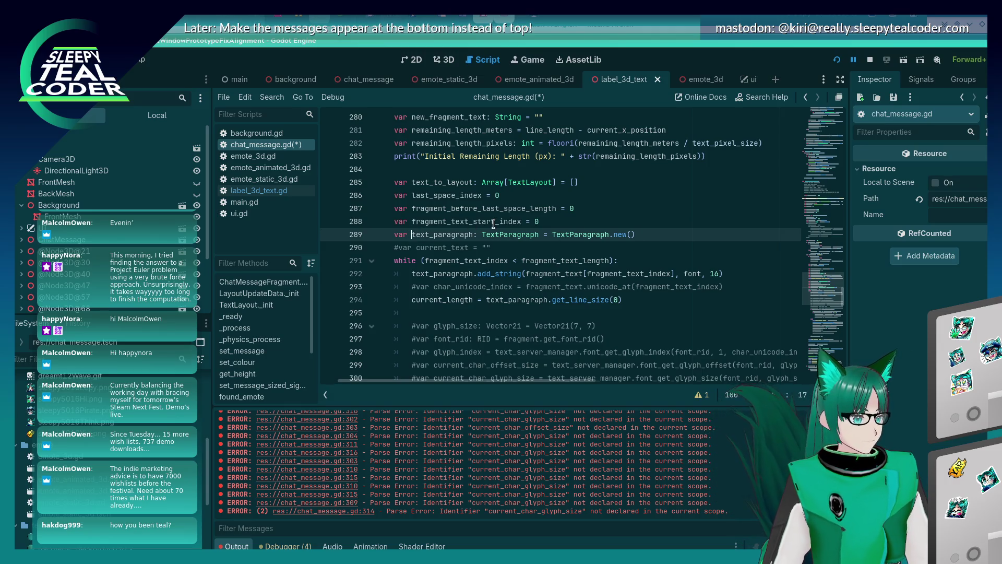
text(current_)
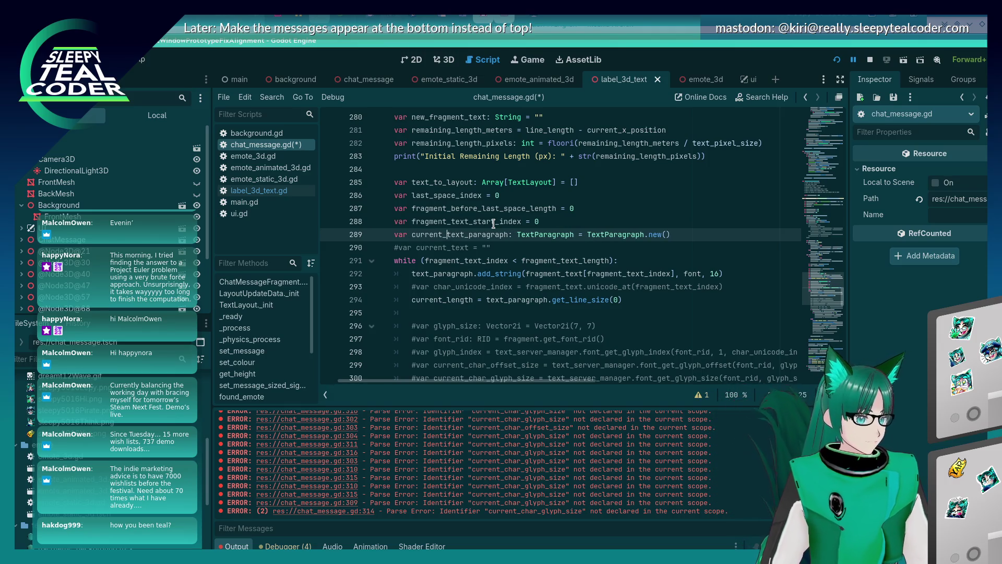
Step: Declare 'var new_text_paragraph: TextParagraph = TextParagraph.new()' below it and save the script
key(End)
key(Return)
text(v)
text(paragraph: )
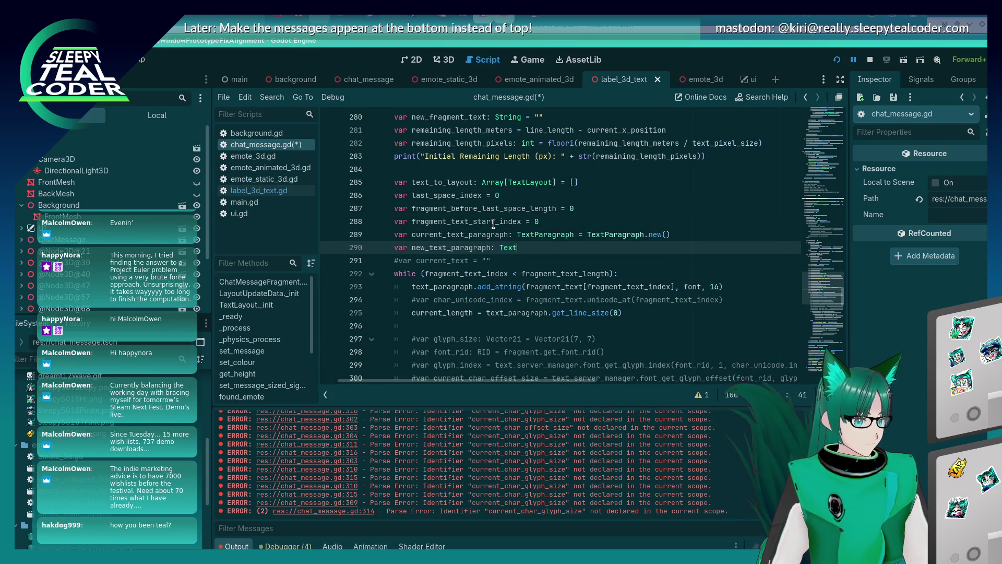
text(a)
key(Return)
text(= )
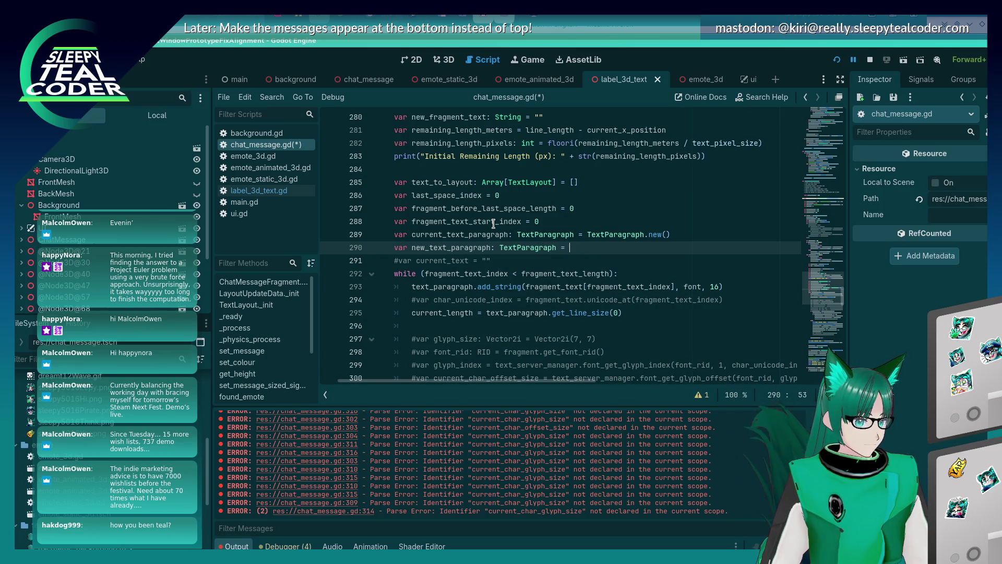
text(TextPar)
key(Return)
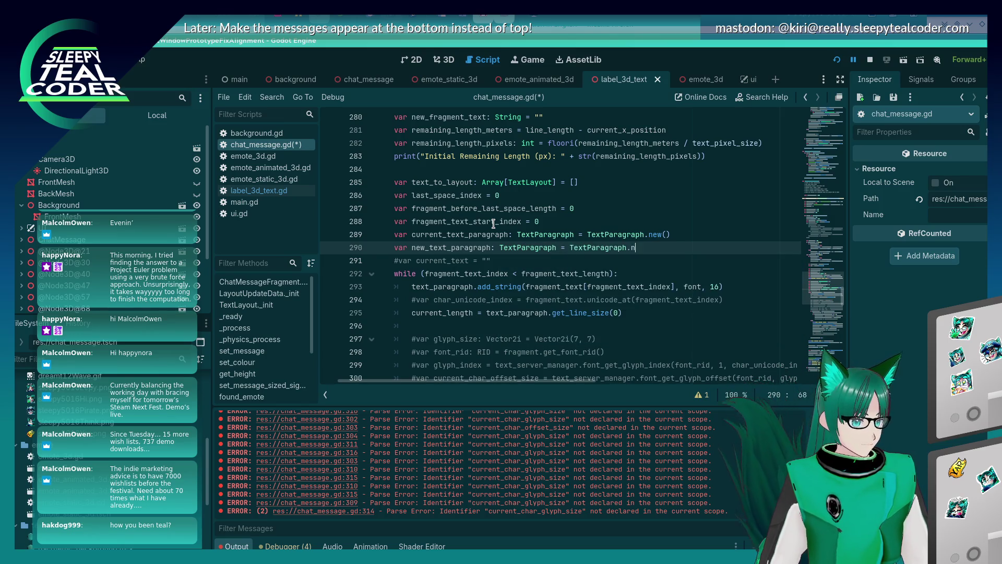
key(Return)
key(ctrl+s)
key(Up)
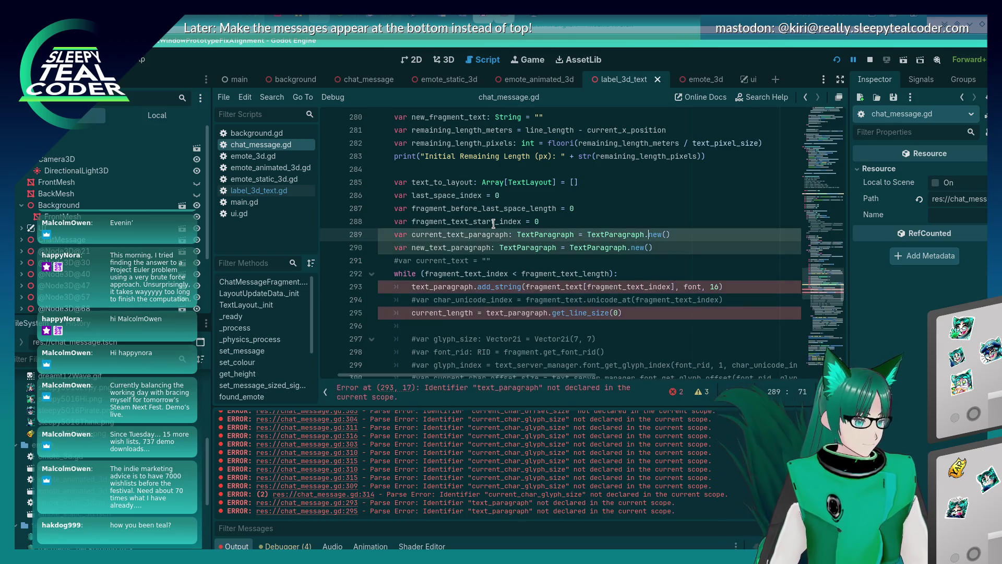
Step: Make line 293's add_string call use new_text_paragraph instead of text_paragraph
scroll(492, 223, down, 3)
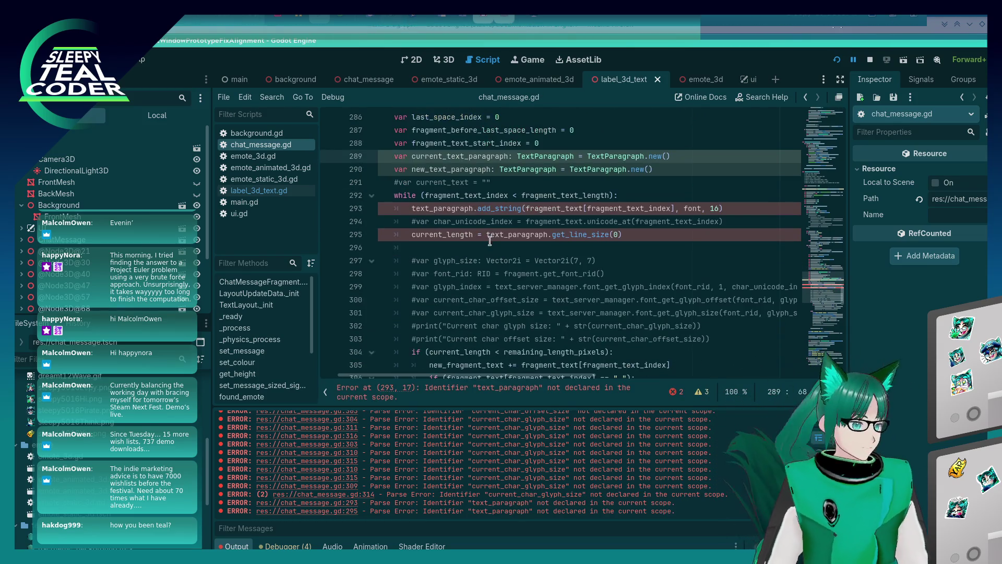
scroll(410, 230, up, 2)
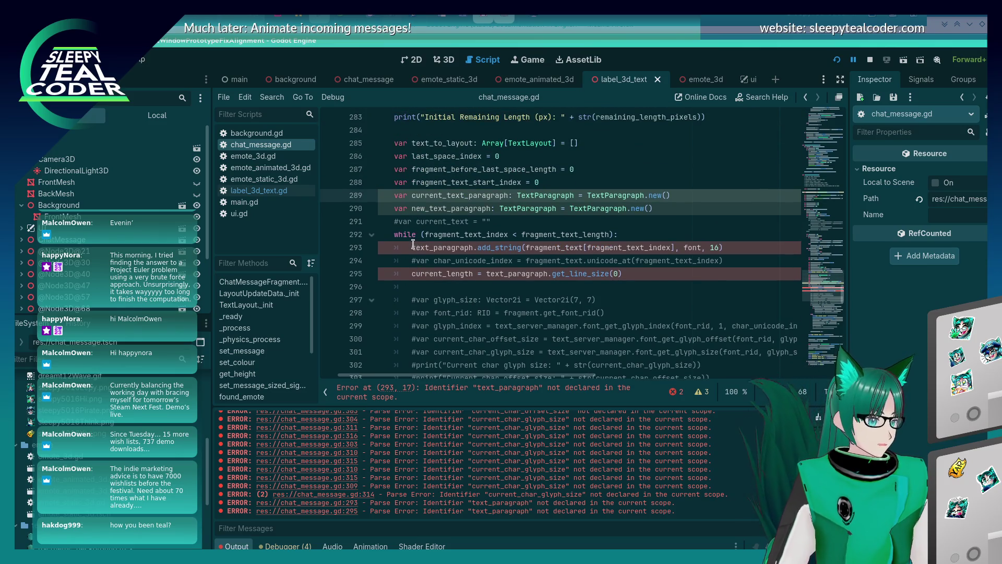
click(412, 247)
text(new_)
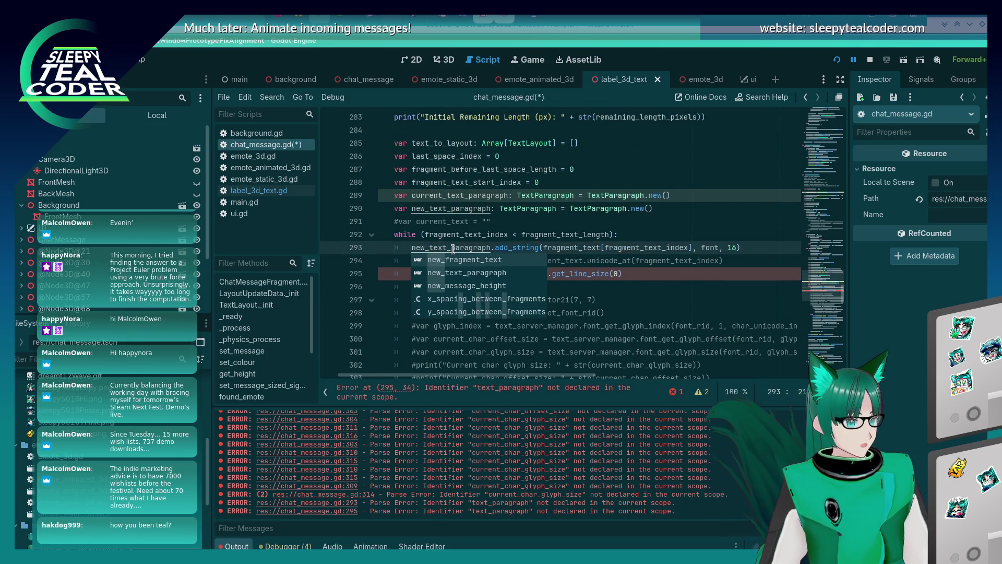
click(464, 221)
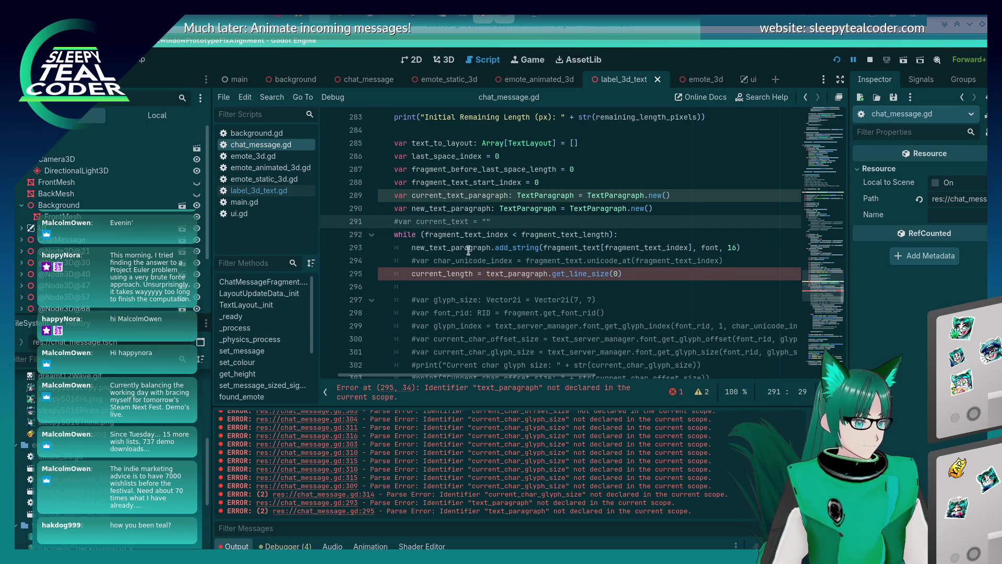
Step: Select current_length and trace its uses from line 286 down to line 295
scroll(469, 250, down, 2)
scroll(469, 254, up, 2)
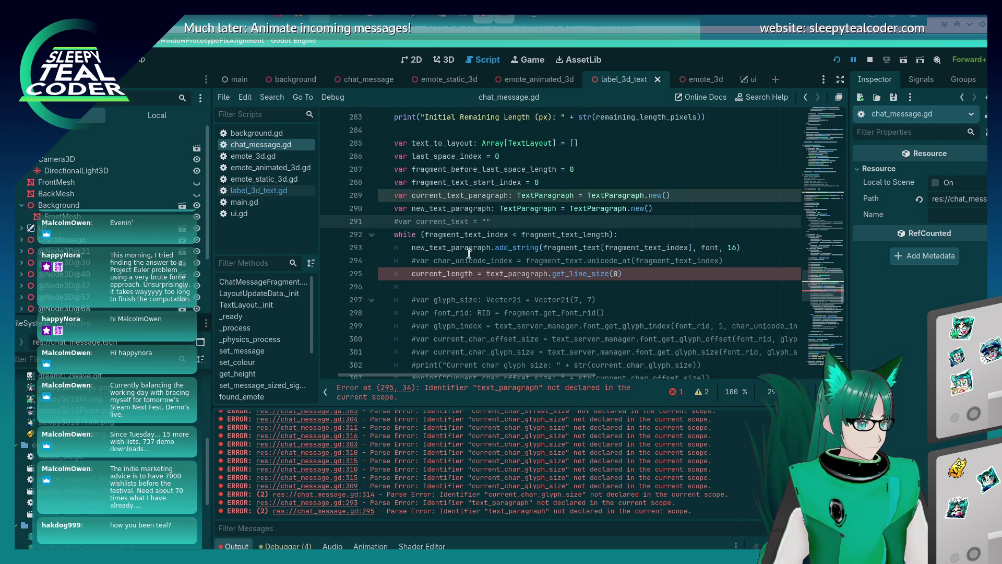
scroll(469, 254, down, 2)
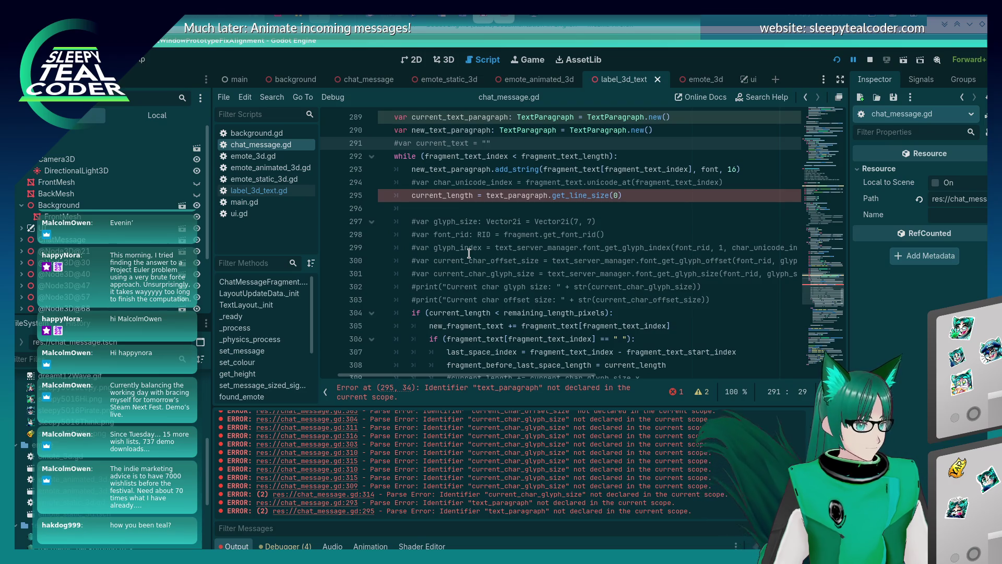
double_click(459, 311)
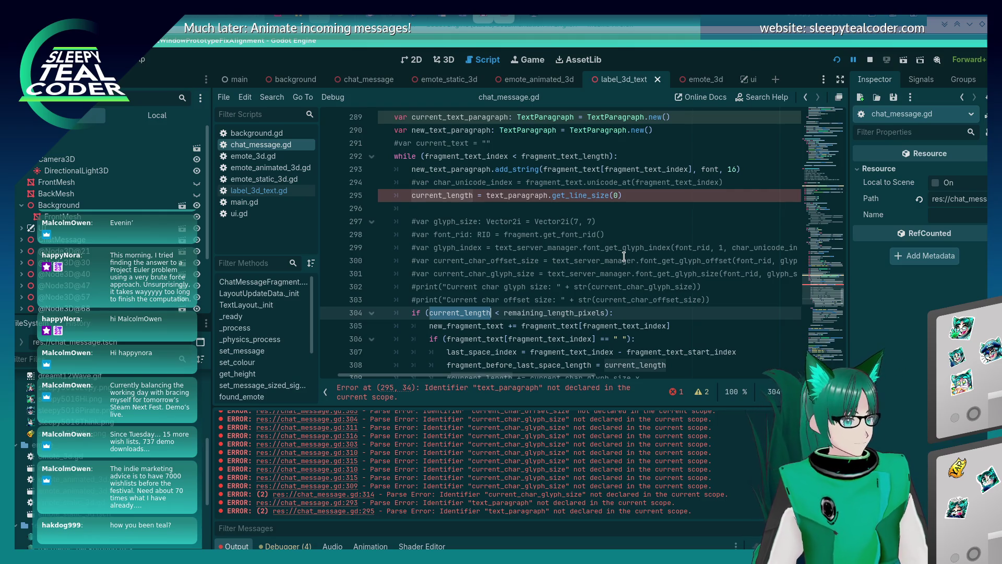
key(Up)
key(Up)
key(Up)
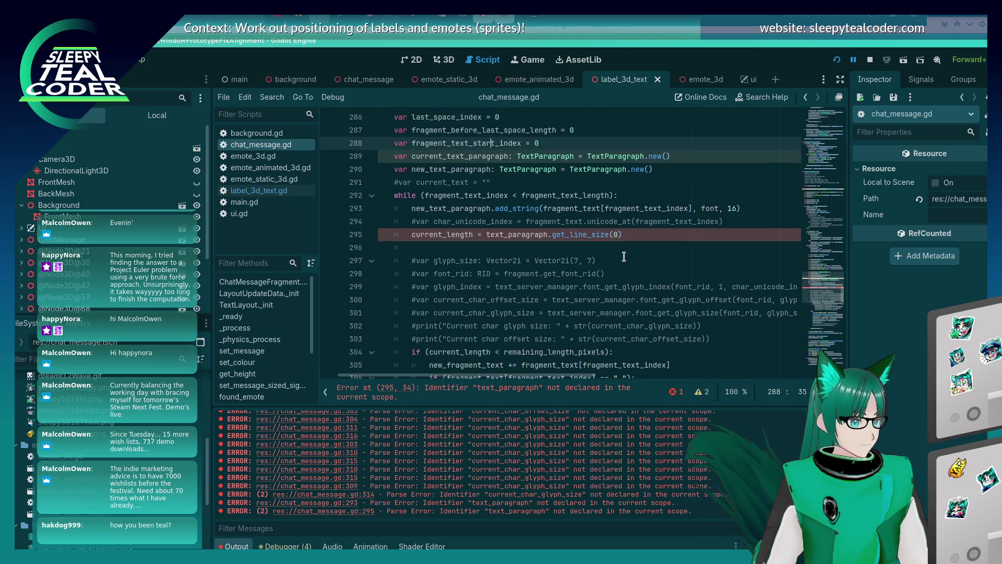
key(Down)
key(Down)
key(Down)
key(Up)
key(Up)
key(Up)
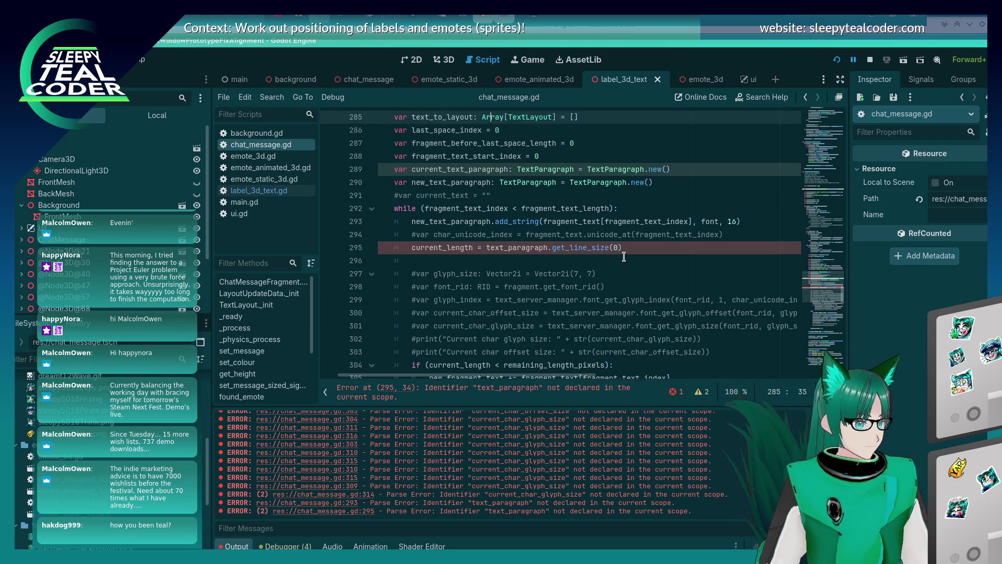
key(Down)
key(Down)
key(Down)
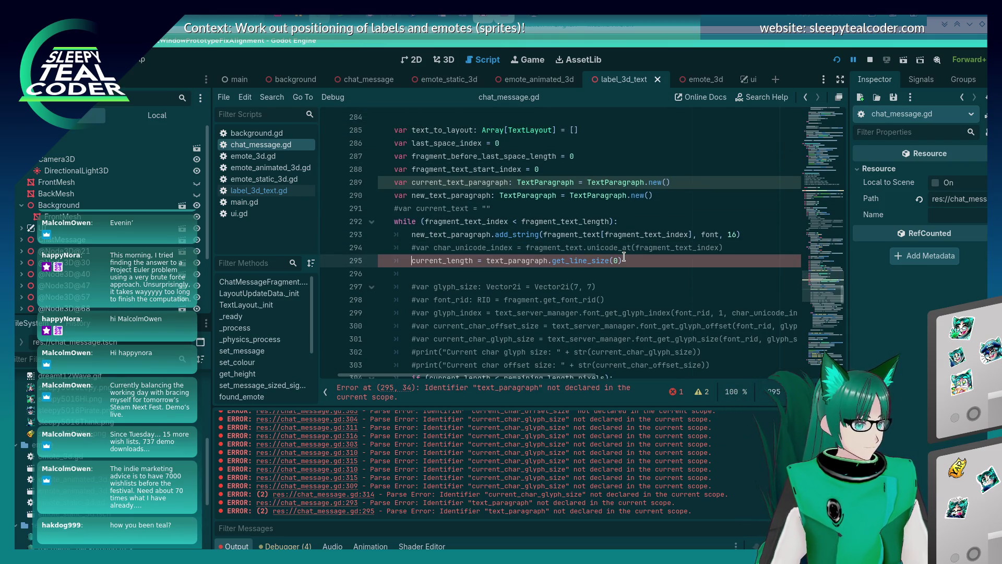
Step: Add a 'var new_length = 0' declaration below the new_text_paragraph line
text(new_)
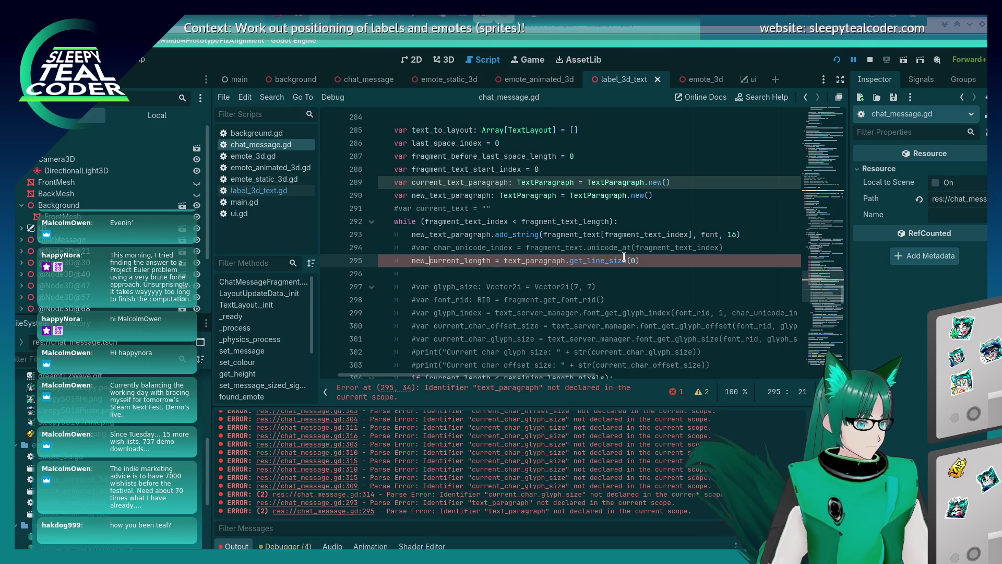
key(Escape)
key(Up)
key(Up)
key(Up)
key(End)
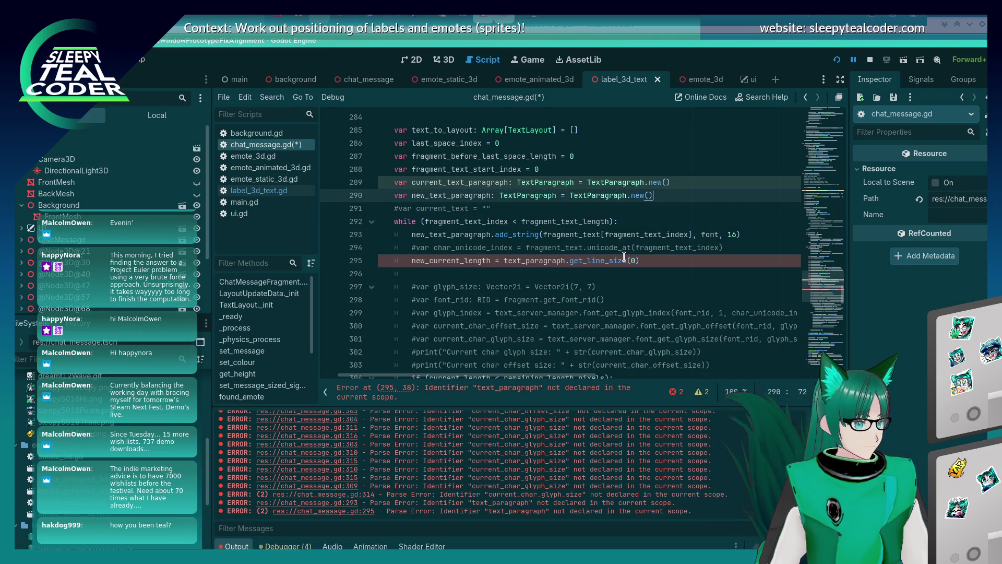
key(Return)
text(var new_current_legn)
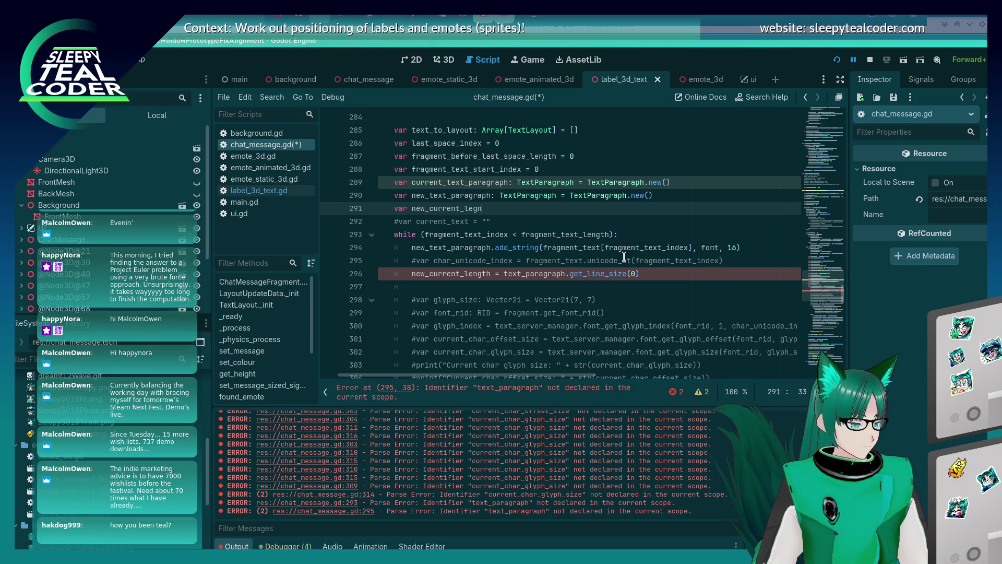
key(BackSpace)
key(BackSpace)
text(gth = 0)
key(Home)
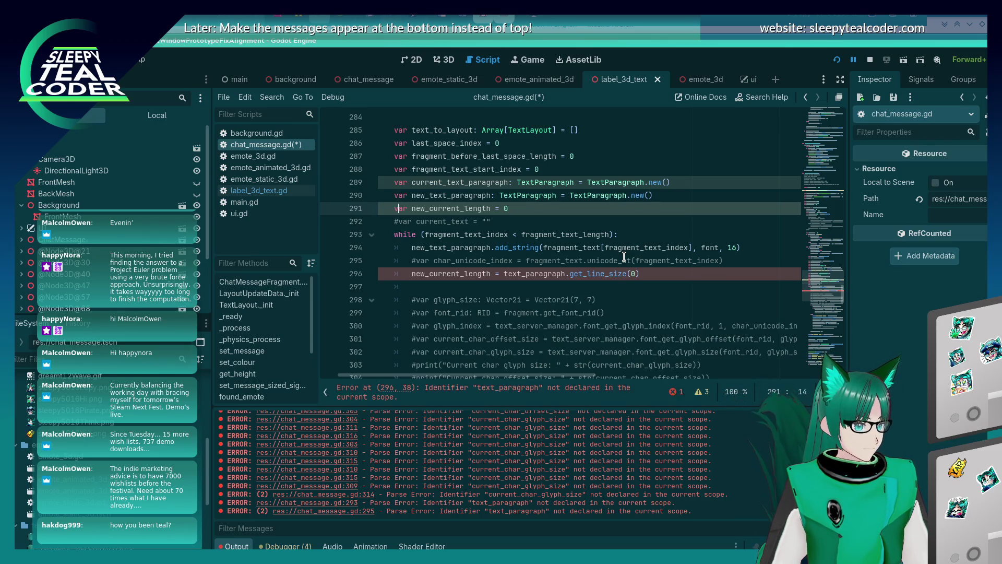
key(Delete)
key(Delete)
key(Delete)
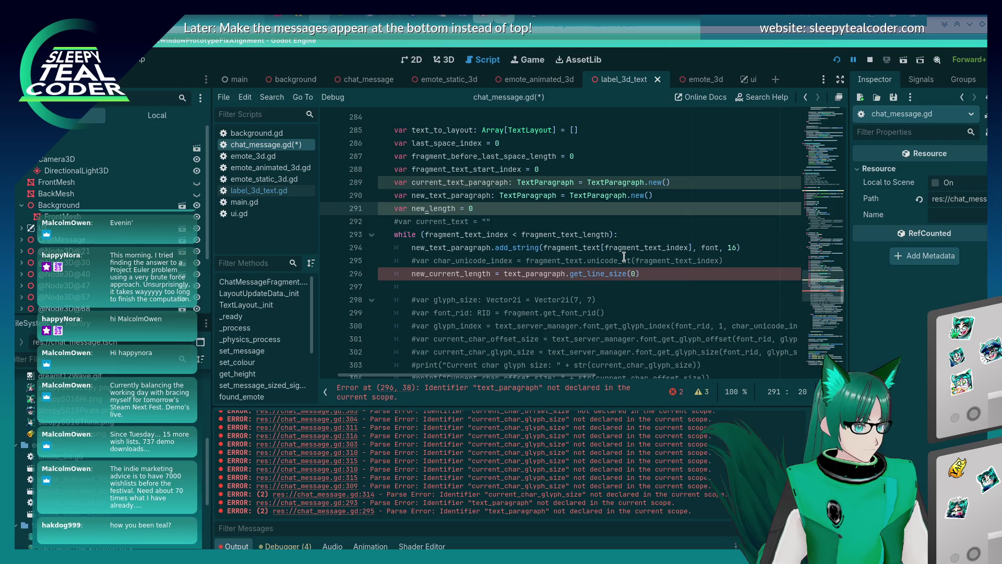
Step: Rename line 296's assignment target to new_length and save chat_message.gd
key(Down)
key(Down)
key(Down)
key(Down)
key(Delete)
key(Delete)
key(Delete)
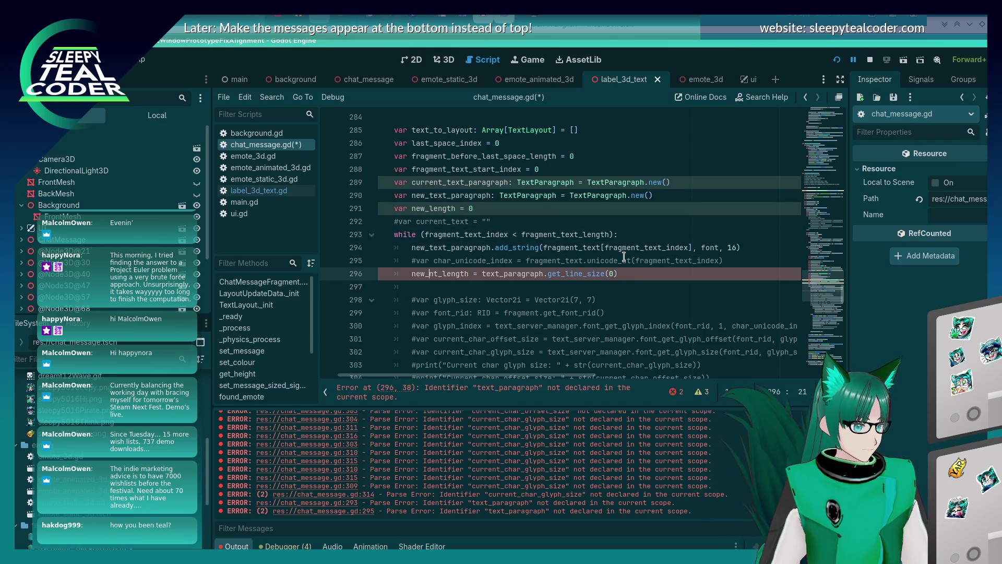
key(ctrl+s)
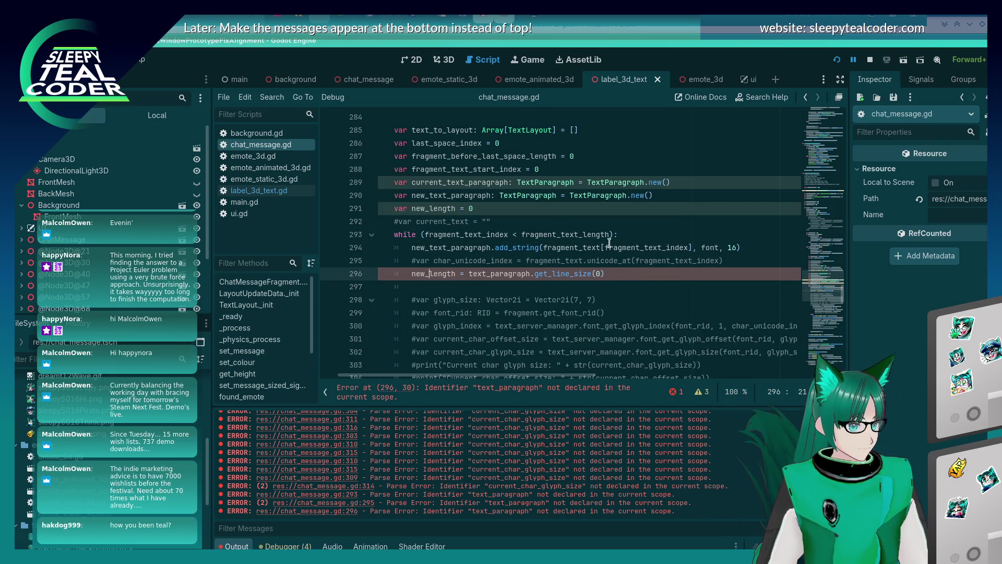
scroll(609, 243, down, 1)
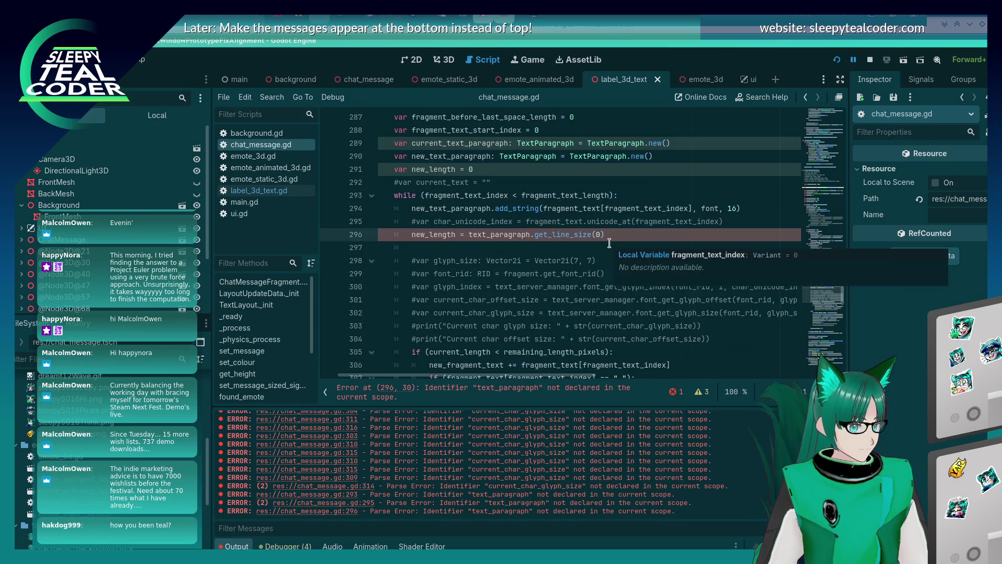
Step: Initialise new_length to Vector2(0.0, 0.0), dropping the .new from the constructor
click(492, 168)
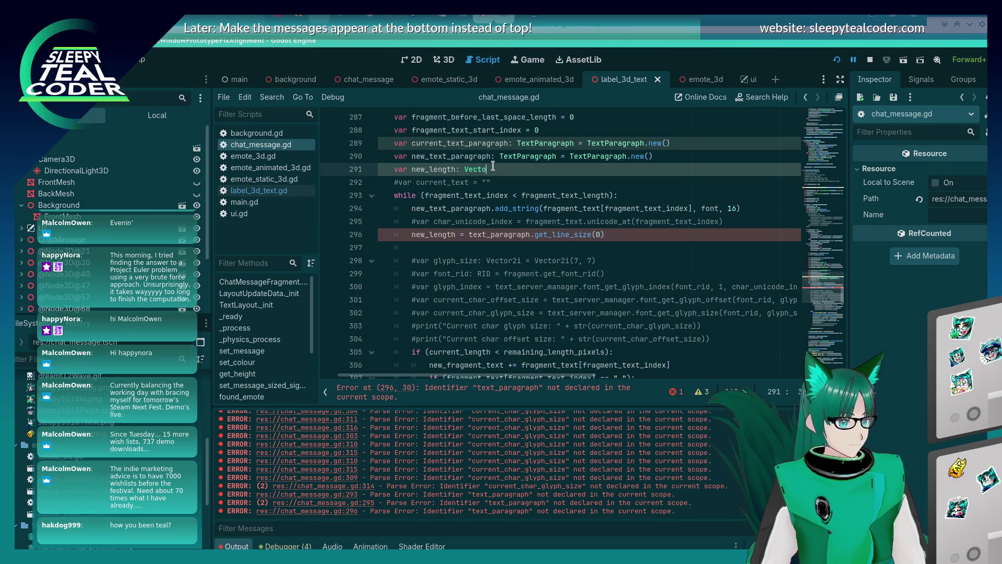
text(r2 = Vec)
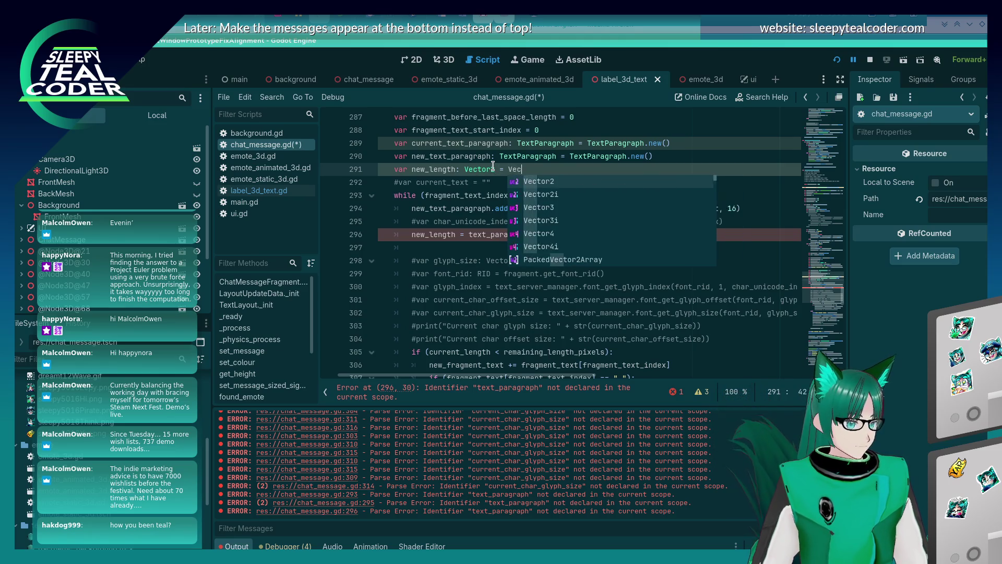
text(tor2.new())
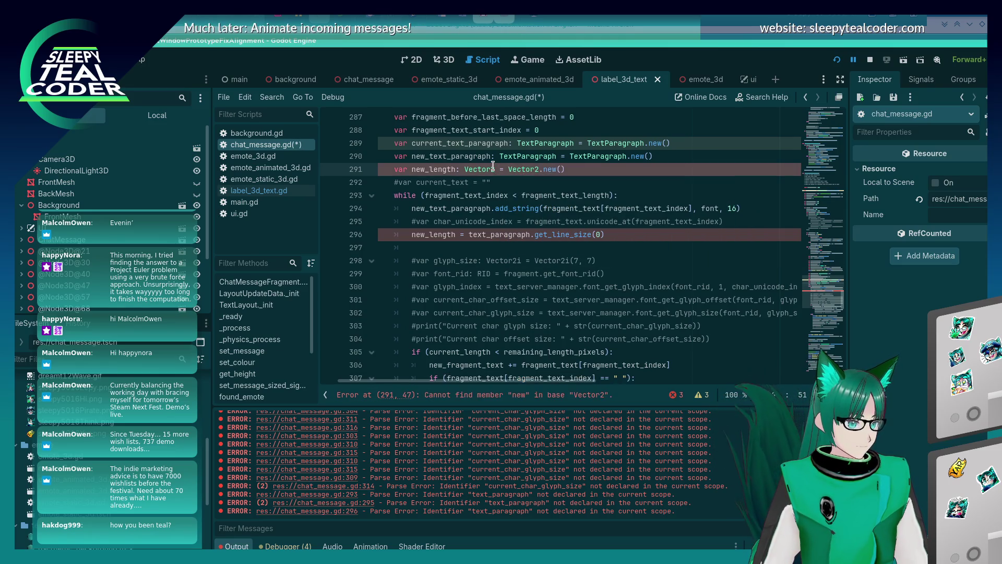
key(Down)
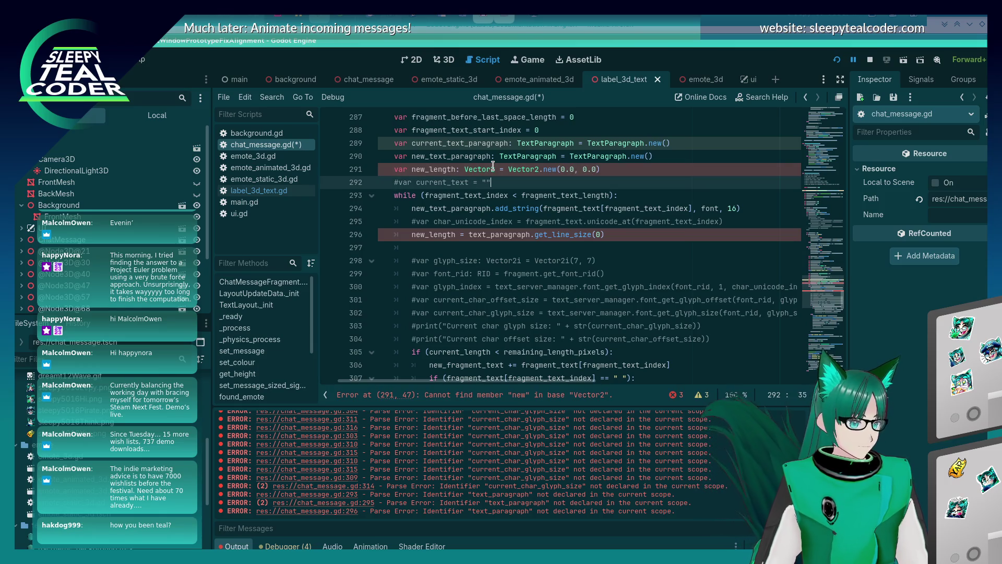
key(ctrl+s)
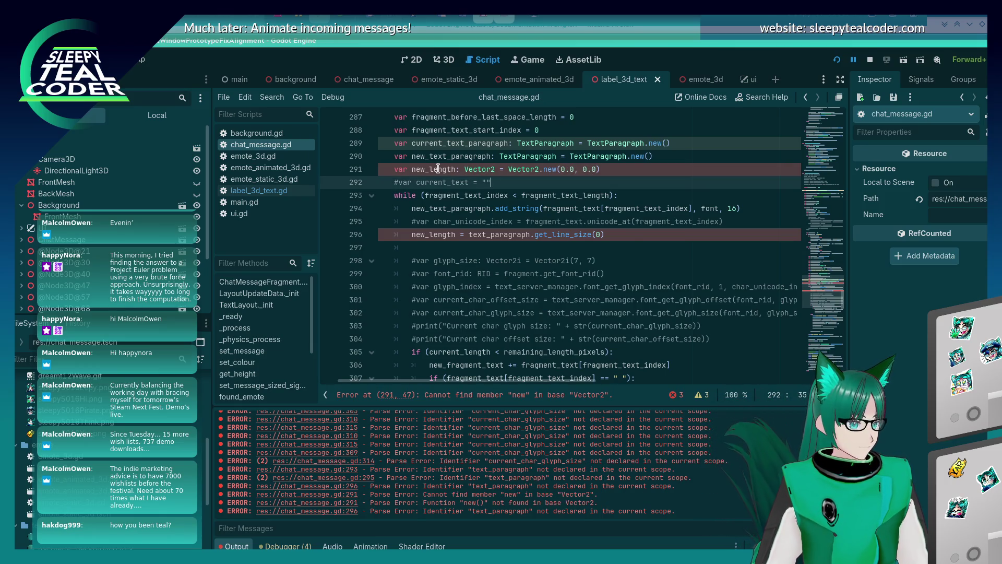
click(438, 168)
click(546, 170)
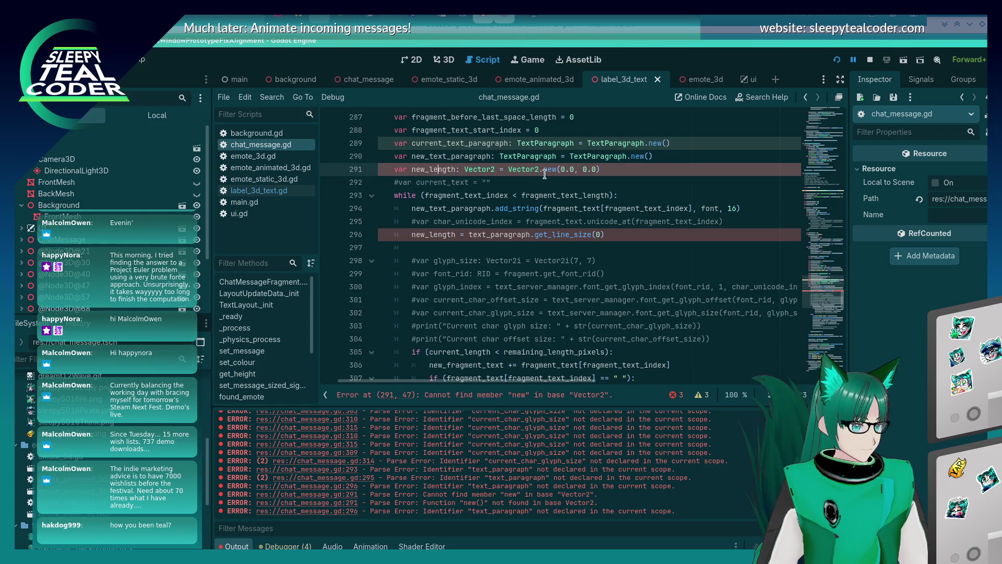
key(BackSpace)
key(BackSpace)
key(Delete)
key(Delete)
key(Up)
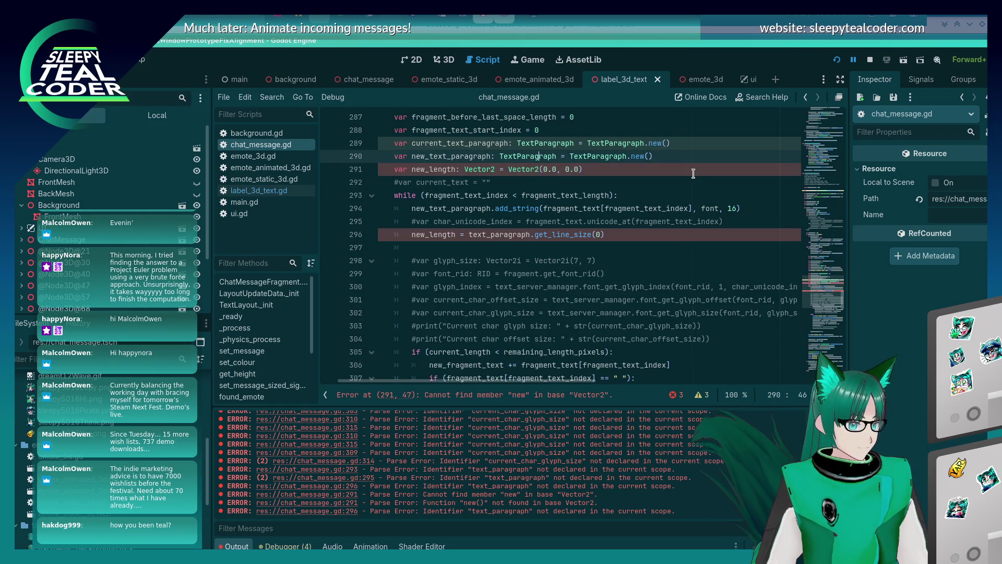
click(434, 169)
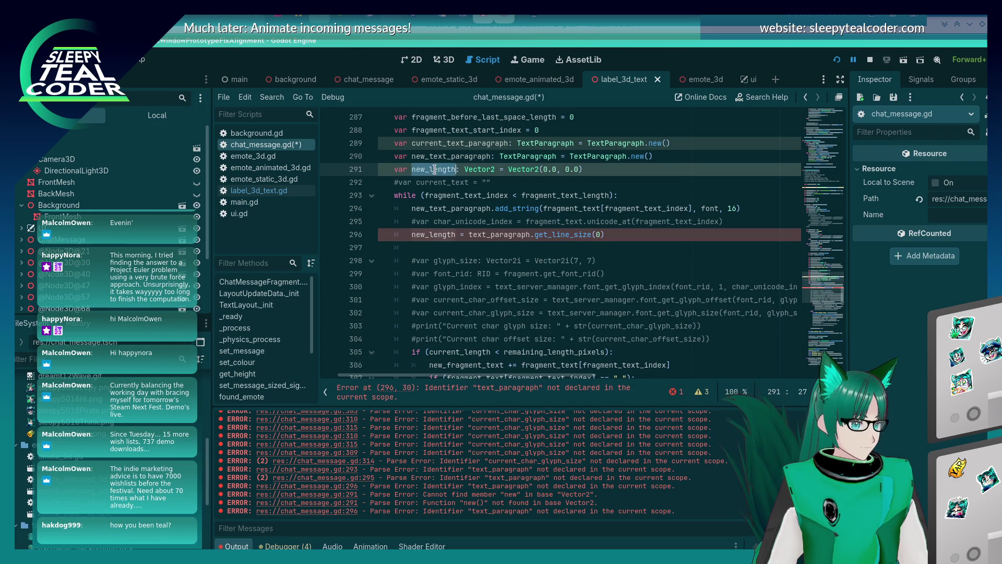
click(456, 235)
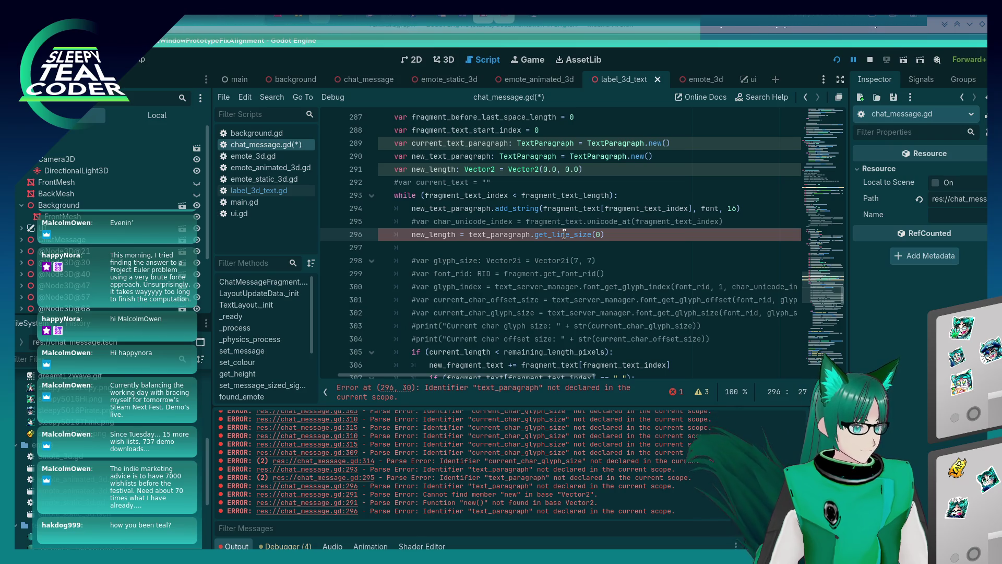
Step: Take new_length from new_text_paragraph.get_line_size(0), test new_length.x in the if, and save
click(470, 235)
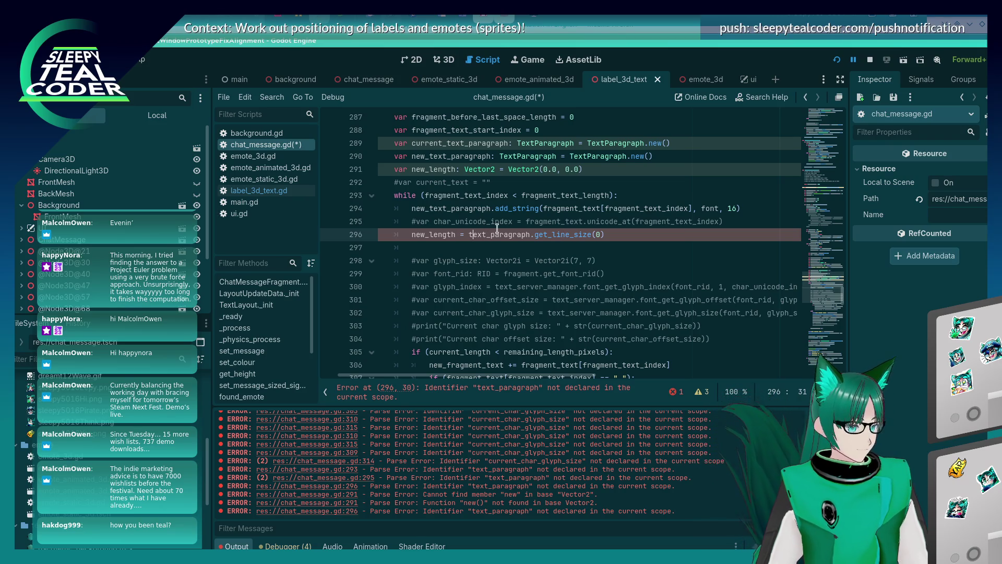
text(new_)
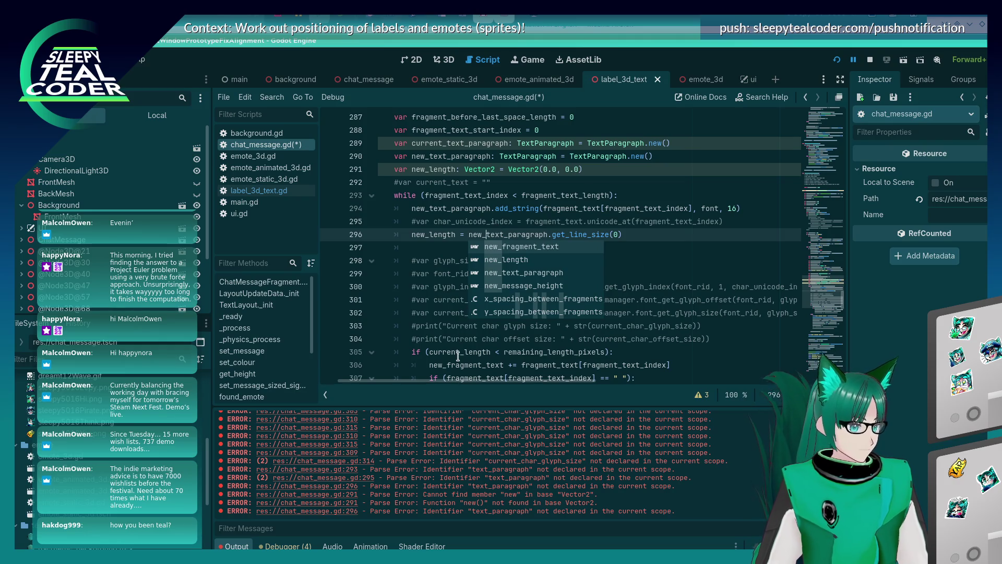
click(458, 352)
double_click(452, 352)
text(n)
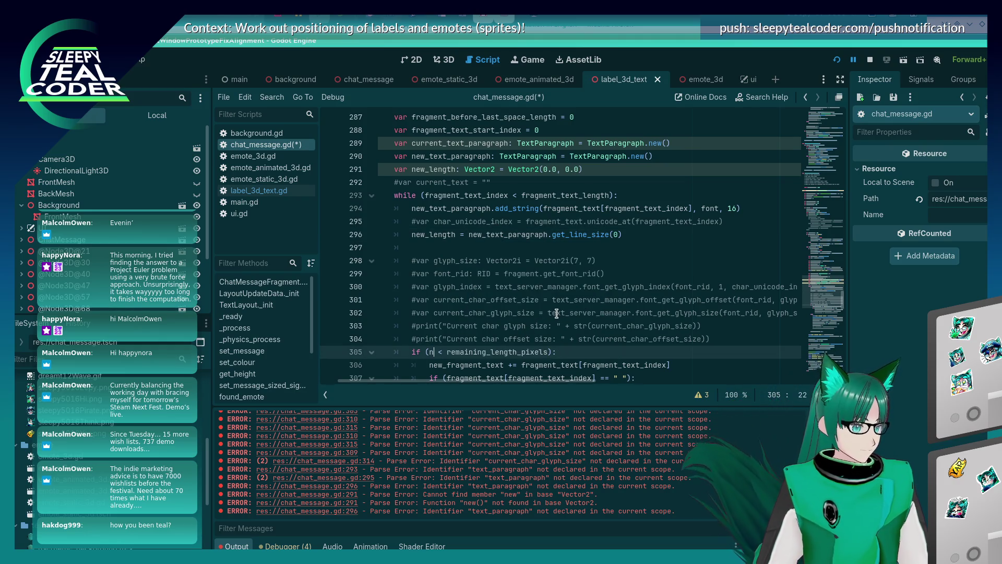
text(ew_length)
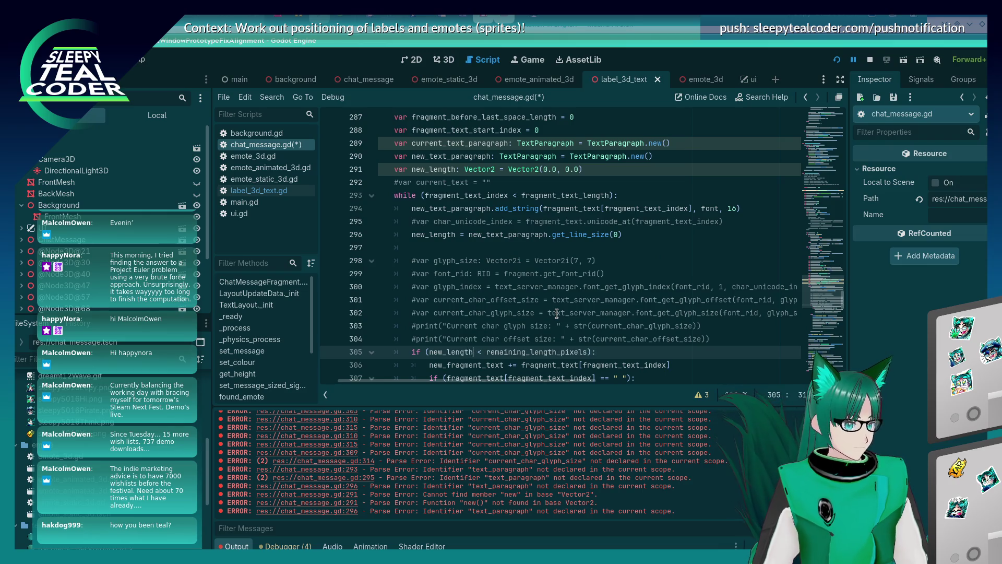
text(.x)
key(ctrl+s)
click(445, 261)
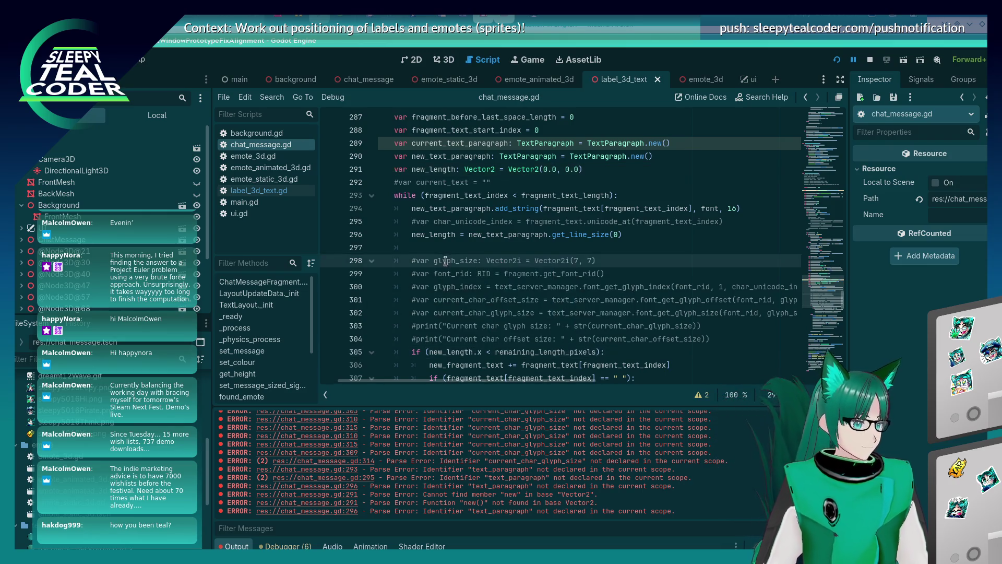
scroll(445, 261, down, 2)
scroll(445, 258, up, 2)
scroll(445, 256, down, 2)
scroll(445, 257, up, 2)
scroll(445, 256, down, 2)
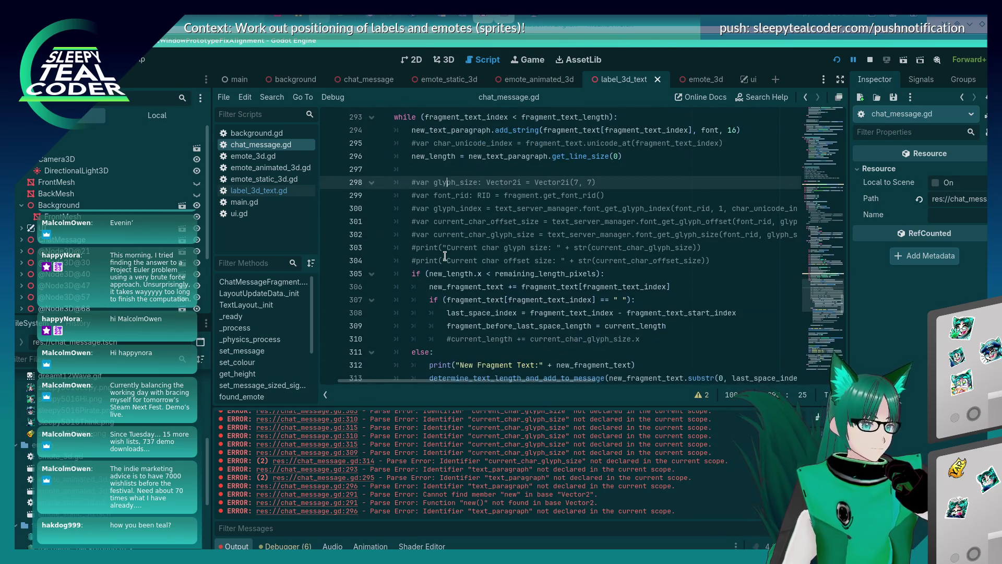
scroll(445, 256, down, 1)
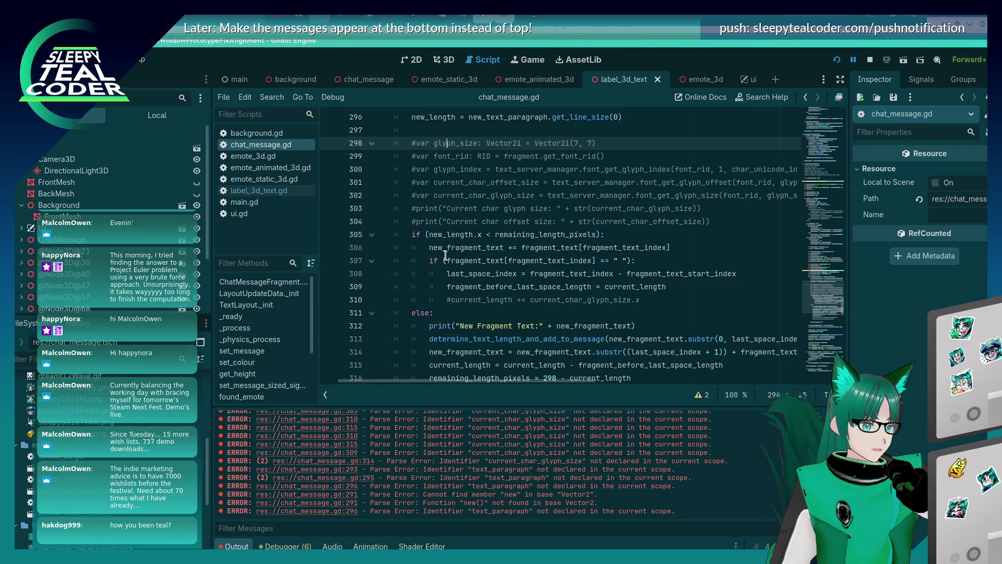
scroll(445, 255, up, 2)
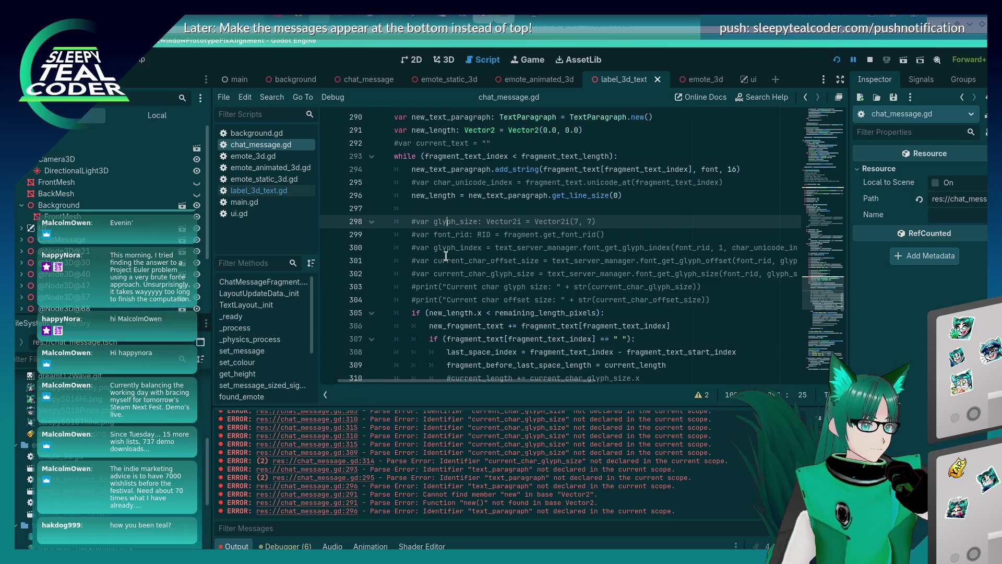
scroll(446, 256, down, 4)
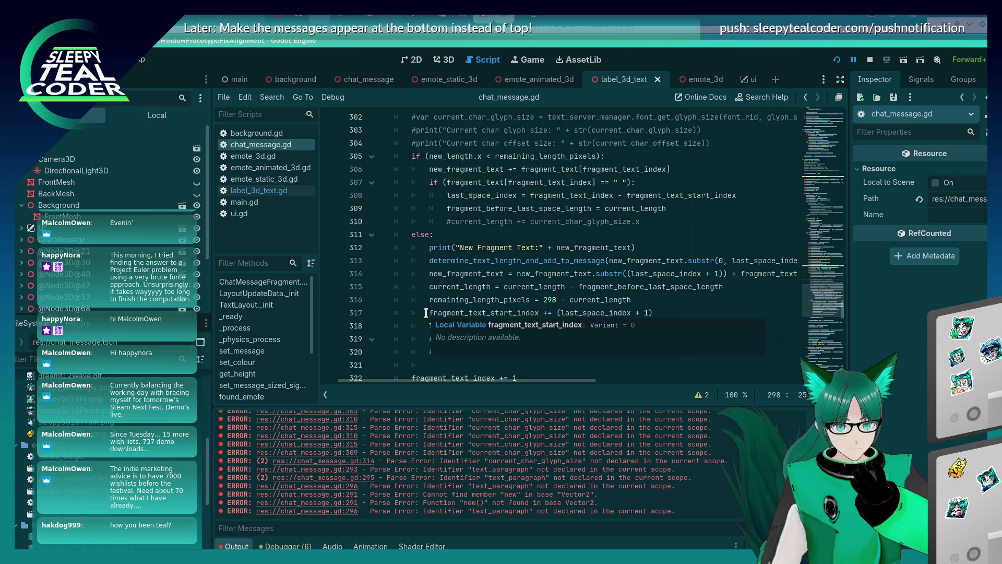
click(504, 195)
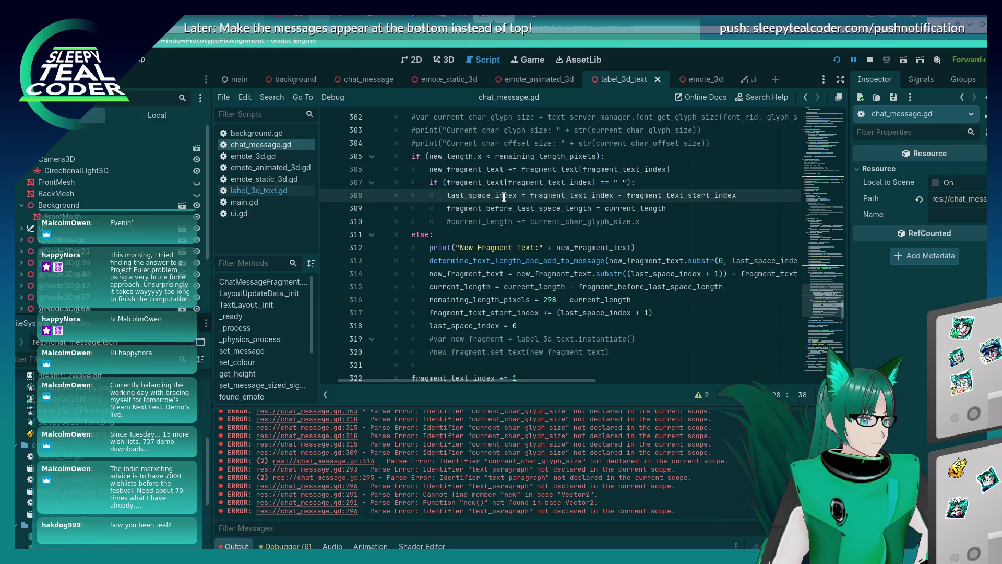
click(656, 195)
scroll(559, 290, up, 2)
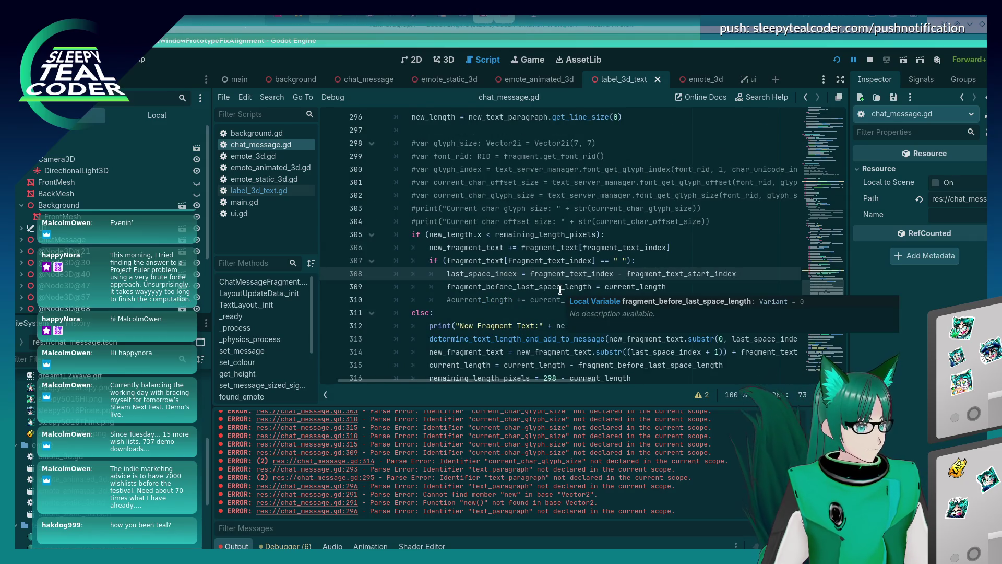
scroll(560, 290, down, 2)
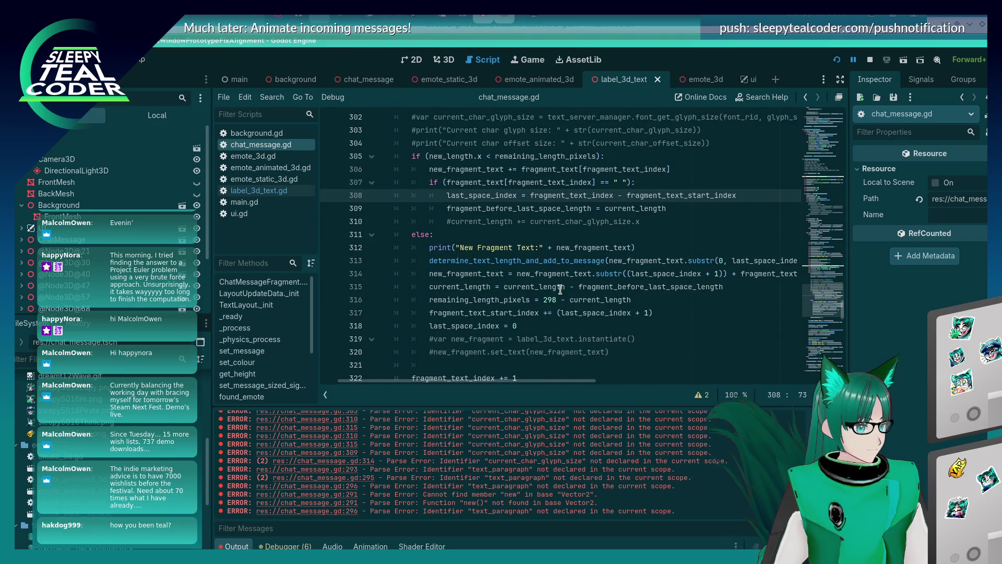
scroll(560, 290, down, 2)
scroll(560, 290, down, 3)
scroll(560, 290, up, 8)
scroll(560, 290, up, 2)
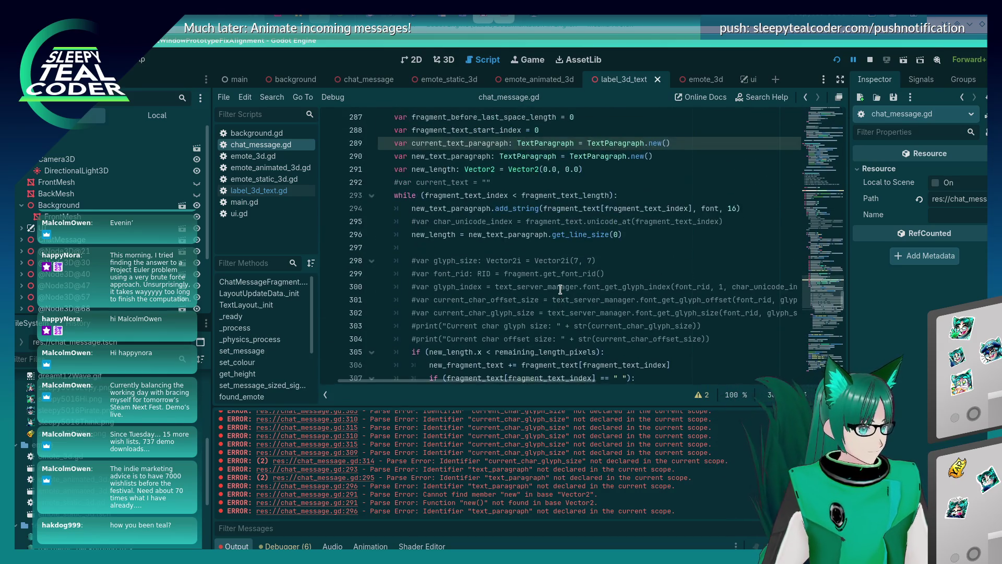
click(566, 256)
click(567, 249)
key(ctrl+s)
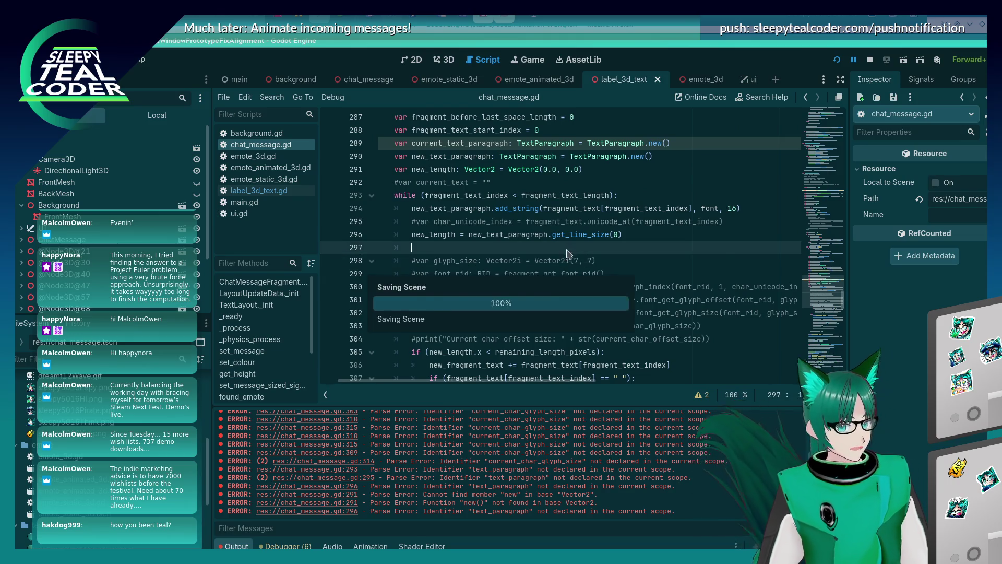
key(alt+Tab)
key(alt+Tab)
key(alt+Tab)
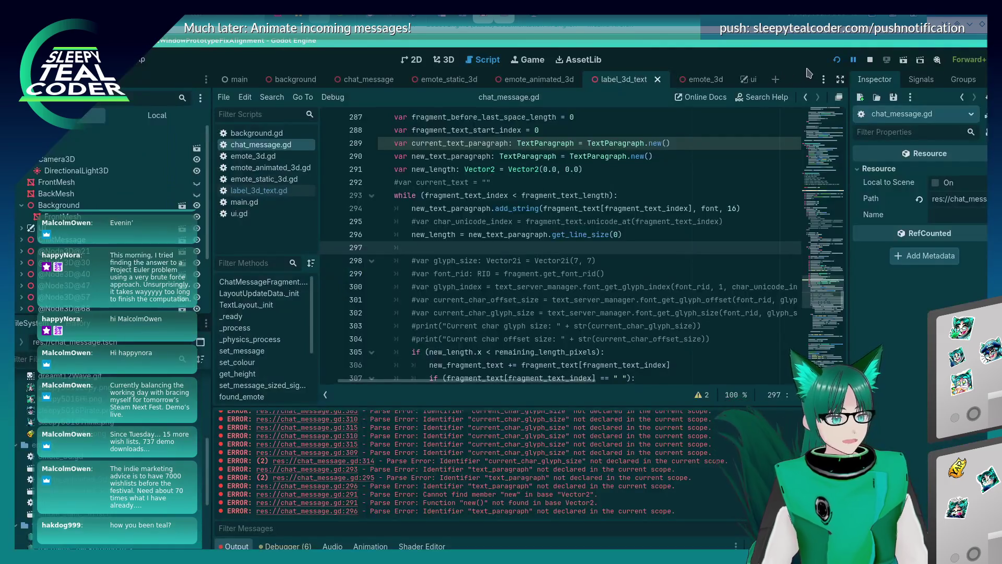
Step: Run the game, add a wrapped emote test message, stop it, and return to line 310
click(837, 60)
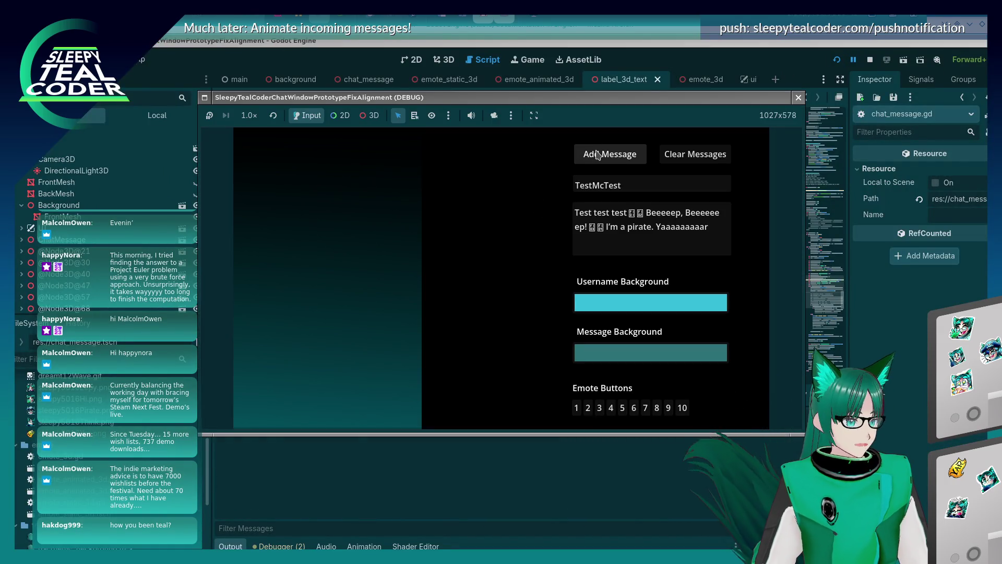
click(587, 154)
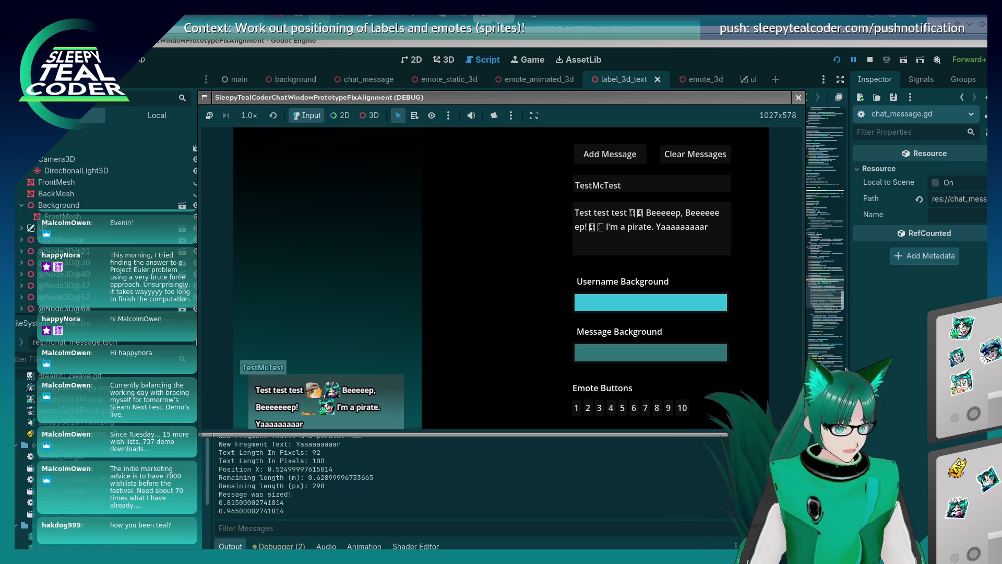
key(F8)
scroll(514, 302, down, 4)
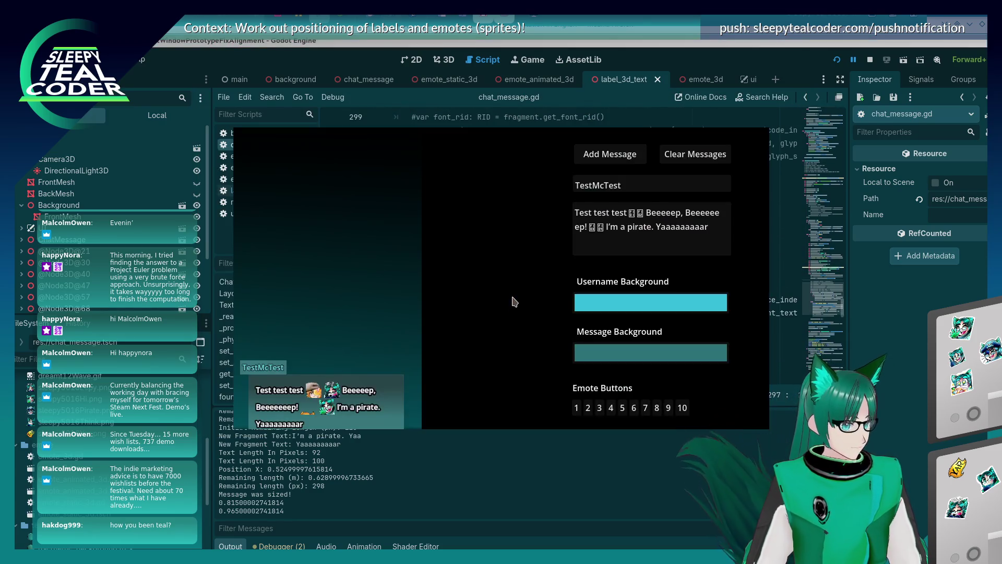
click(557, 260)
key(F5)
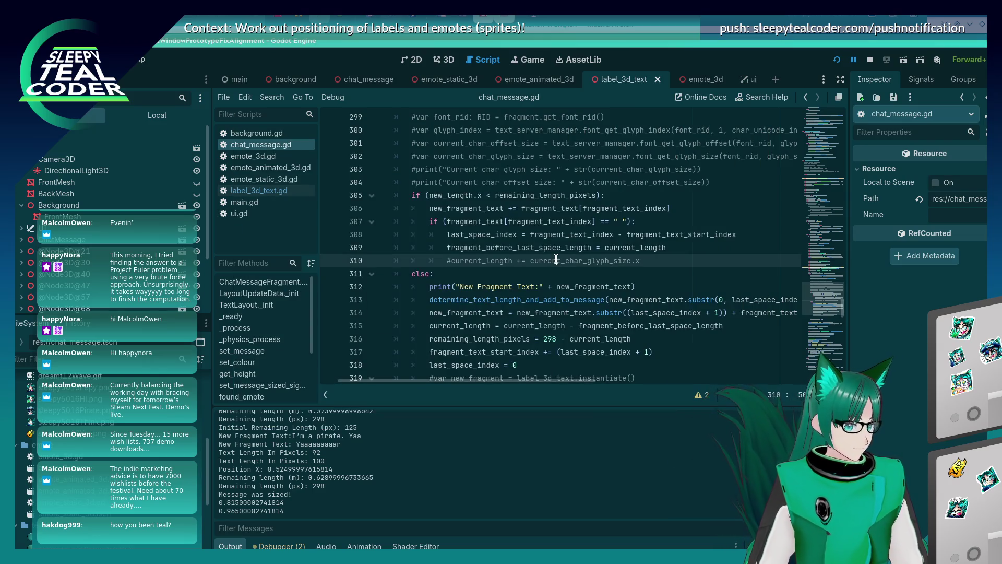
Step: Add TestMcTest messages with Beeeep! stretched by 8, then 6 more e's
click(618, 157)
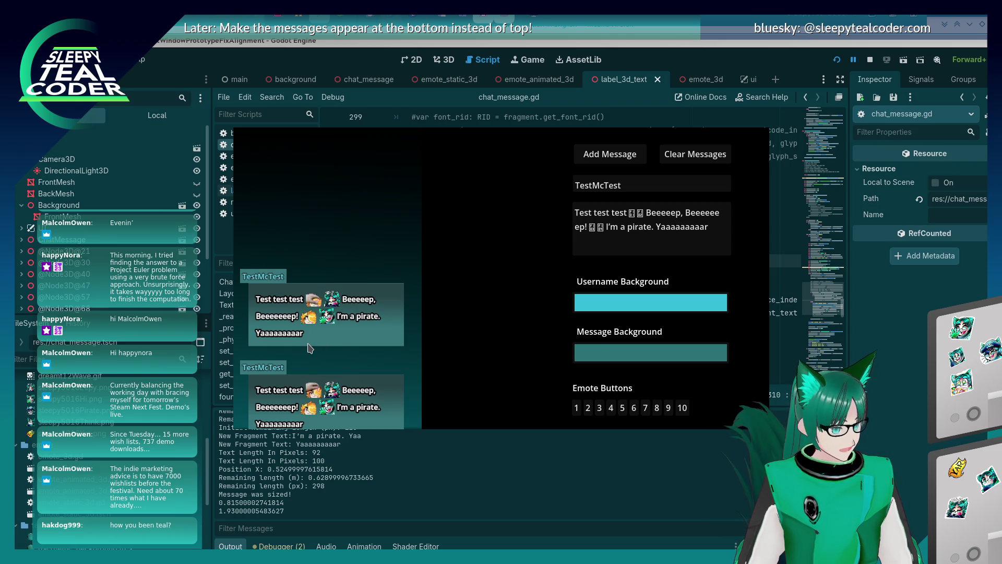
click(579, 231)
text(eeeeeeeee)
click(620, 156)
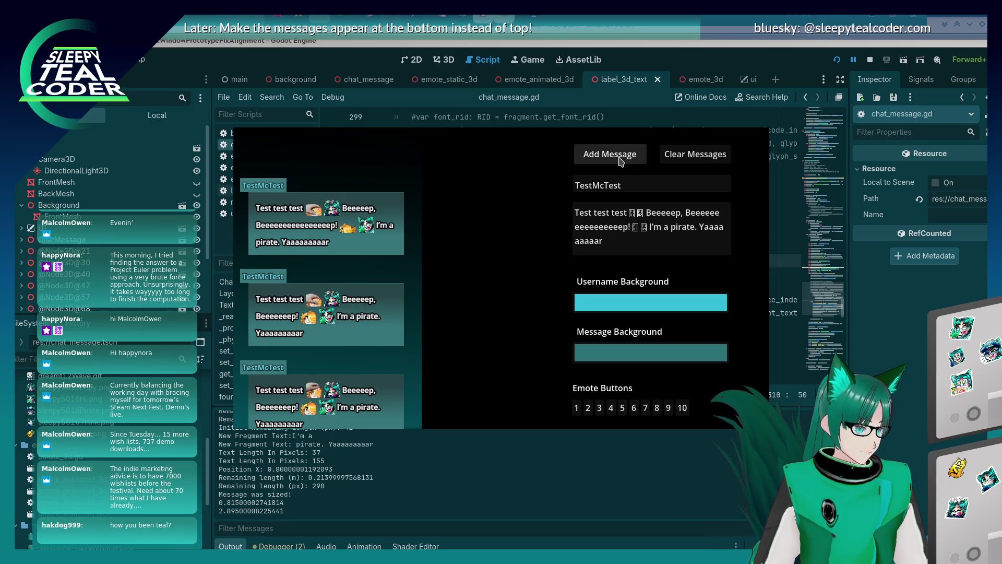
click(591, 229)
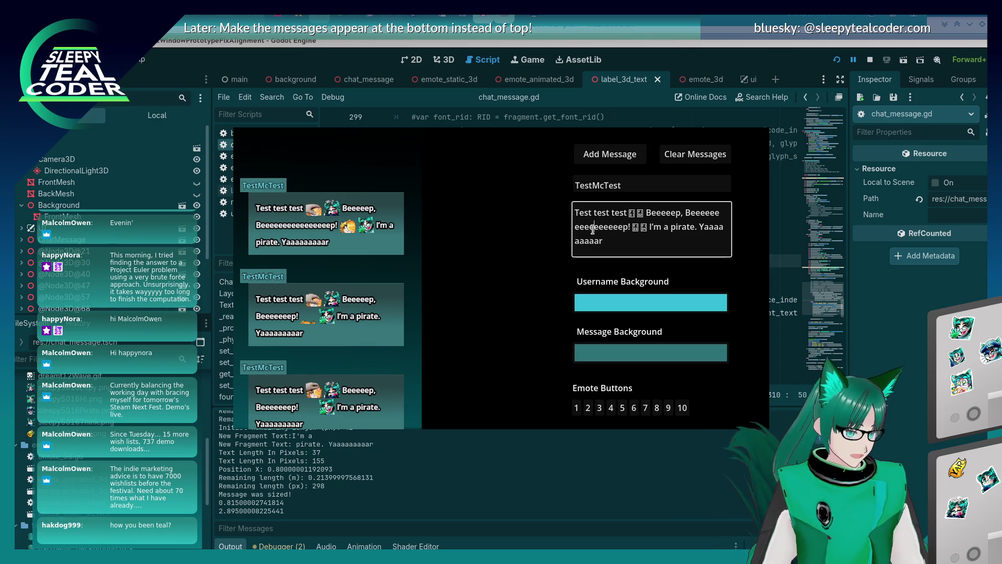
text(eeeeee)
click(610, 161)
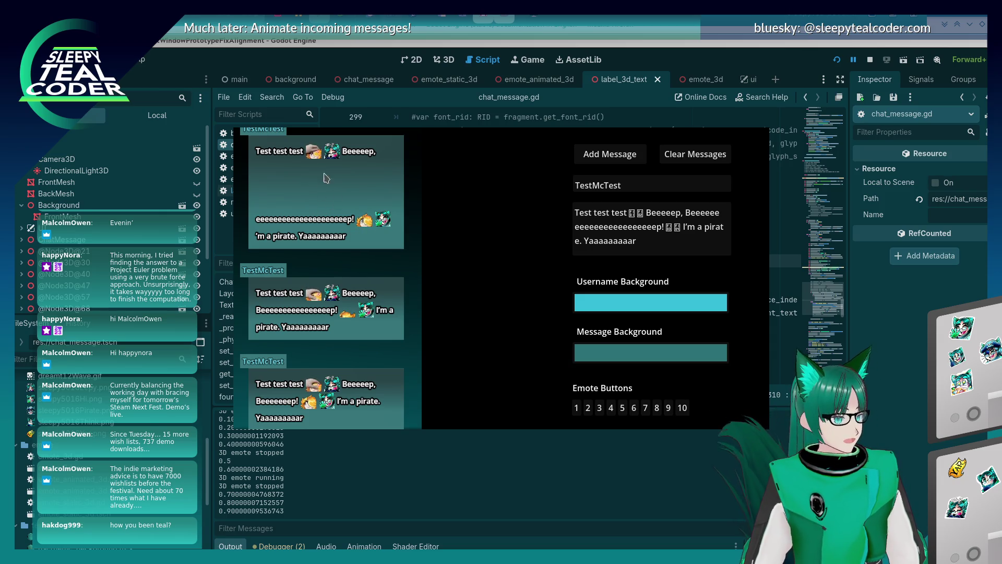
Step: Trim a few e's, add three more copies of the message, and return to the script editor
click(609, 227)
key(BackSpace)
key(BackSpace)
key(BackSpace)
click(615, 157)
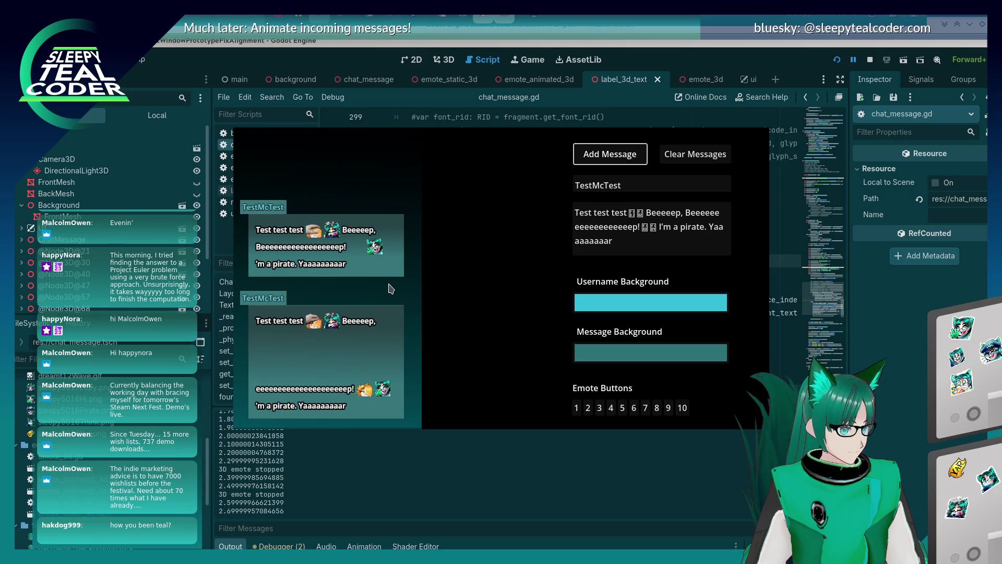
key(Return)
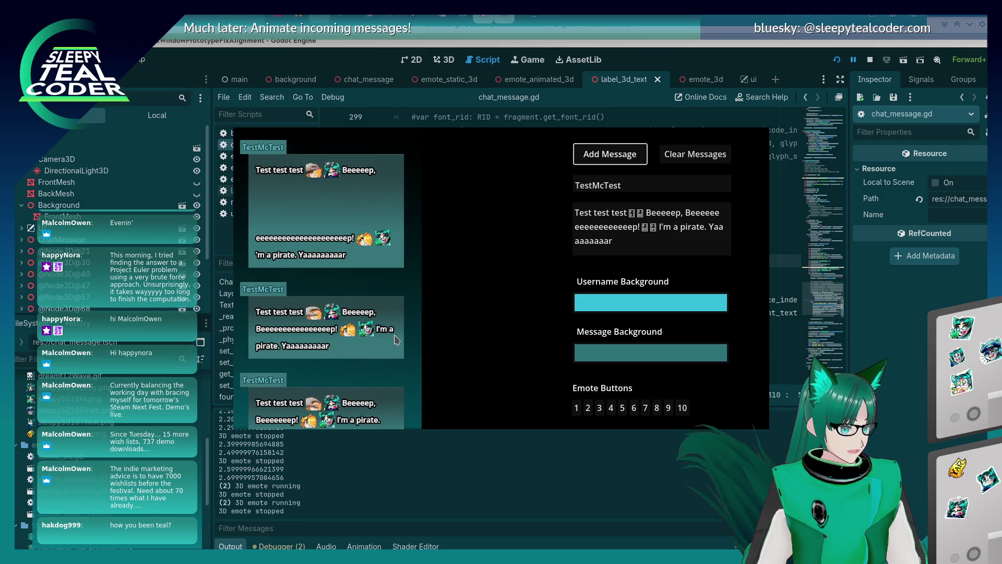
key(Return)
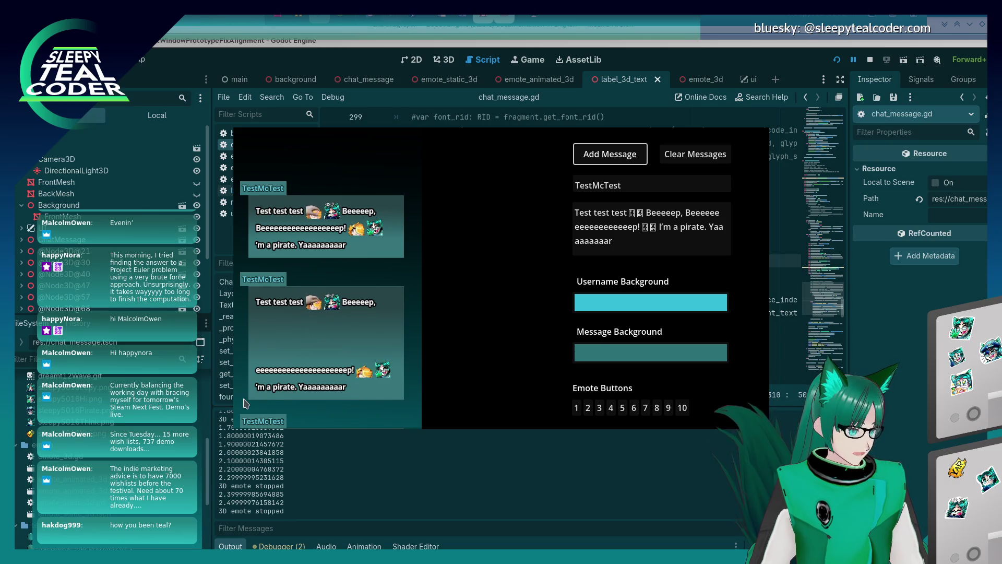
click(874, 407)
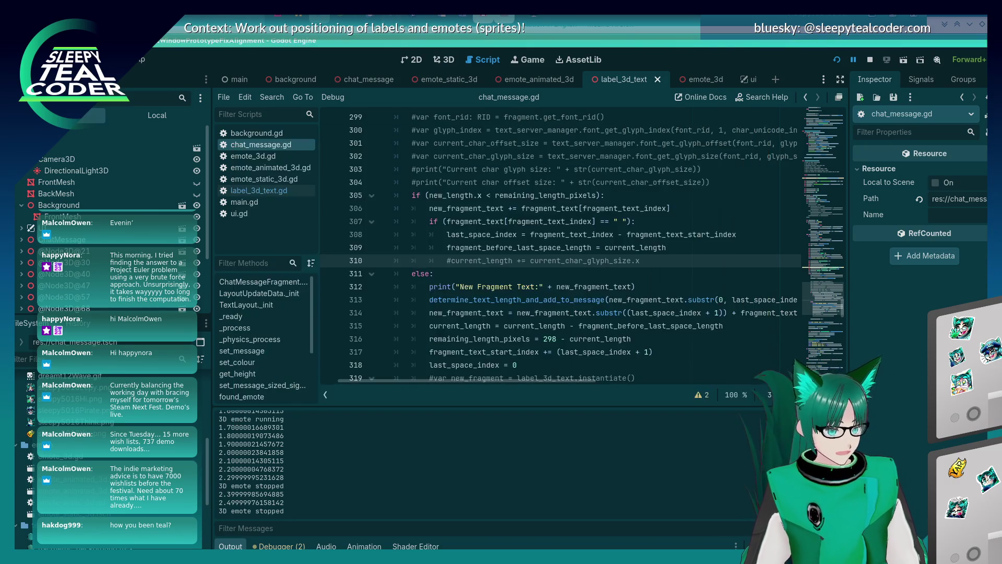
Step: Review layout_update_data and the wrapping code across lines 257-360, then switch to the game window
click(491, 275)
scroll(491, 275, up, 3)
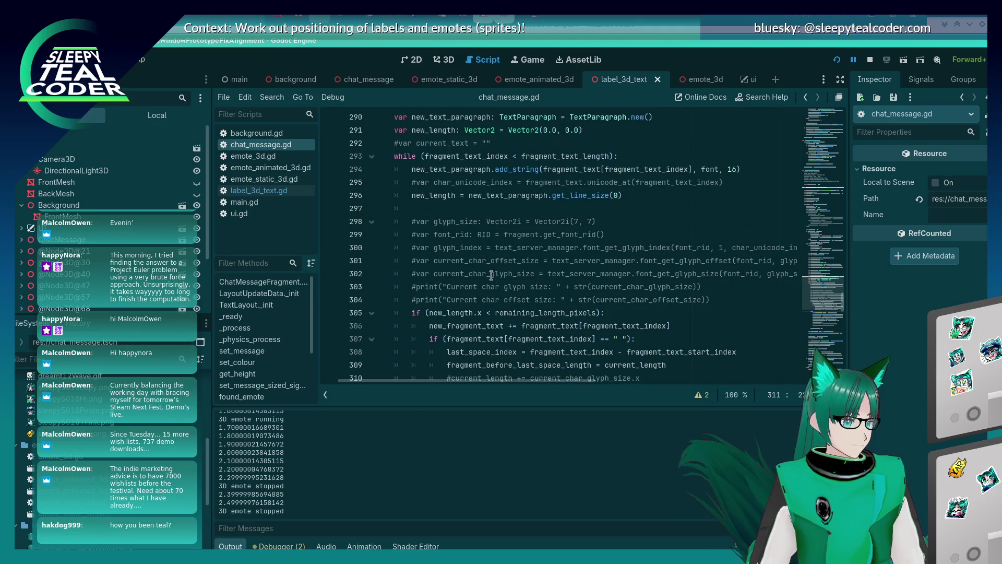
scroll(491, 275, down, 9)
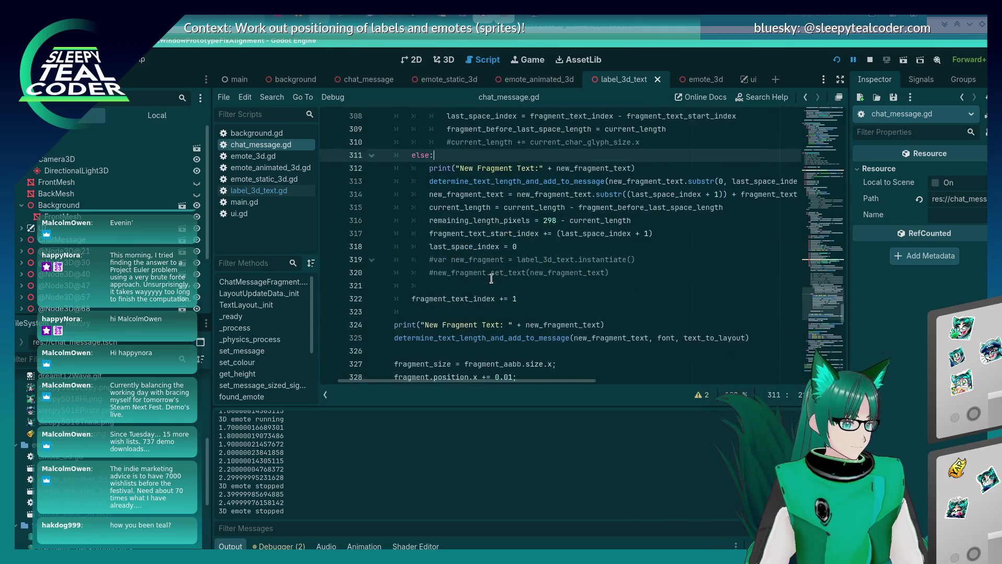
scroll(492, 278, down, 5)
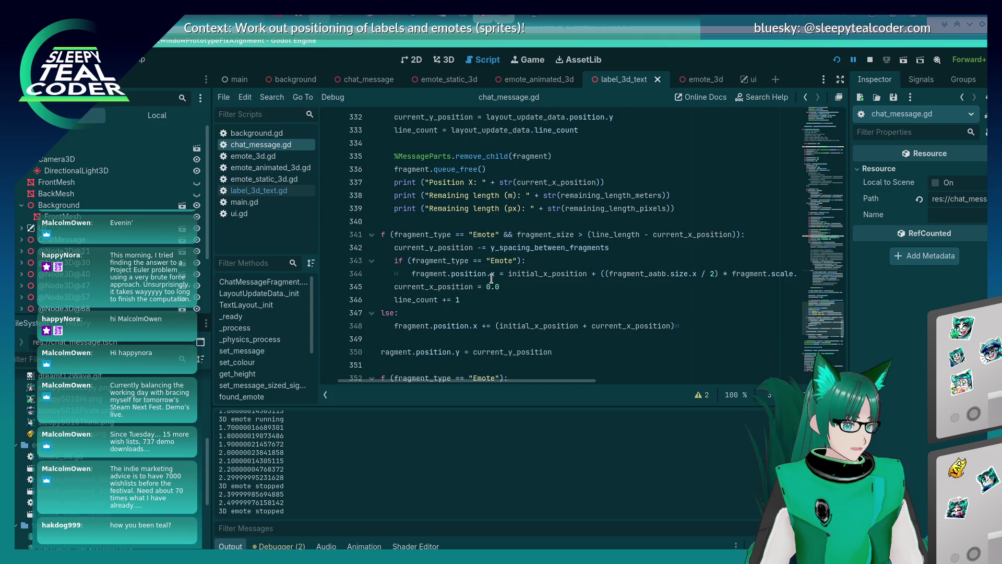
scroll(491, 278, up, 4)
click(491, 278)
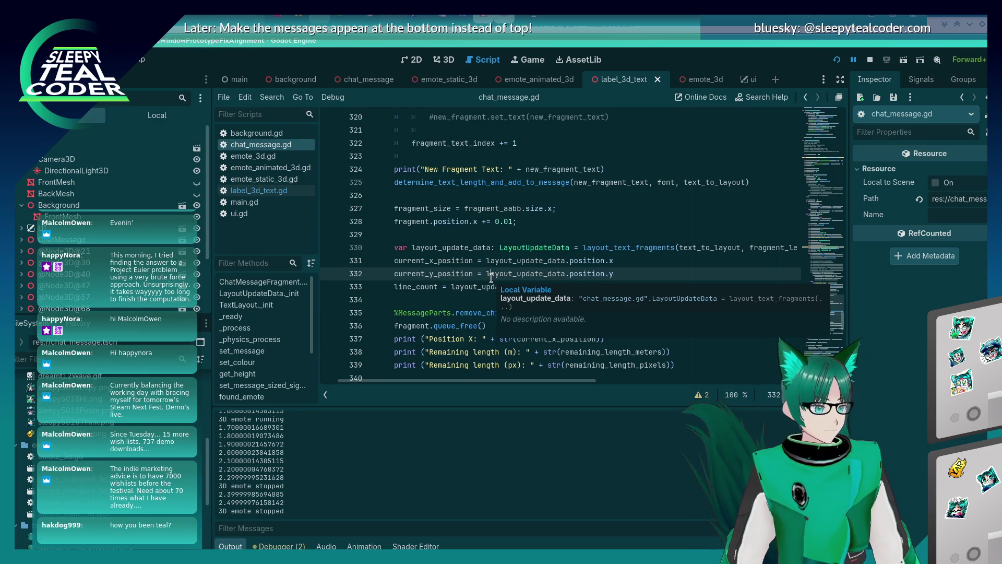
click(521, 209)
key(Home)
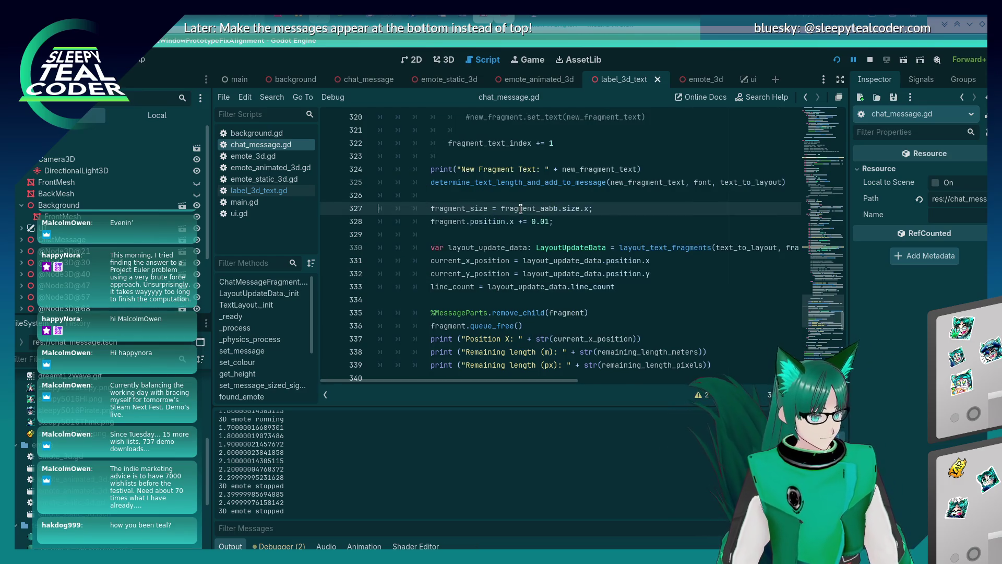
scroll(529, 216, up, 3)
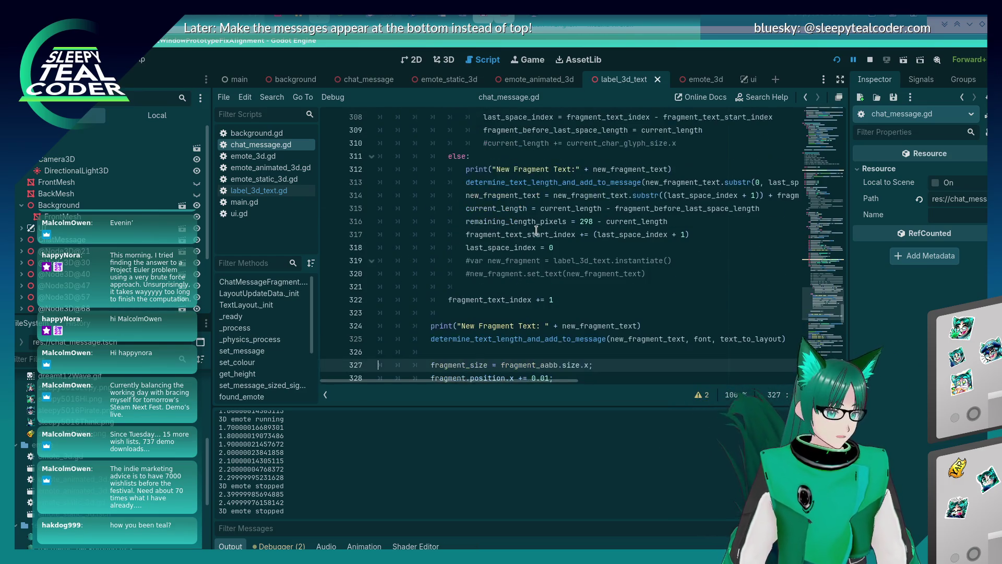
scroll(536, 230, up, 11)
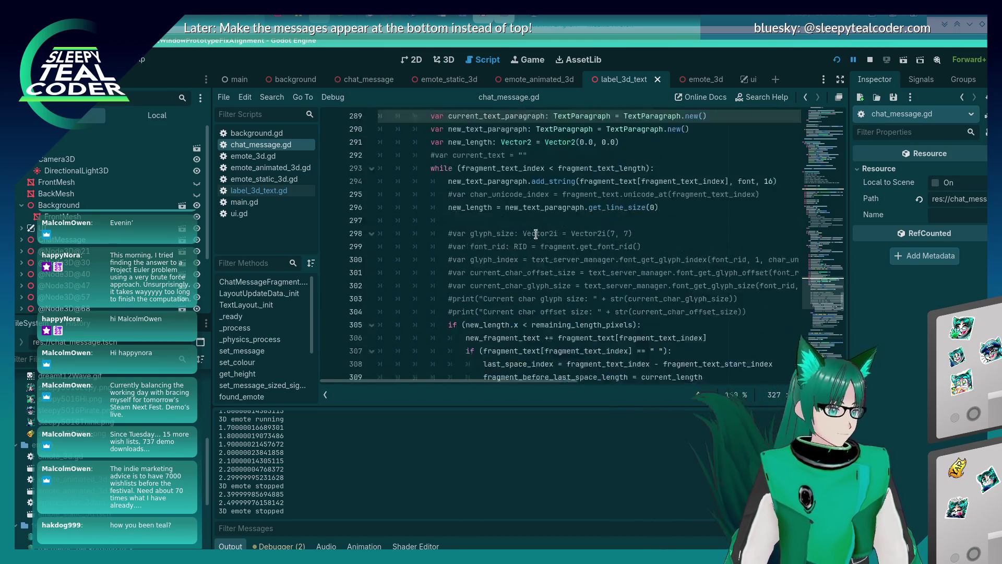
scroll(533, 236, down, 4)
right_click(533, 236)
scroll(532, 235, down, 9)
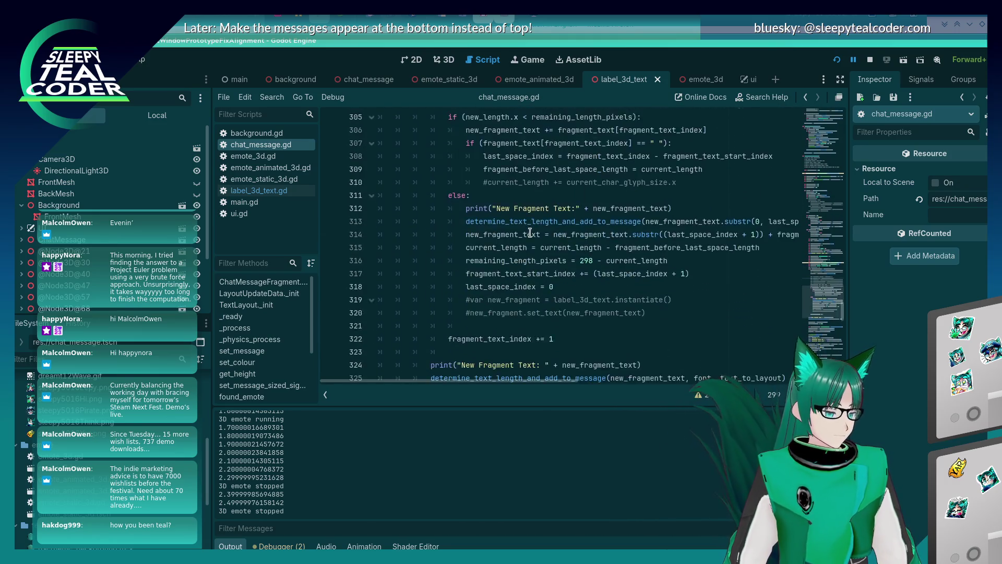
scroll(531, 231, down, 4)
scroll(531, 229, down, 2)
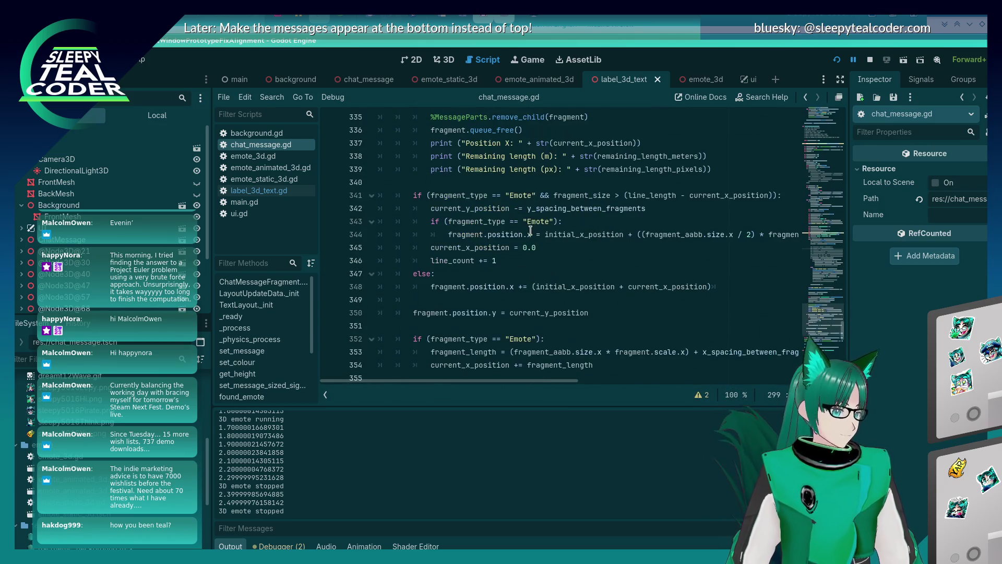
scroll(530, 230, down, 2)
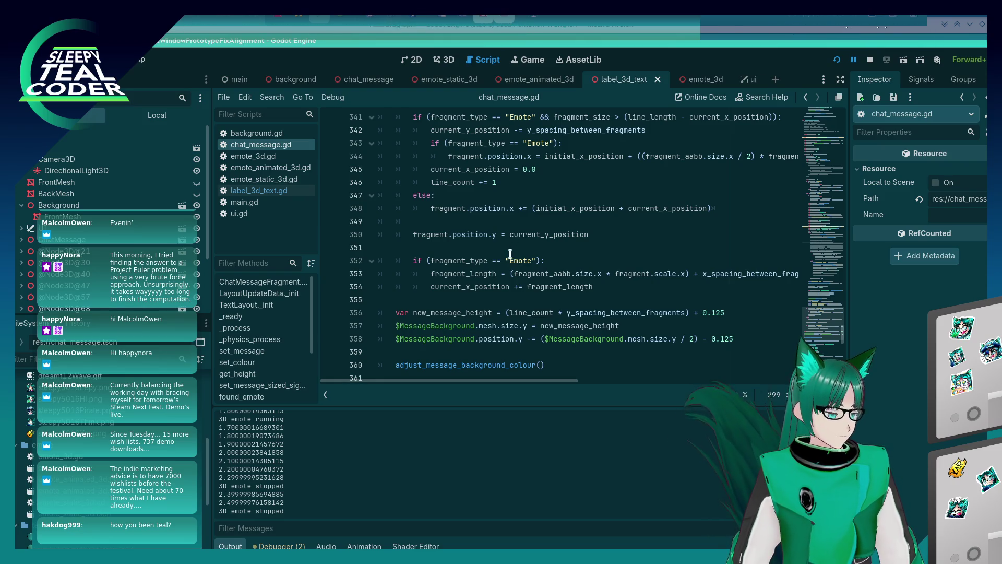
scroll(510, 251, down, 3)
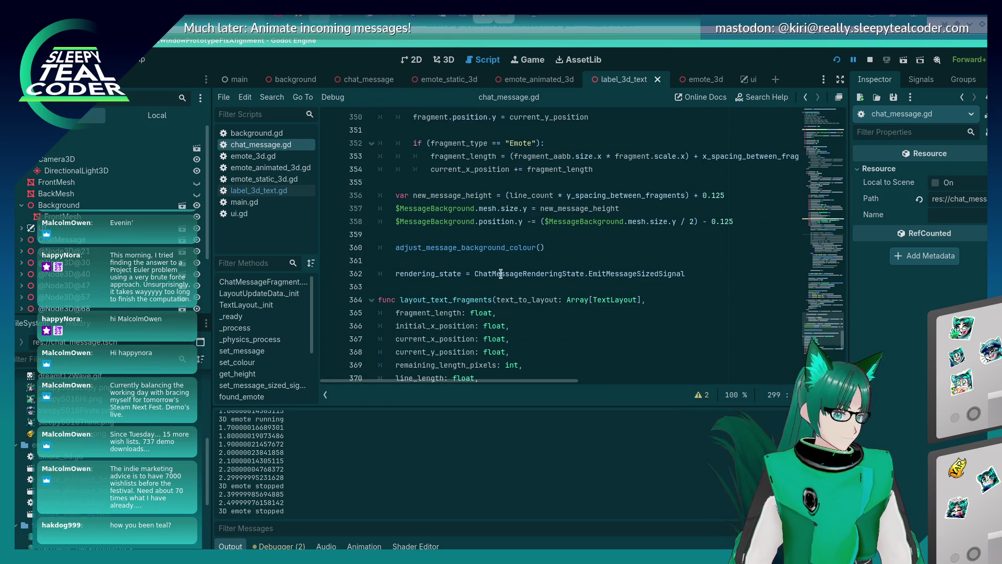
scroll(501, 273, up, 2)
scroll(501, 274, up, 19)
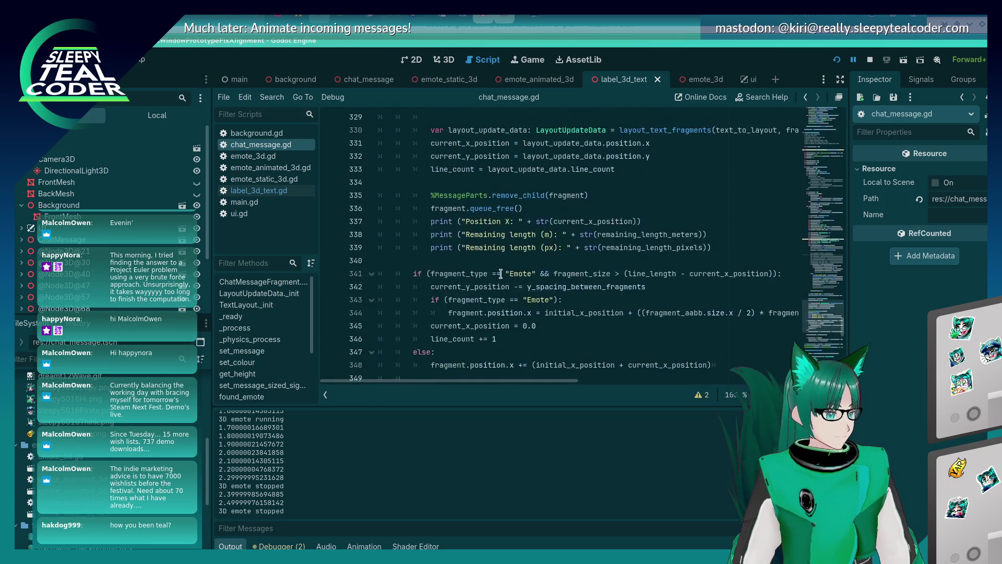
scroll(501, 273, up, 2)
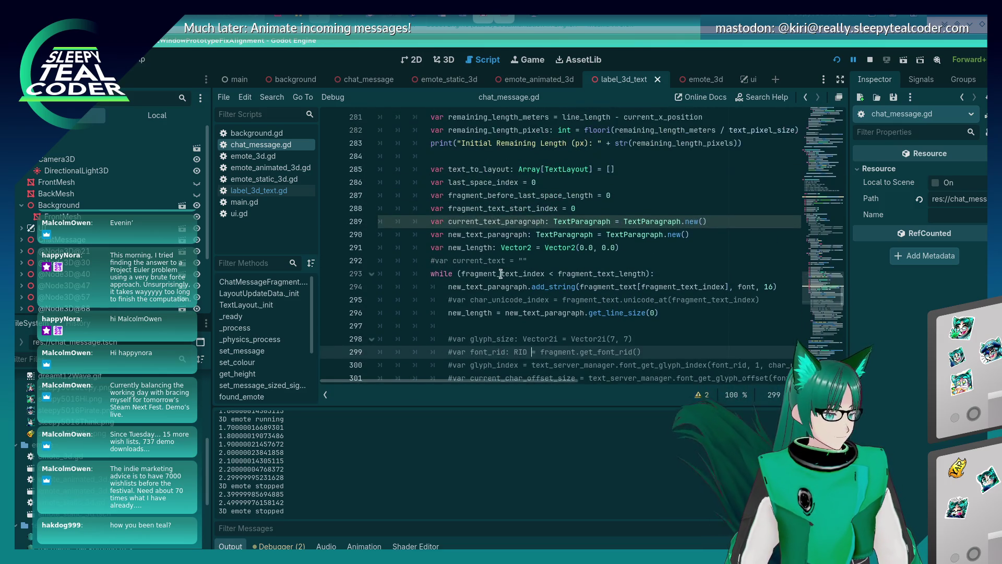
scroll(501, 273, down, 6)
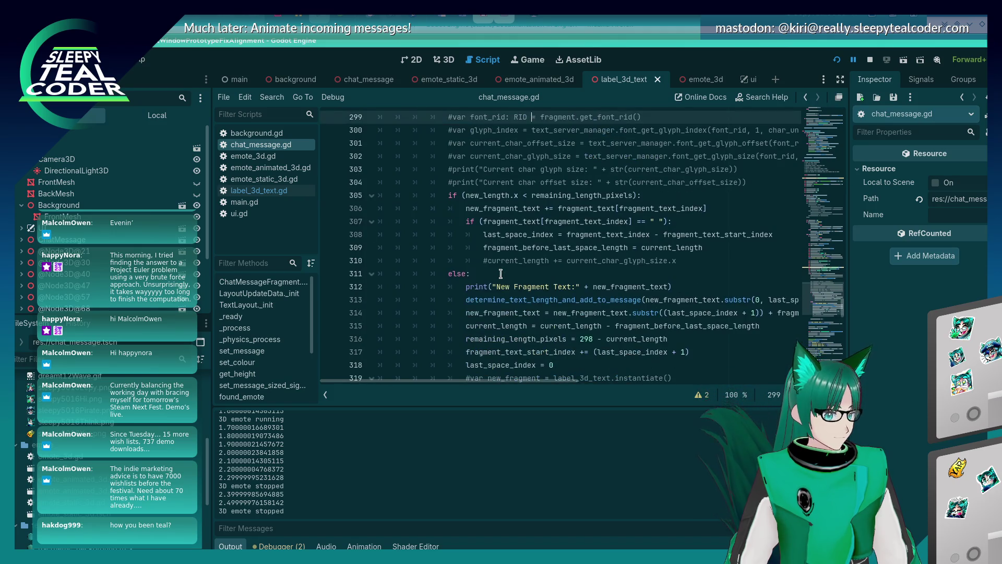
scroll(501, 273, down, 2)
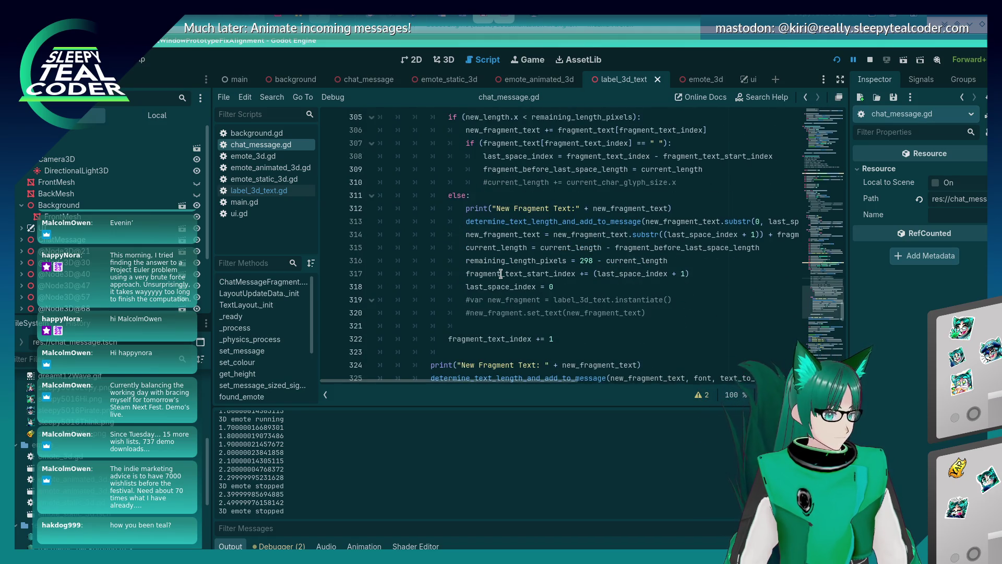
scroll(501, 274, up, 3)
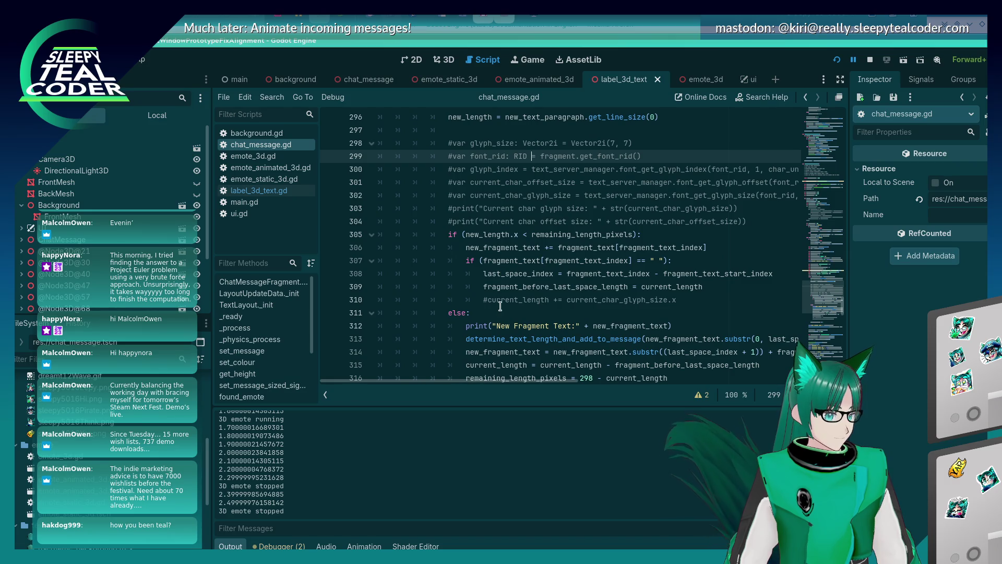
scroll(499, 307, up, 4)
scroll(500, 307, down, 12)
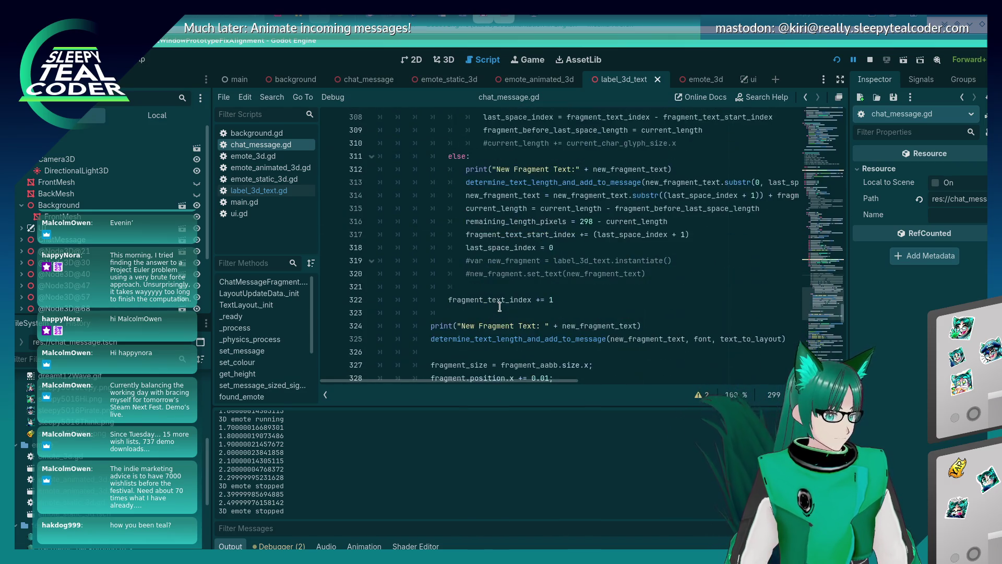
scroll(499, 307, up, 16)
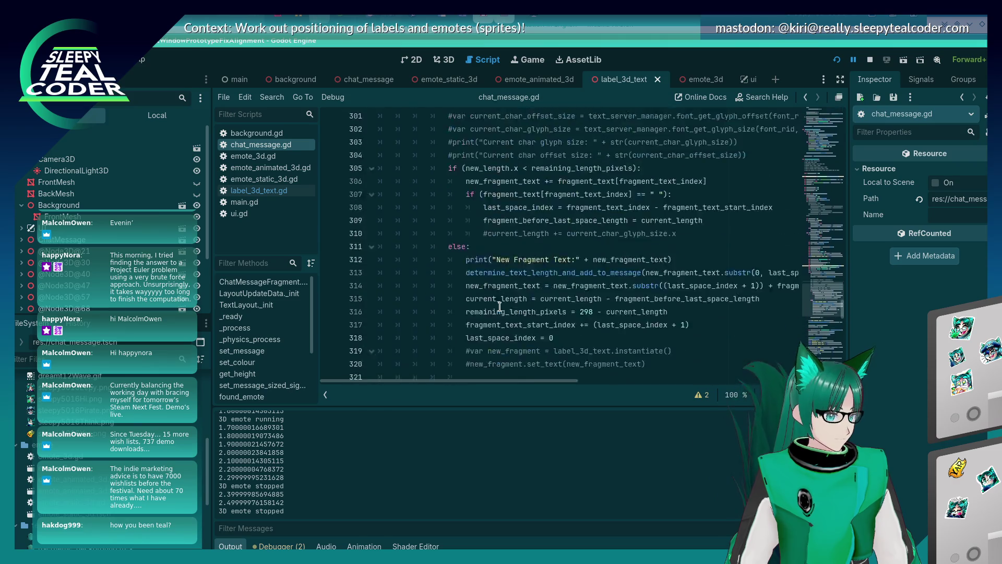
scroll(499, 307, up, 5)
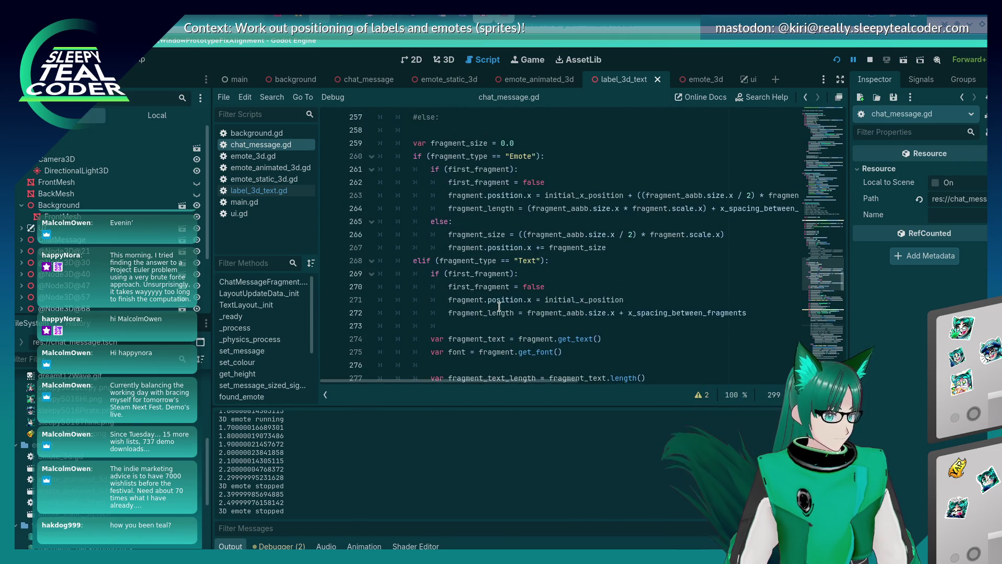
scroll(496, 304, down, 4)
key(alt+Tab)
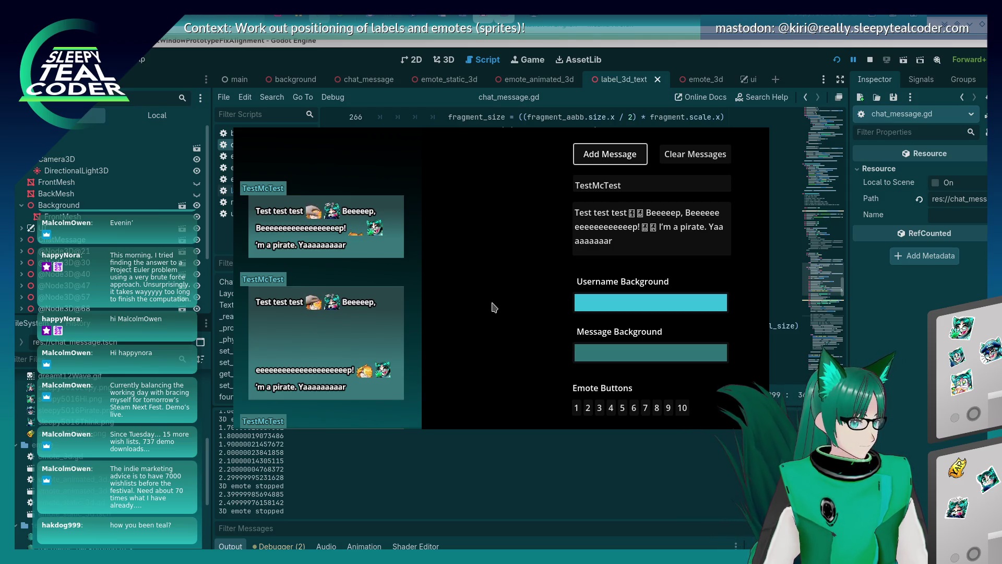
Step: Add one more TestMcTest message in the game, then scroll the script to the while loop
click(595, 220)
click(612, 164)
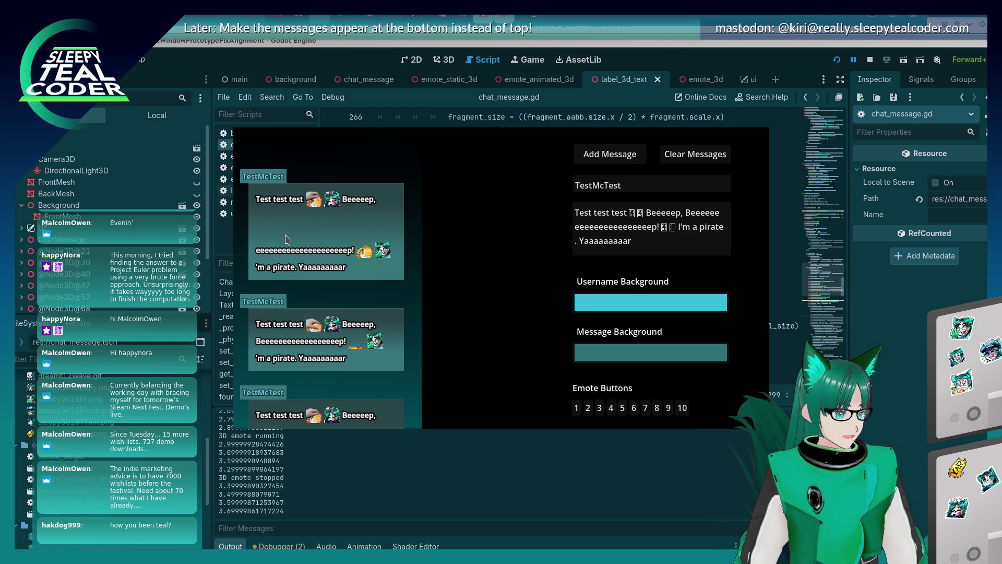
key(alt+Tab)
scroll(587, 316, down, 7)
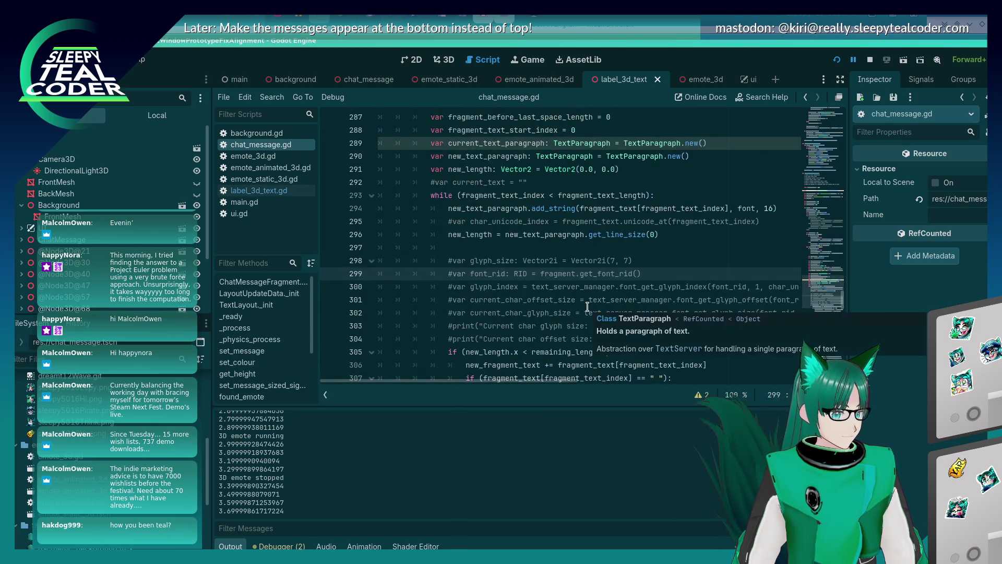
scroll(587, 306, down, 2)
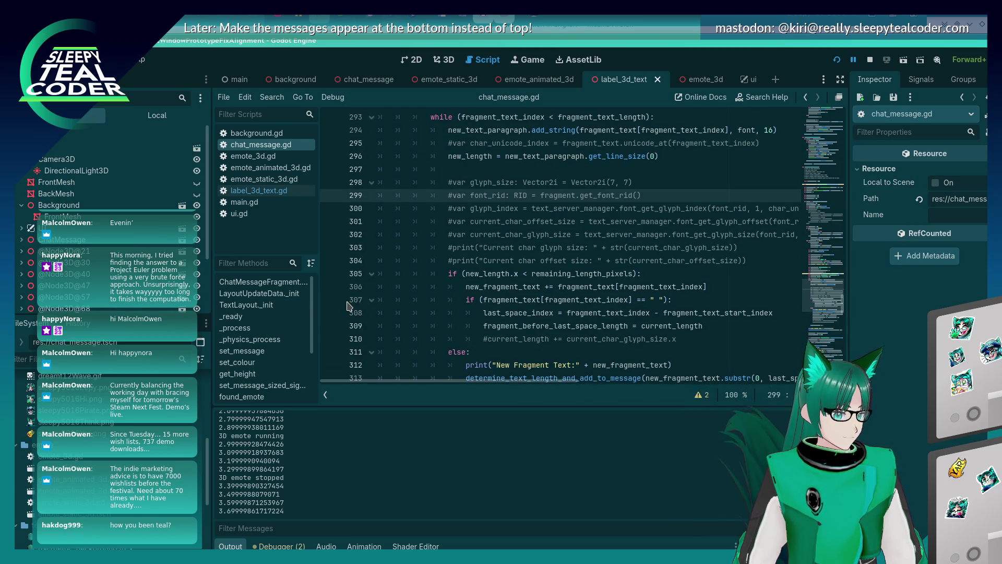
scroll(349, 305, down, 2)
Step: Set a breakpoint on line 312 and add a message in the game to hit it
click(330, 286)
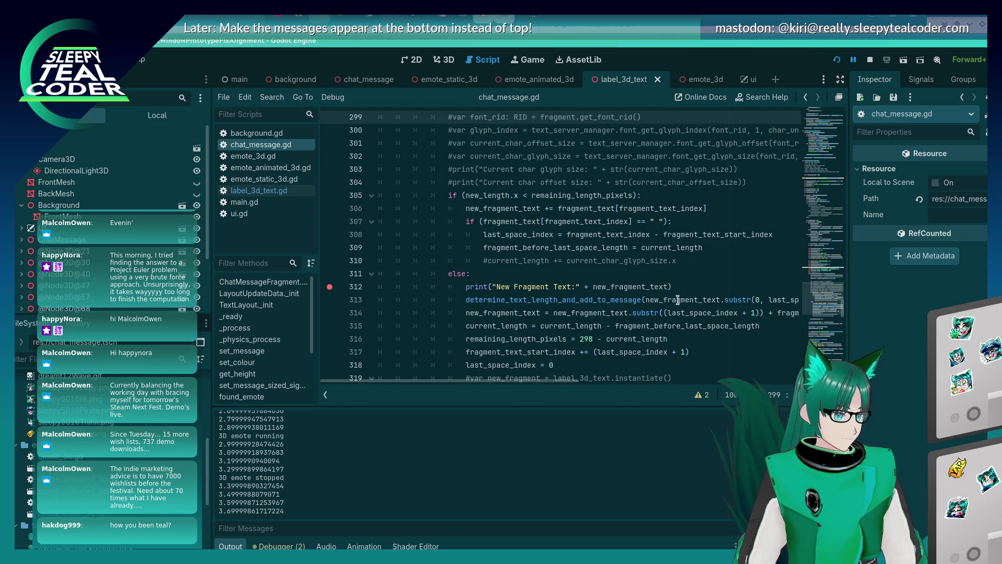
key(alt+Tab)
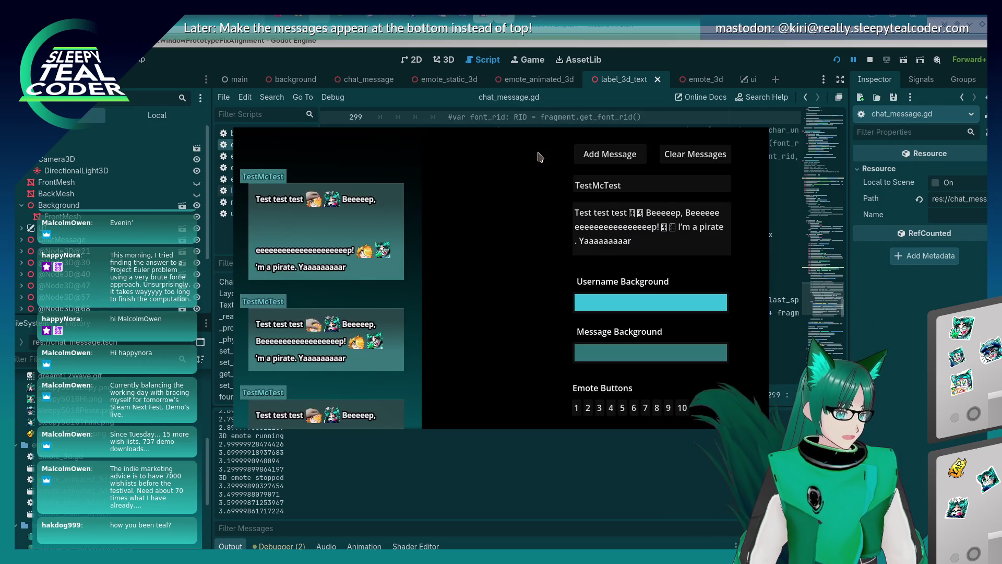
click(610, 154)
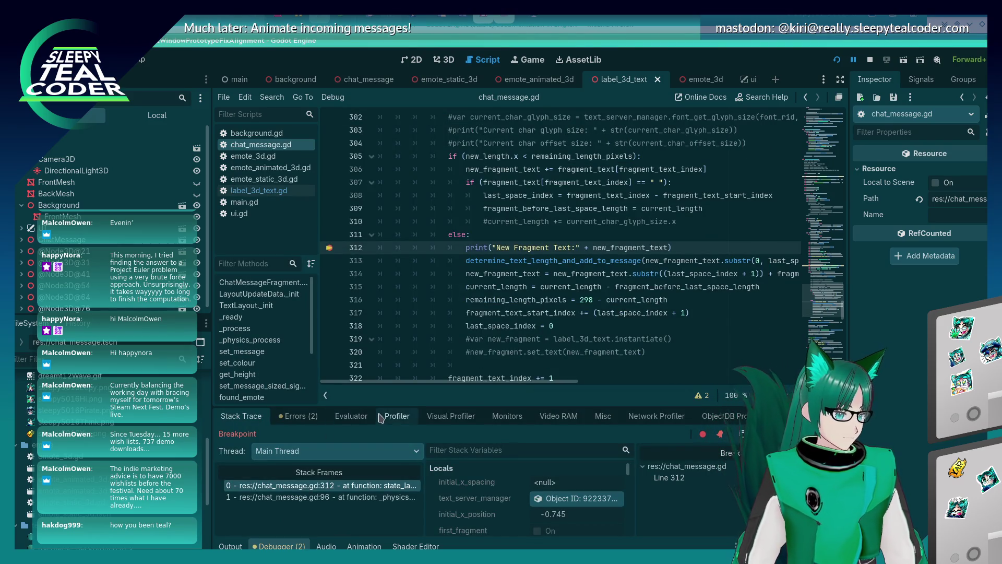
Step: Evaluate new_length.x (114.0) and remaining_length_pixels (114) in the debugger's Evaluator
click(353, 416)
text(new_)
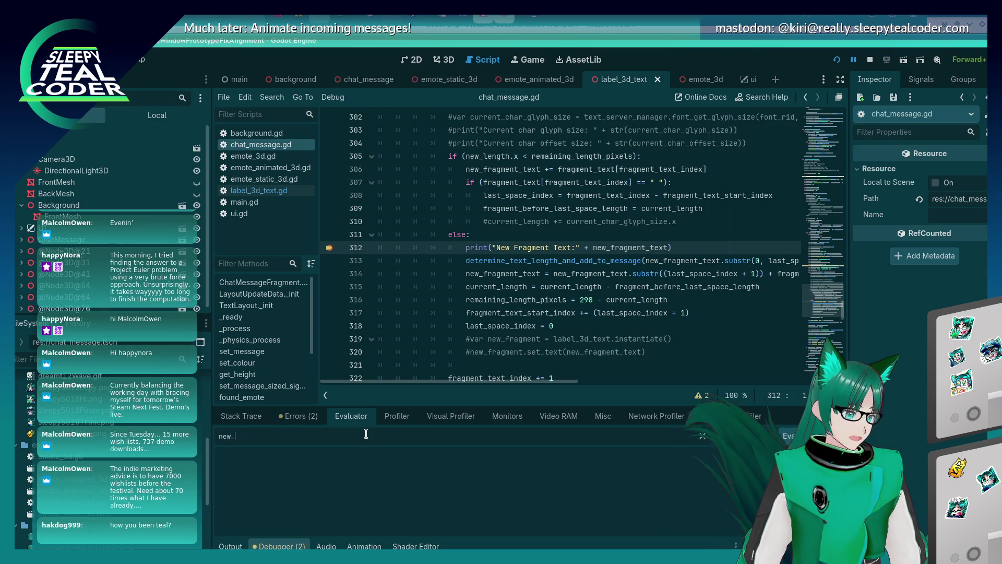
text(length.x)
key(Return)
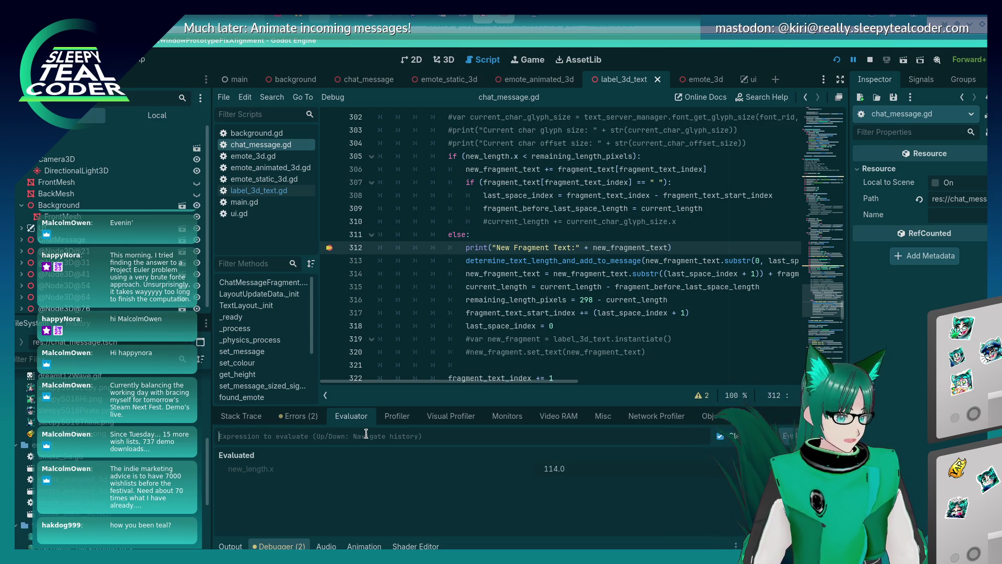
text(remaining_l)
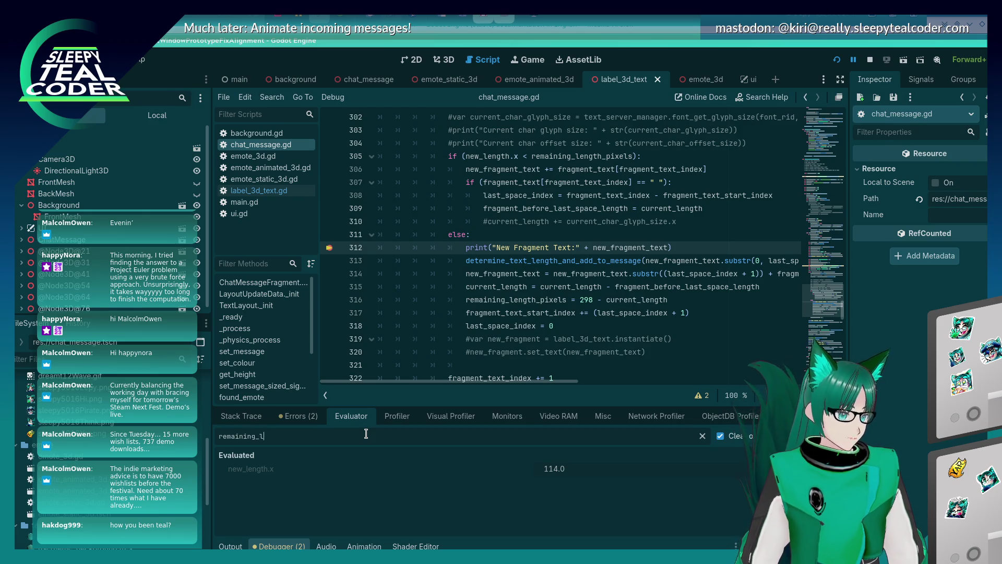
text(xels)
key(Return)
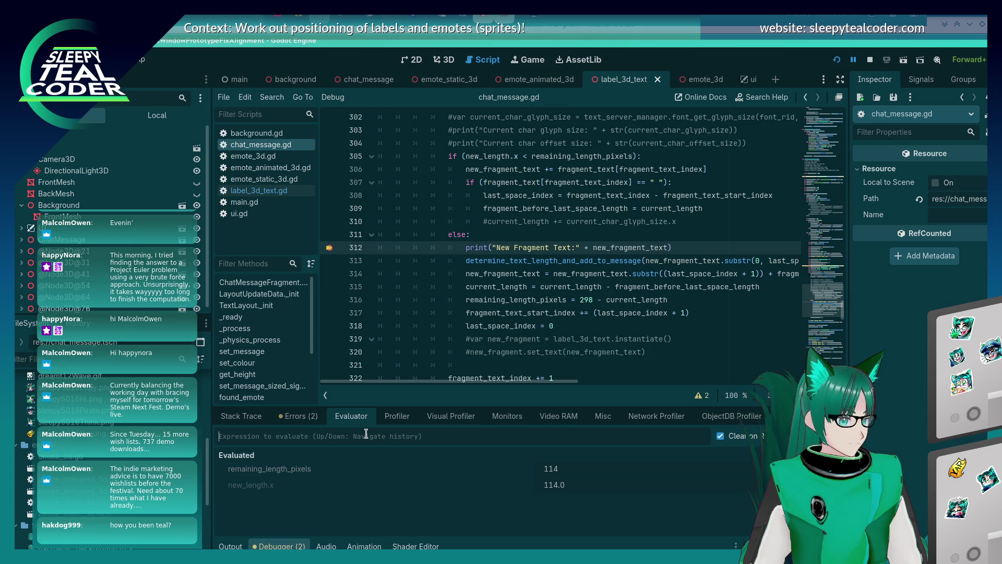
Step: Change line 305 to 'new_length.x <= remaining_length_pixels' and save
click(523, 156)
text(=)
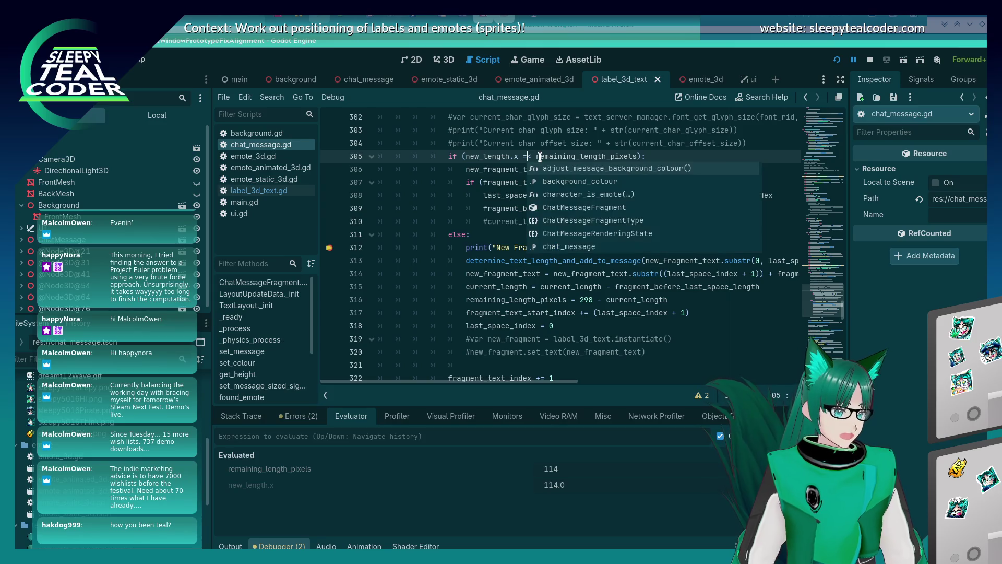
key(Escape)
key(Down)
key(Up)
key(BackSpace)
key(Right)
text(=)
key(Escape)
key(Down)
key(Down)
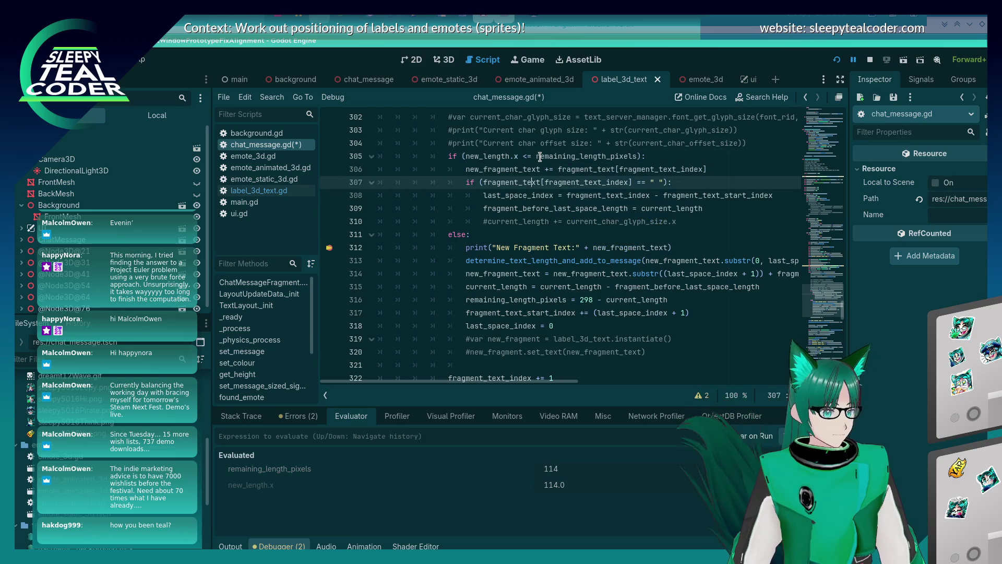
key(ctrl+s)
Step: Restart the game and add a message so execution pauses at line 312 again
key(alt+Tab)
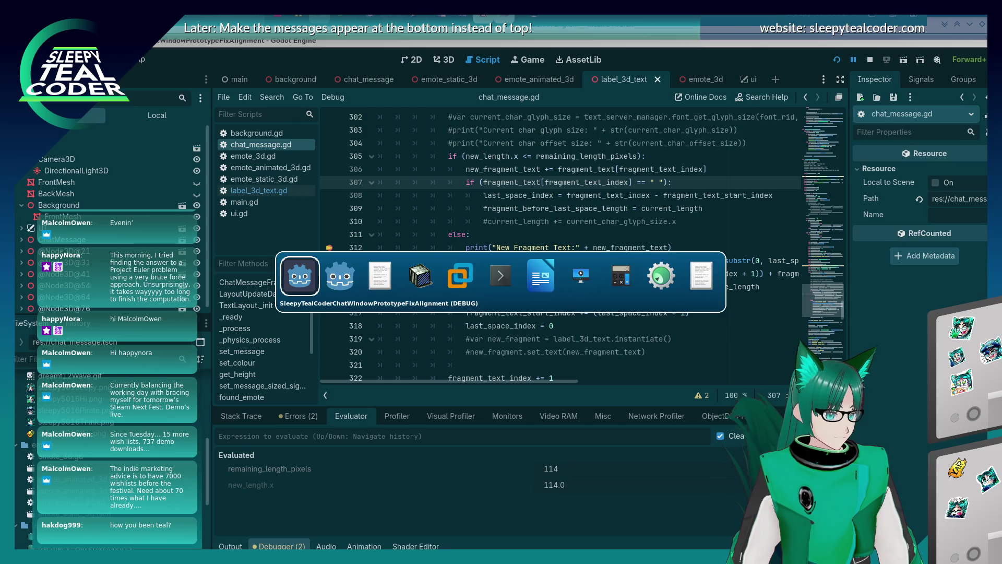
key(F5)
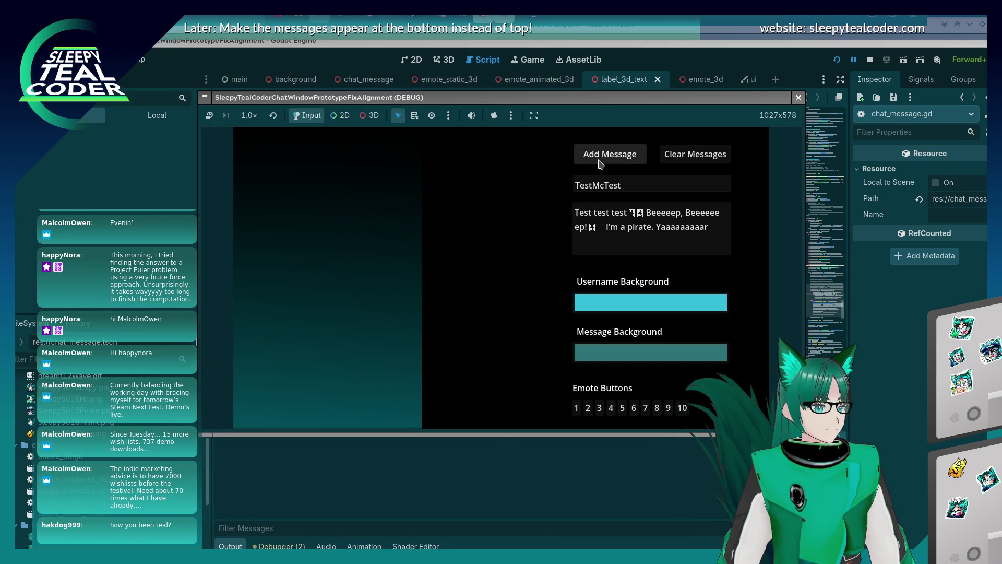
click(600, 158)
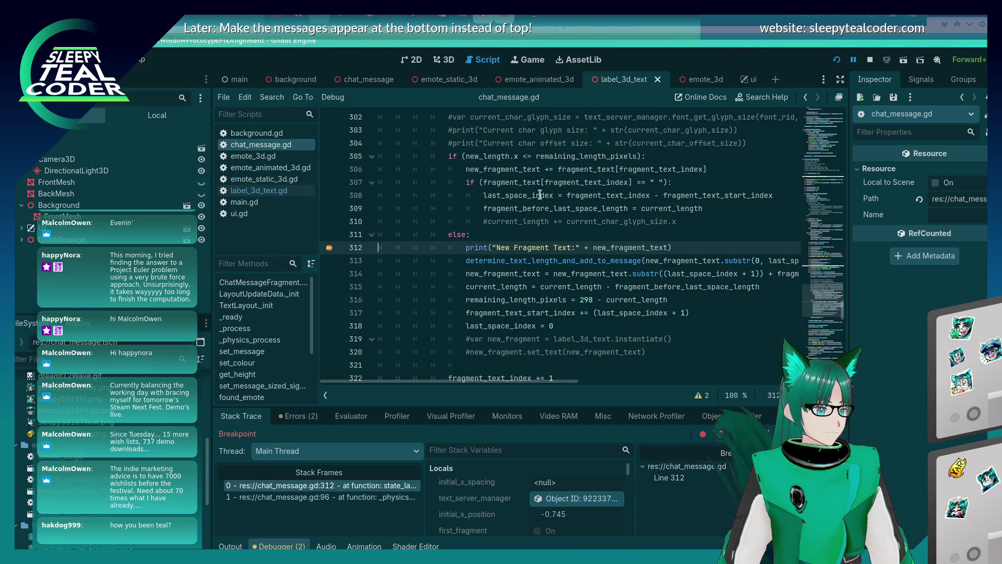
click(351, 416)
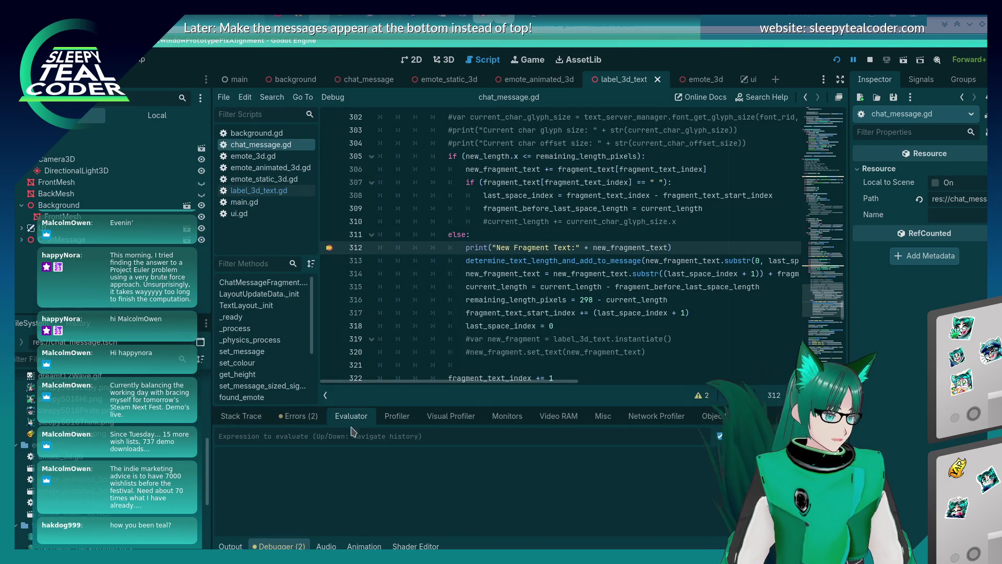
Step: Evaluate new_length.x (123.0) and remaining_length_pixels (114) at the breakpoint
text(new_length.x)
key(Return)
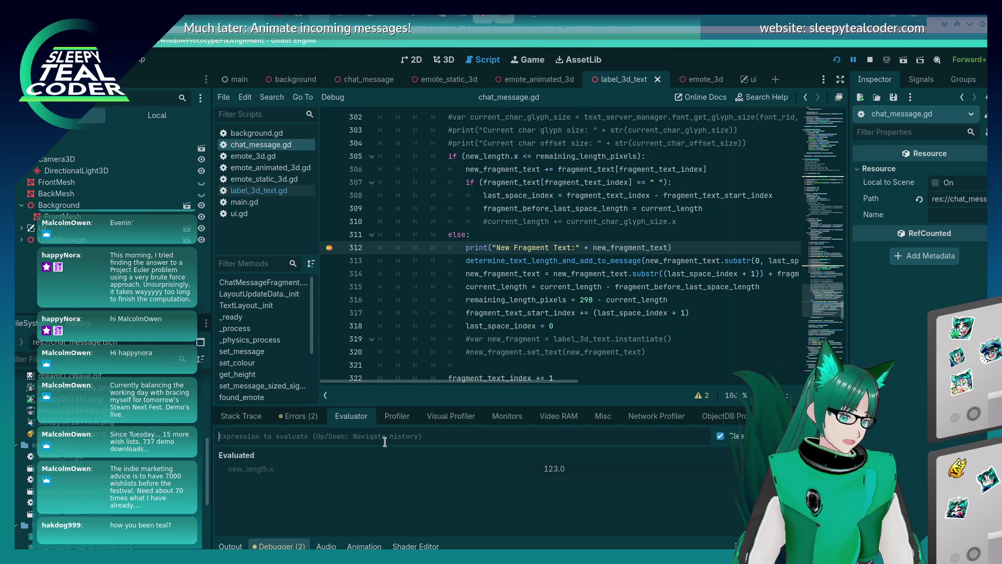
text(remaining_l)
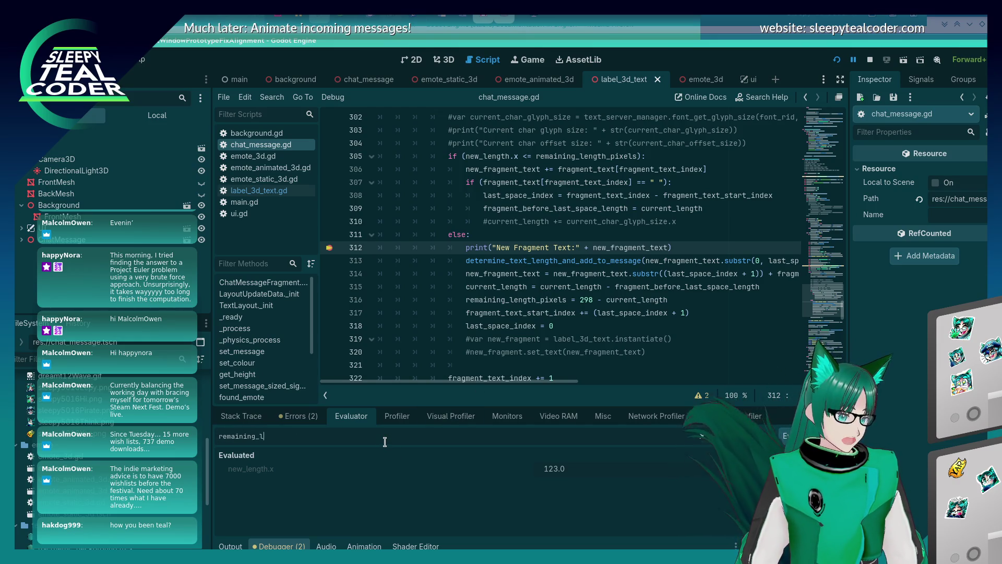
text(els)
key(Return)
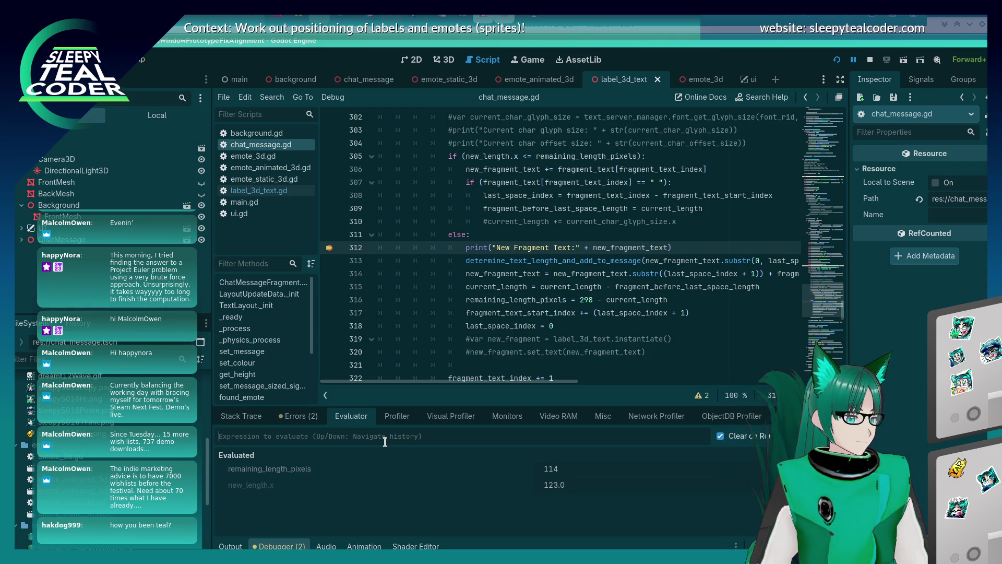
Step: Read the Output log, return to the Stack Trace, and step to the next line
click(238, 545)
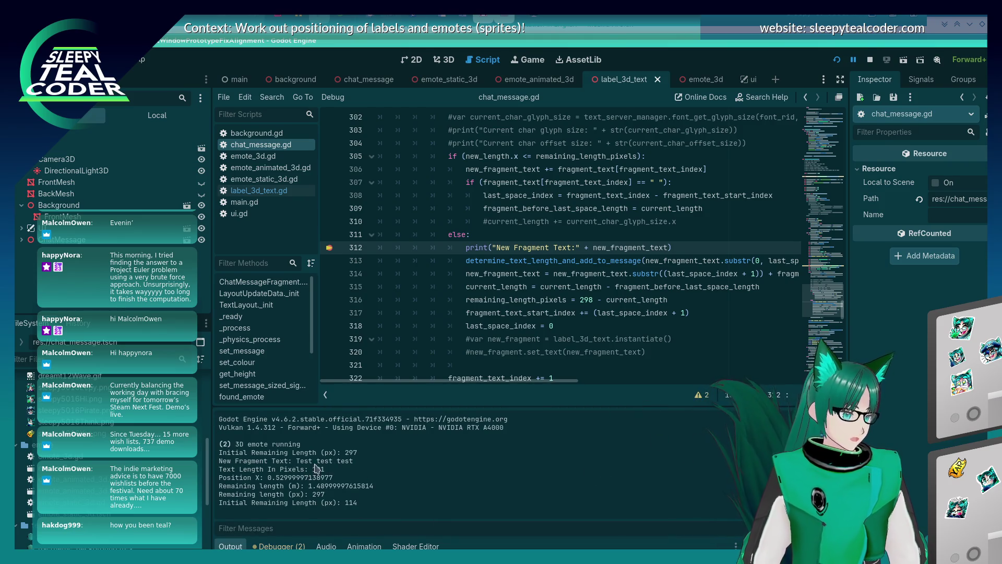
click(279, 546)
click(254, 423)
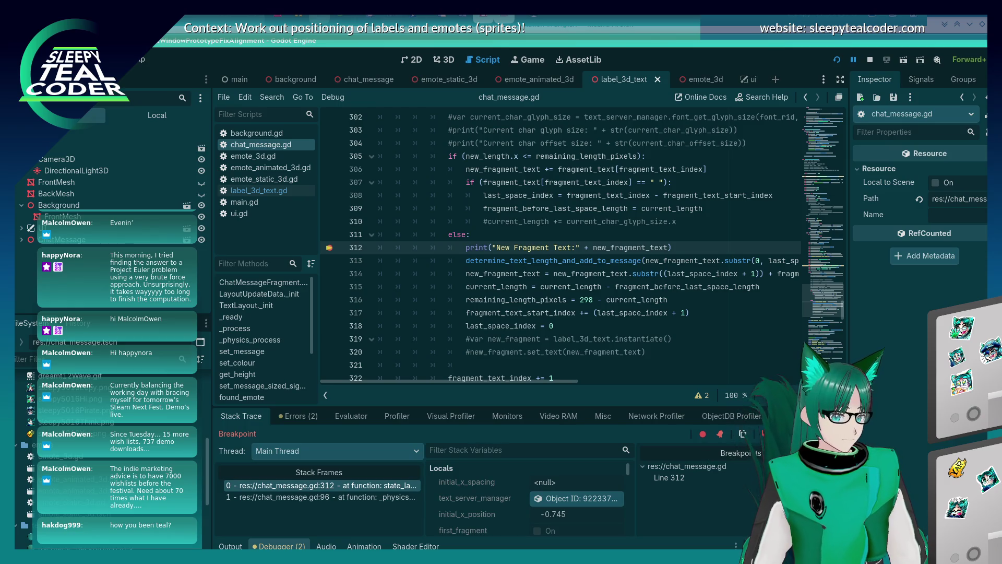
key(F10)
Step: Read the logged fragment text 'Beeeeep, Beee' and confirm last_space_index is 8
click(230, 546)
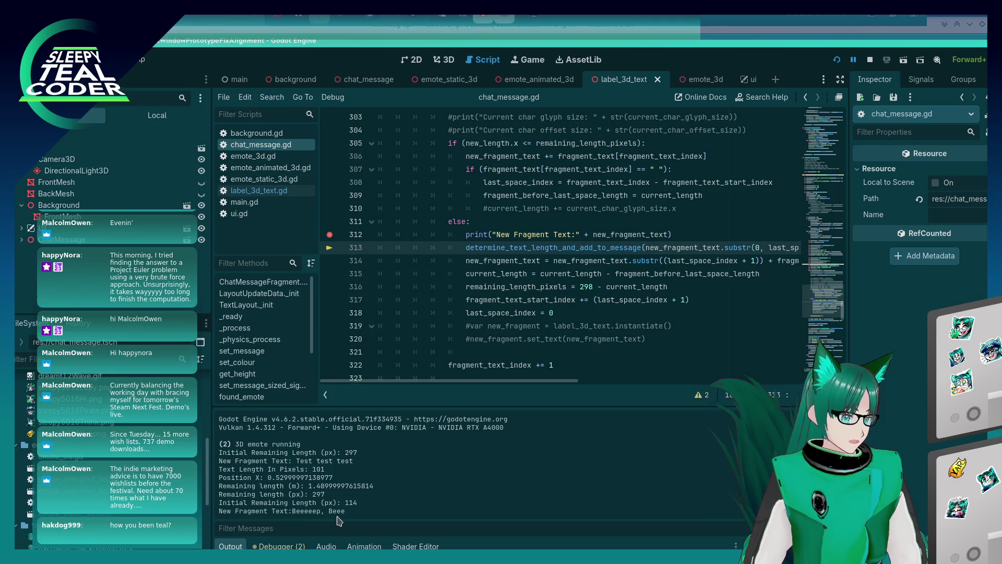
scroll(652, 282, right, 3)
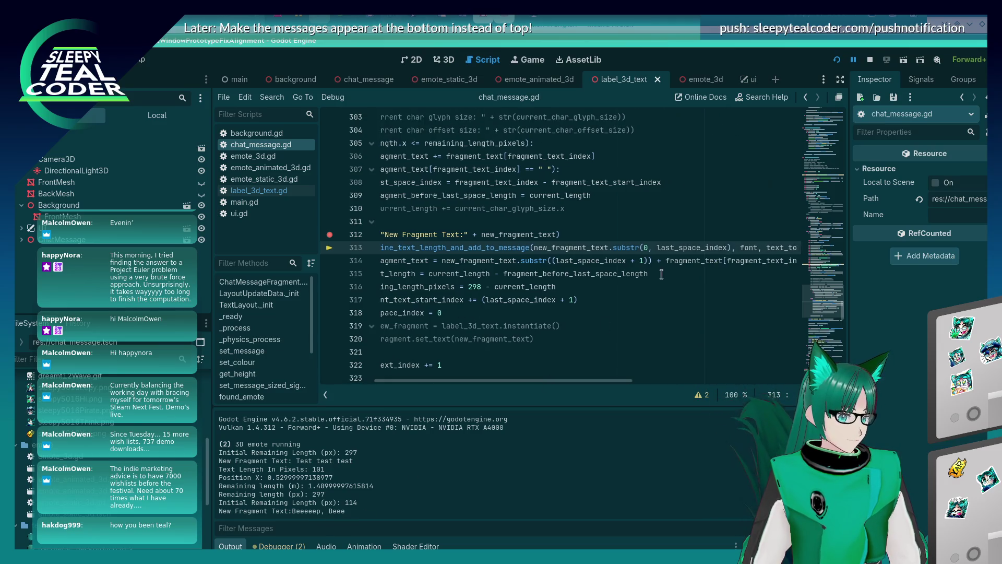
mouse_move(684, 248)
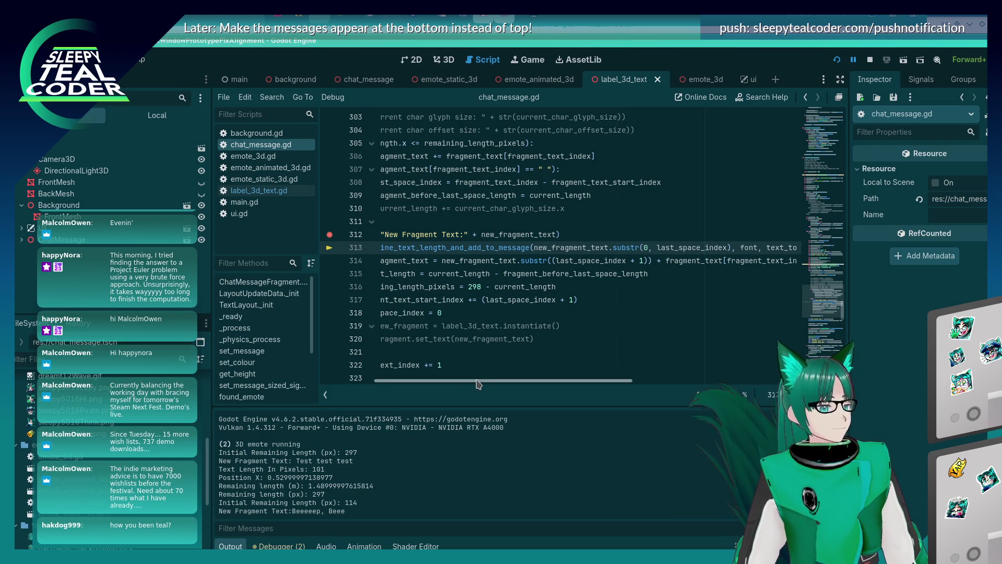
Step: Scroll through the wrapping loop code around line 313 in chat_message.gd
drag(479, 382, 445, 333)
scroll(527, 301, up, 6)
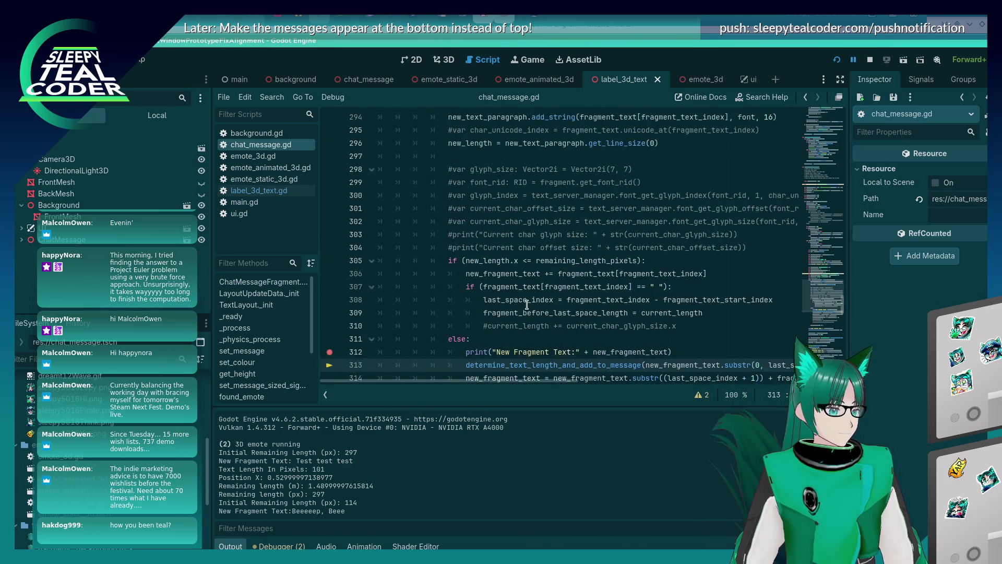
scroll(527, 306, down, 3)
scroll(527, 305, up, 3)
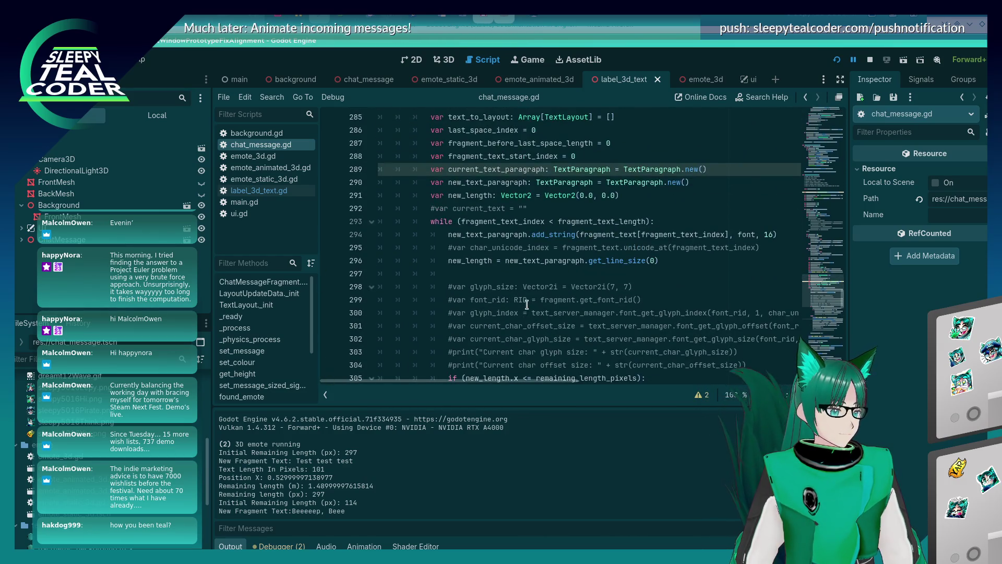
scroll(527, 305, down, 3)
scroll(527, 305, up, 3)
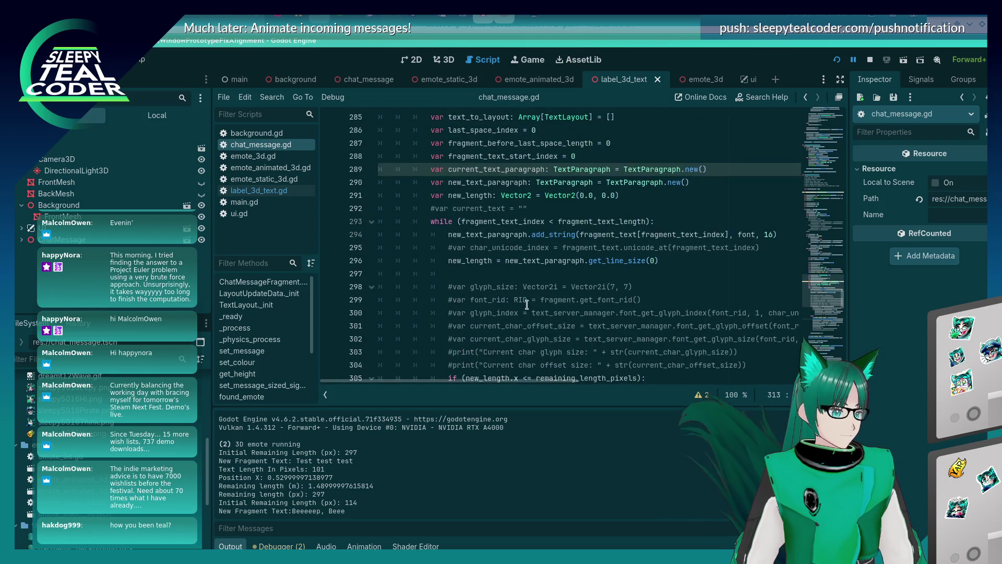
scroll(527, 306, down, 2)
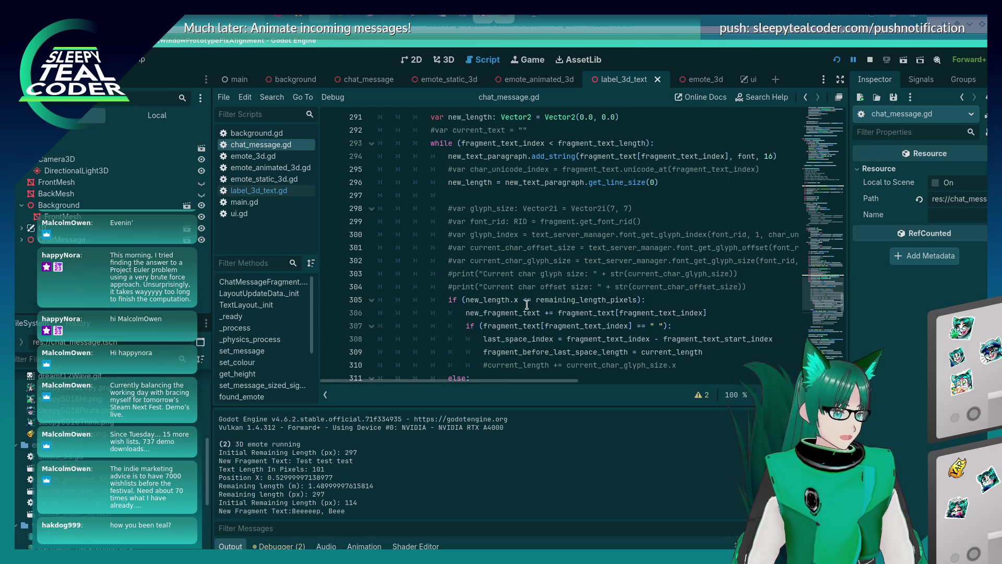
scroll(527, 304, down, 3)
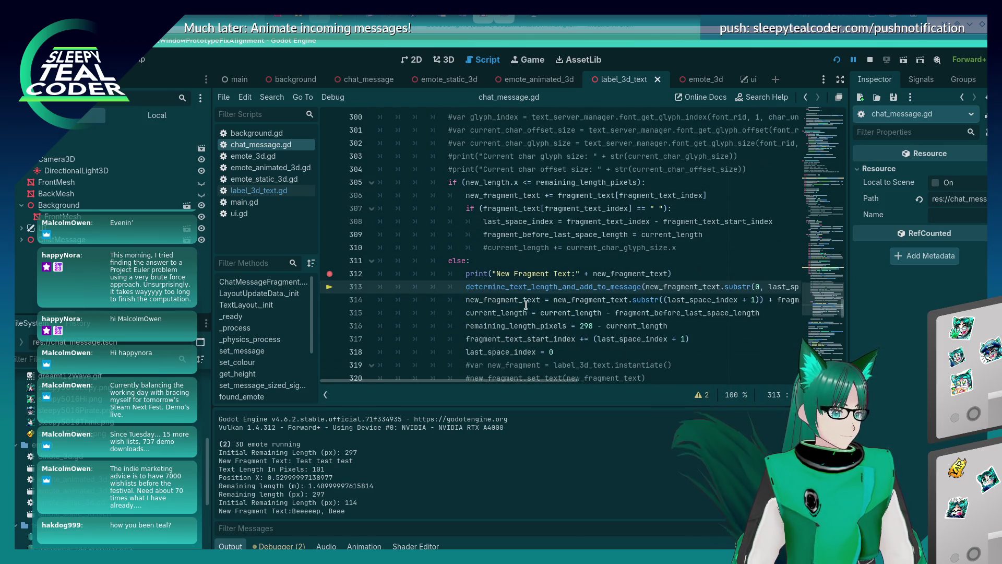
Step: Add new_text_paragraph.clear() after the add-to-message call and save the script
click(461, 296)
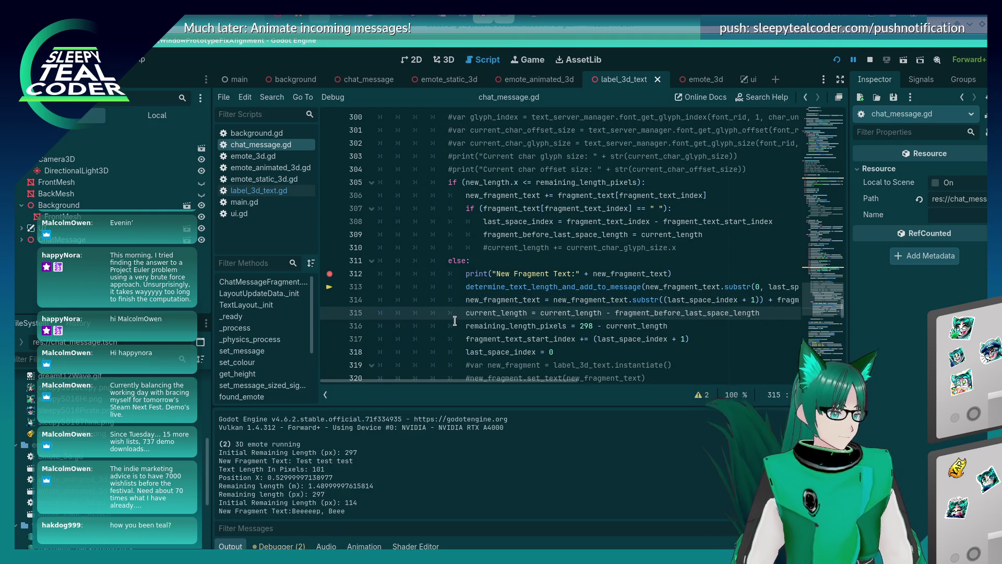
key(Return)
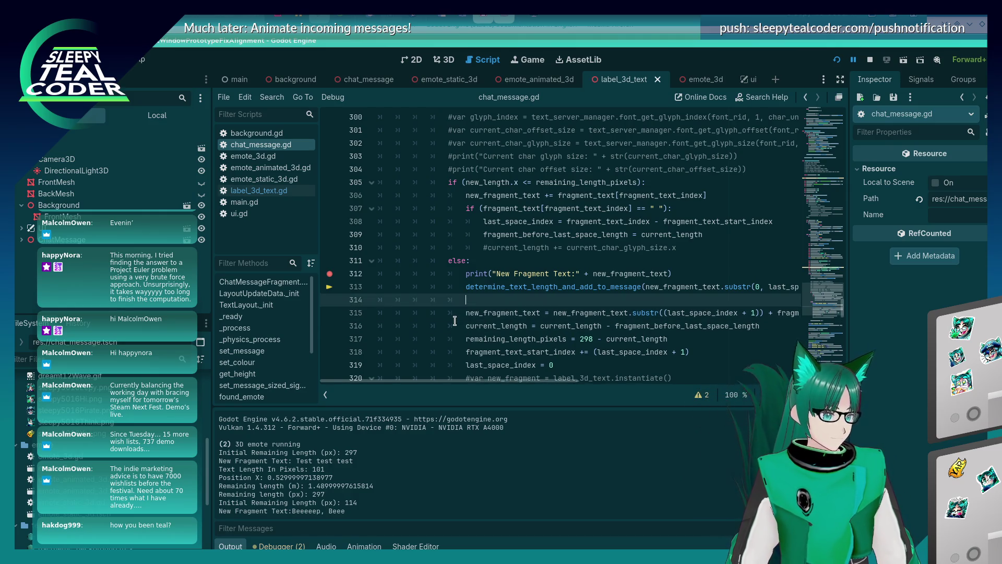
text(new_text_paragraph.cle)
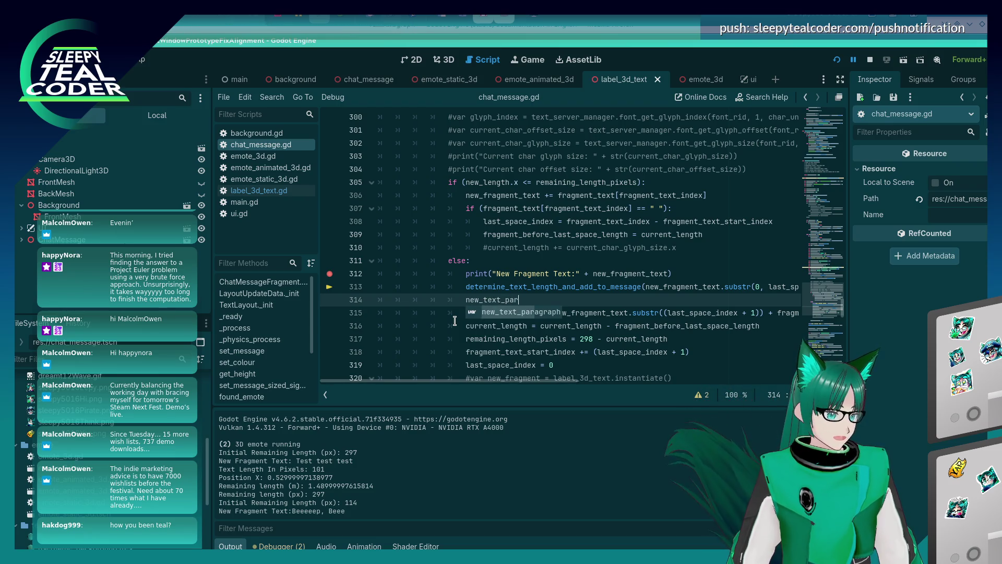
text(ar())
key(ctrl+s)
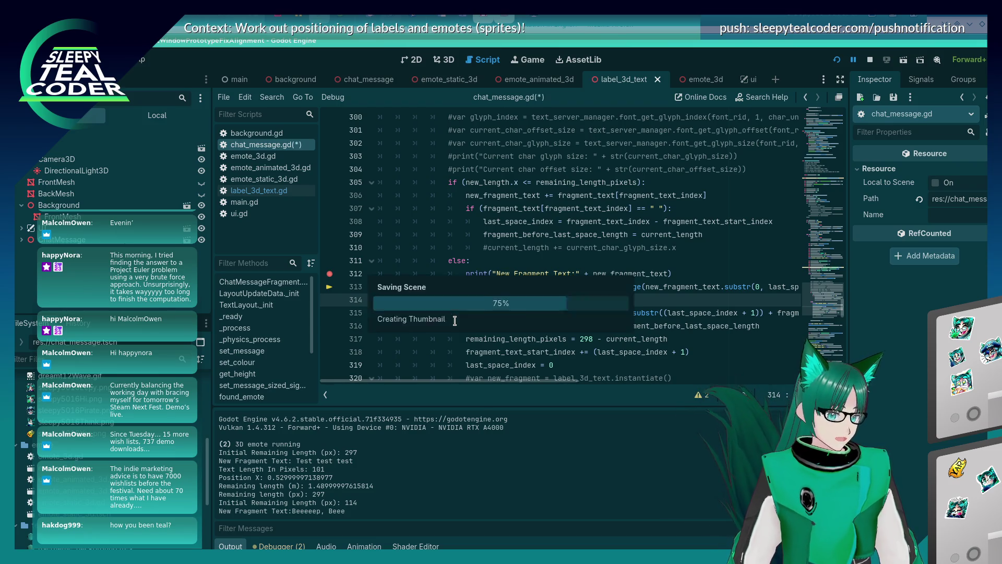
key(Down)
key(Down)
key(Down)
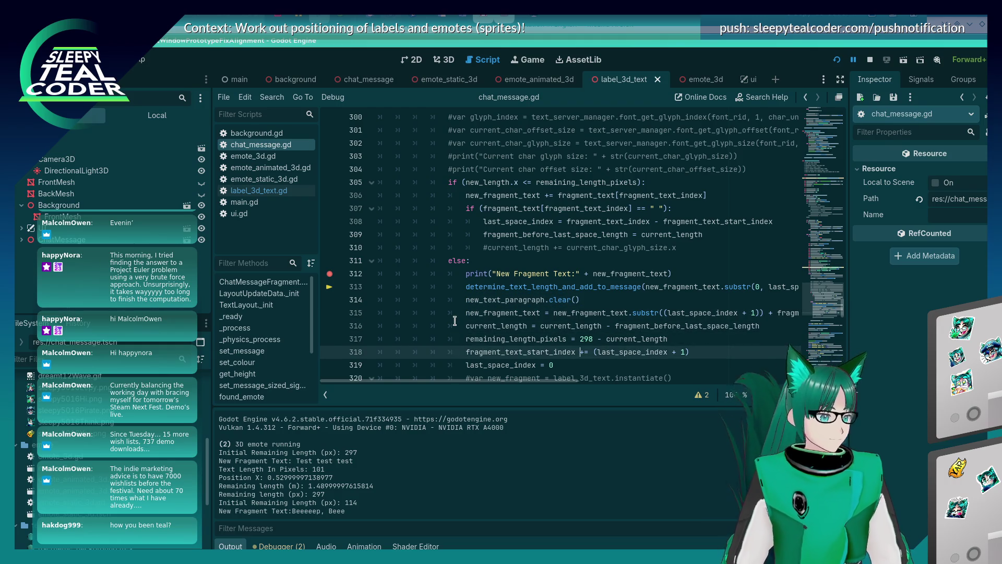
key(Up)
key(Up)
key(Up)
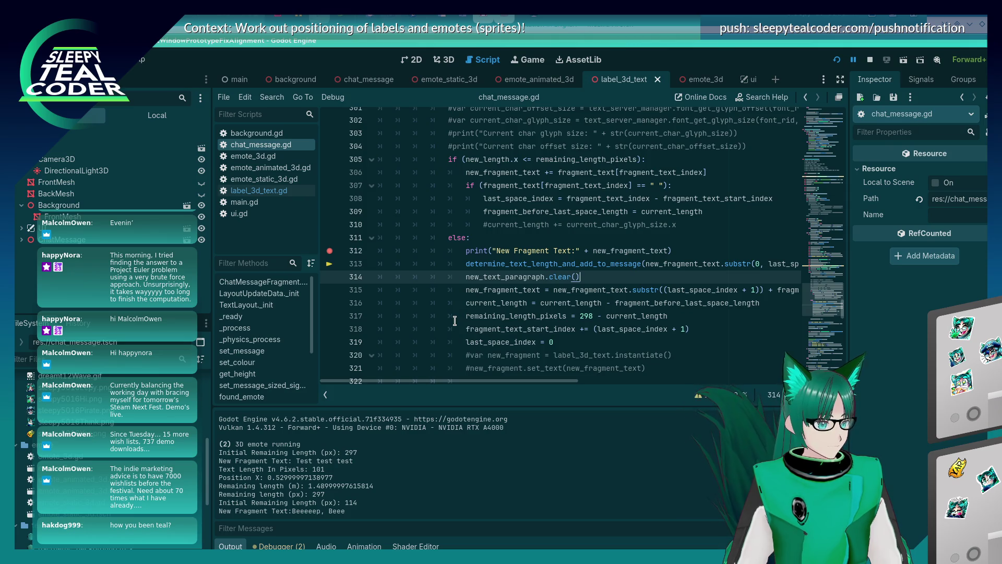
key(Down)
key(Down)
key(Down)
key(Down)
key(Up)
key(Up)
key(Up)
Step: Insert new_text_paragraph.add_string(new_fragment_text, font, 16) below line 315 and save
key(Home)
key(Home)
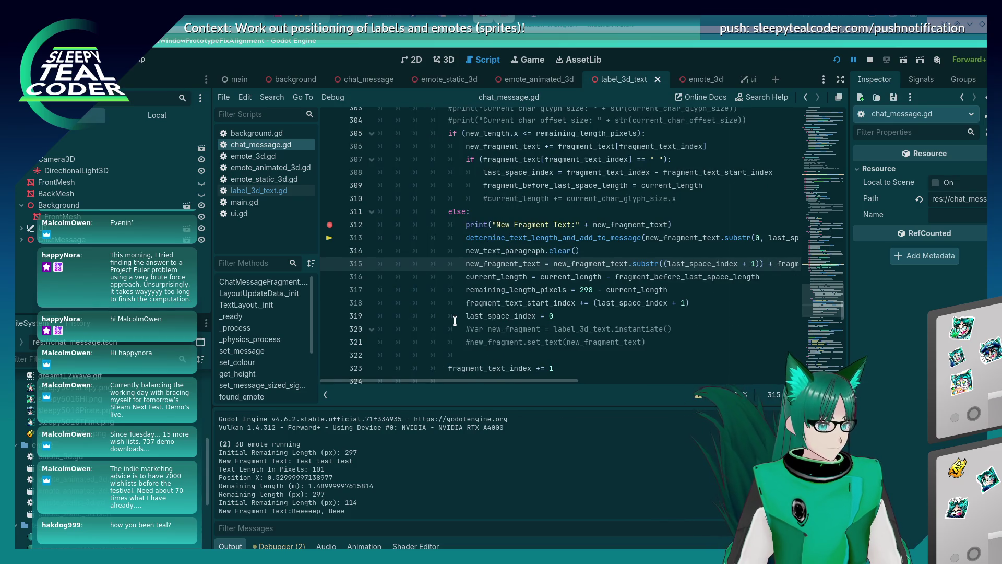
key(End)
key(Up)
key(Home)
key(Down)
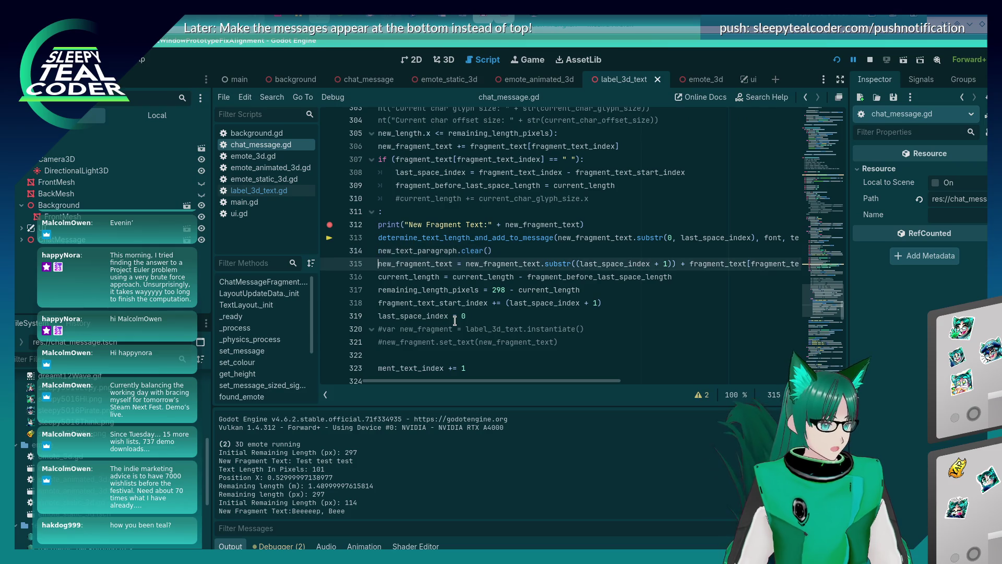
key(ctrl+Return)
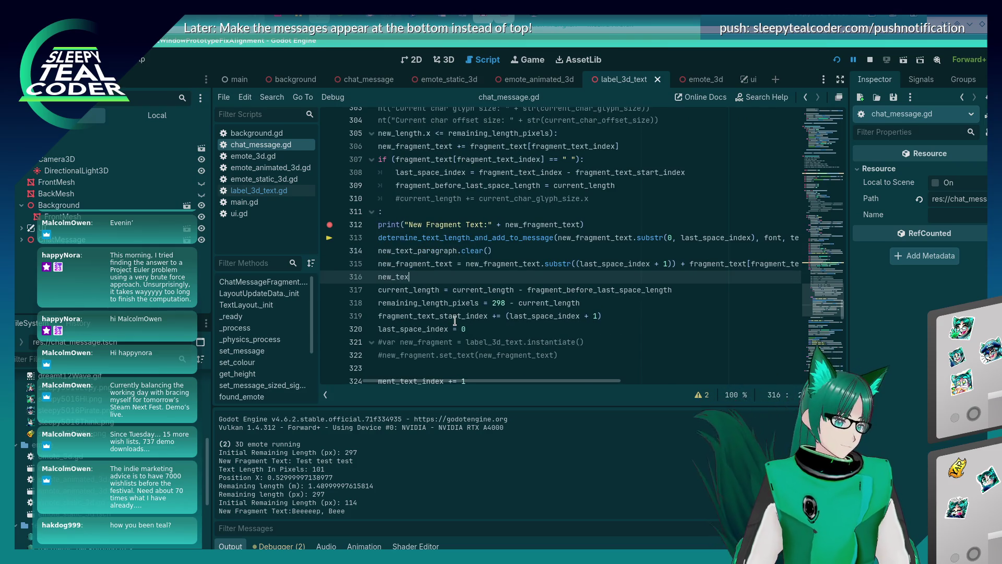
text(t_paragraph)
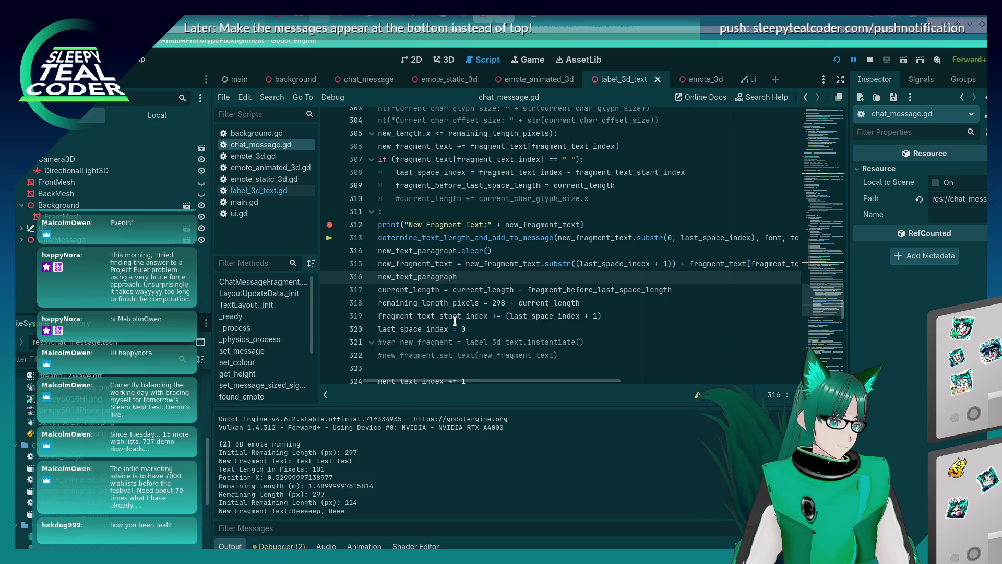
text(.add_string)
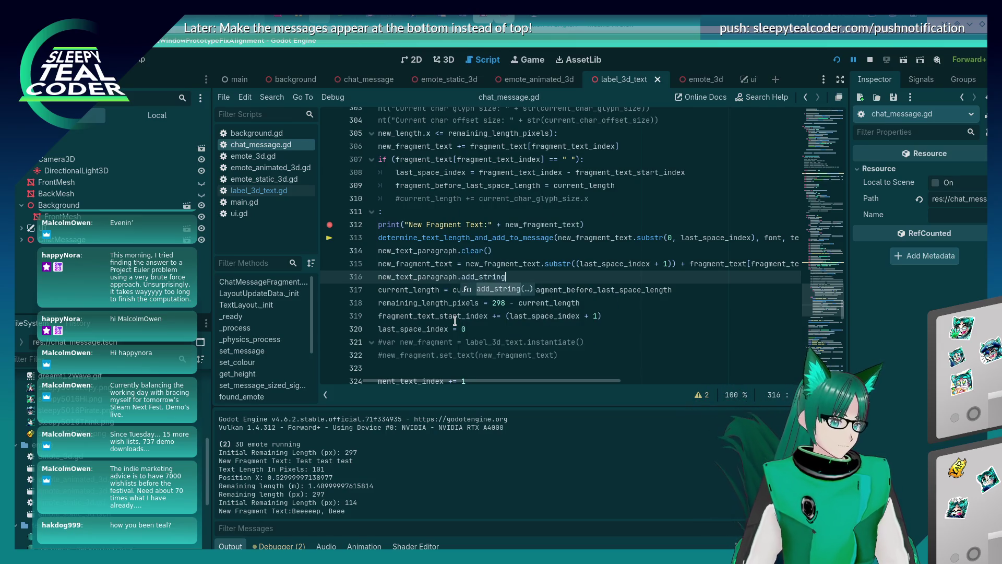
text((new_fragmen)
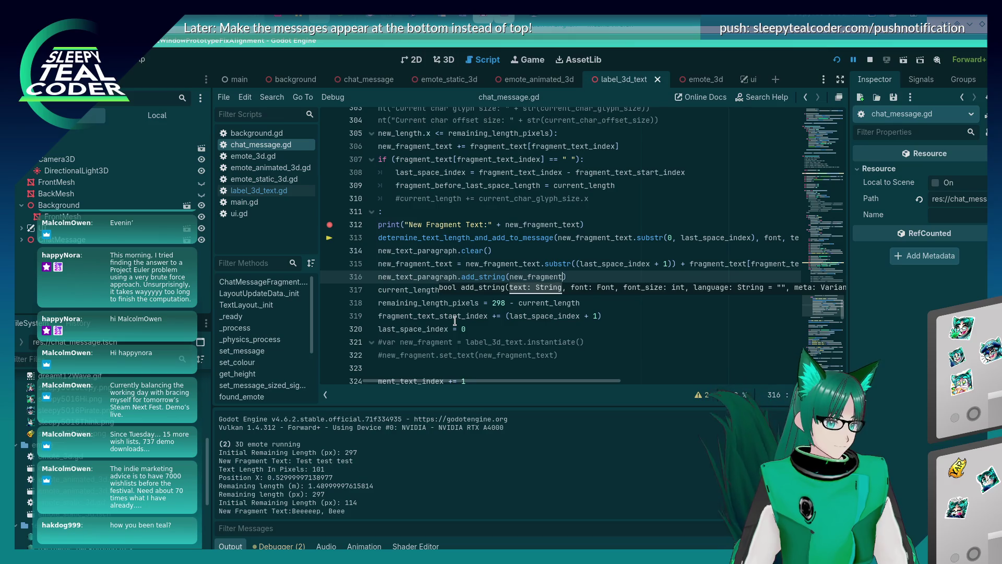
text(t_text, font, 16)
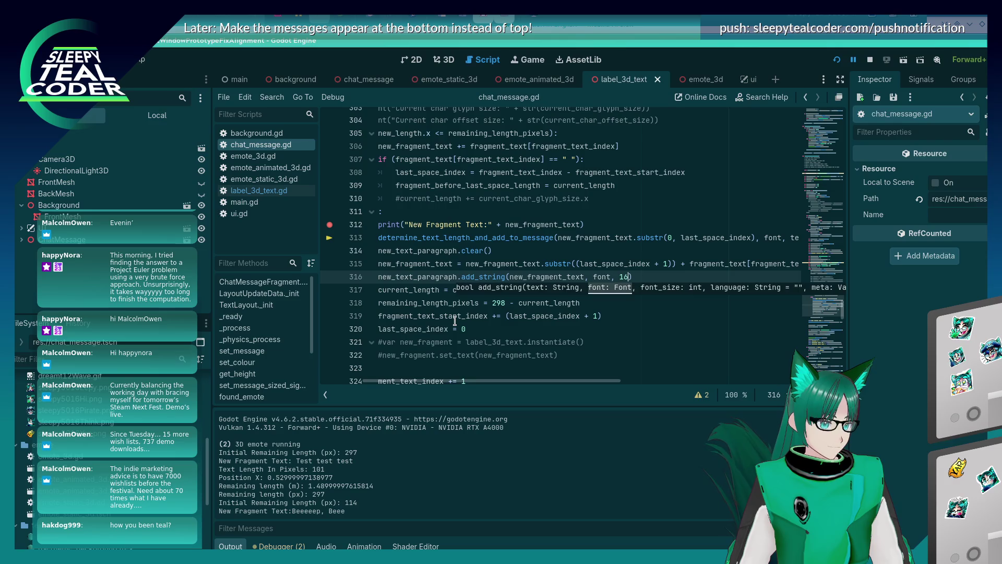
key(Home)
key(ctrl+s)
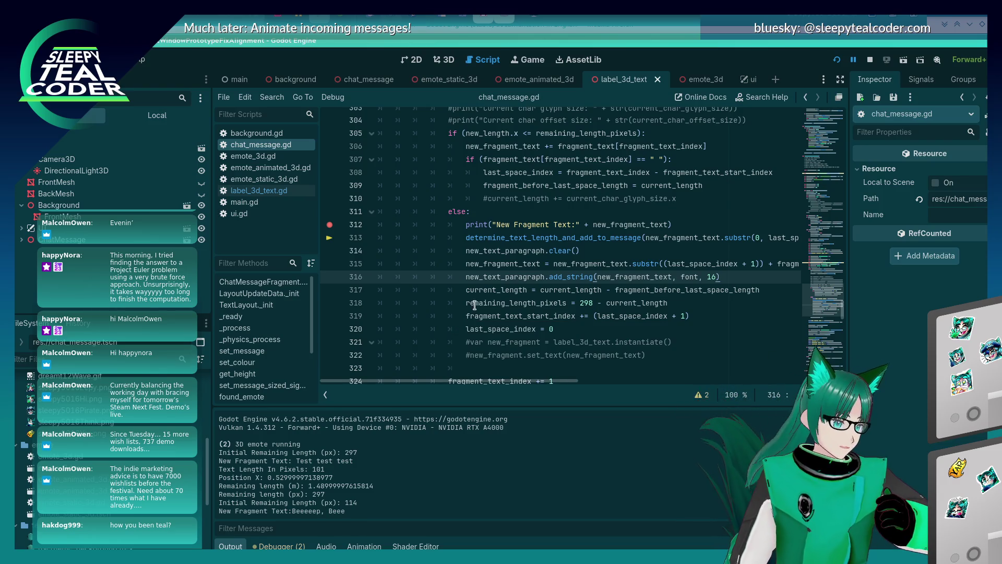
Step: Replace current_length on line 318 with new_text_paragraph.get_line_size(0).x
double_click(496, 290)
key(ctrl+f)
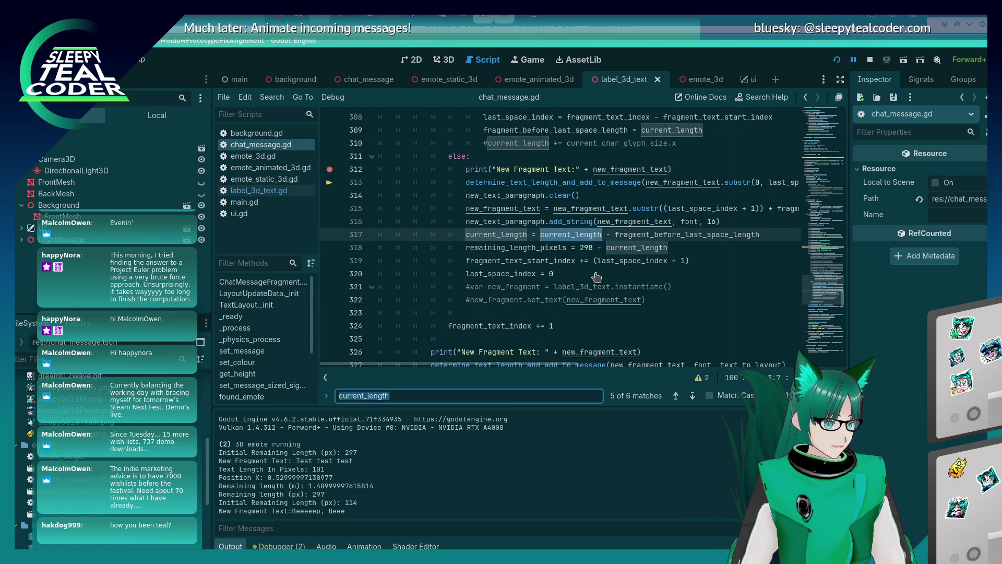
key(Return)
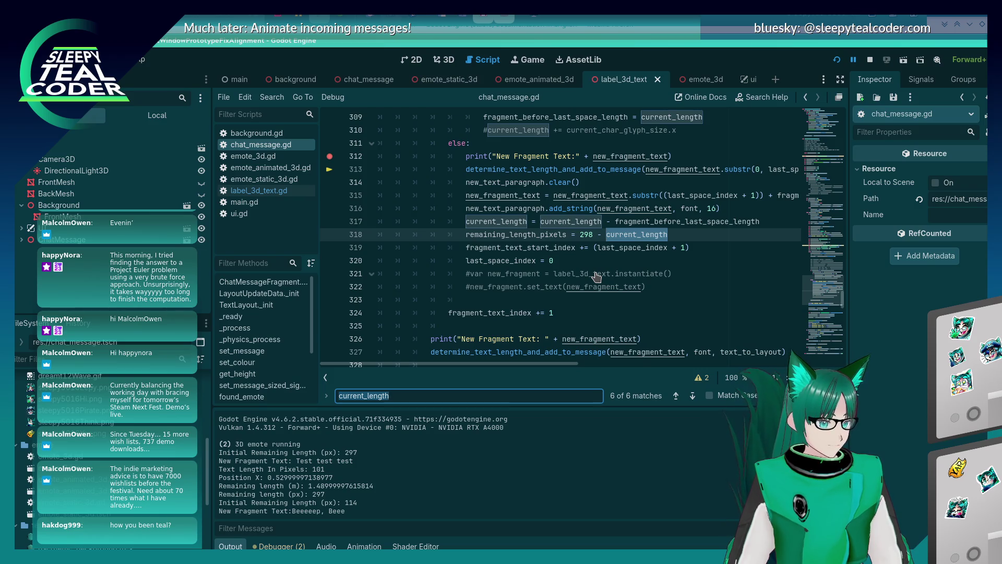
click(681, 234)
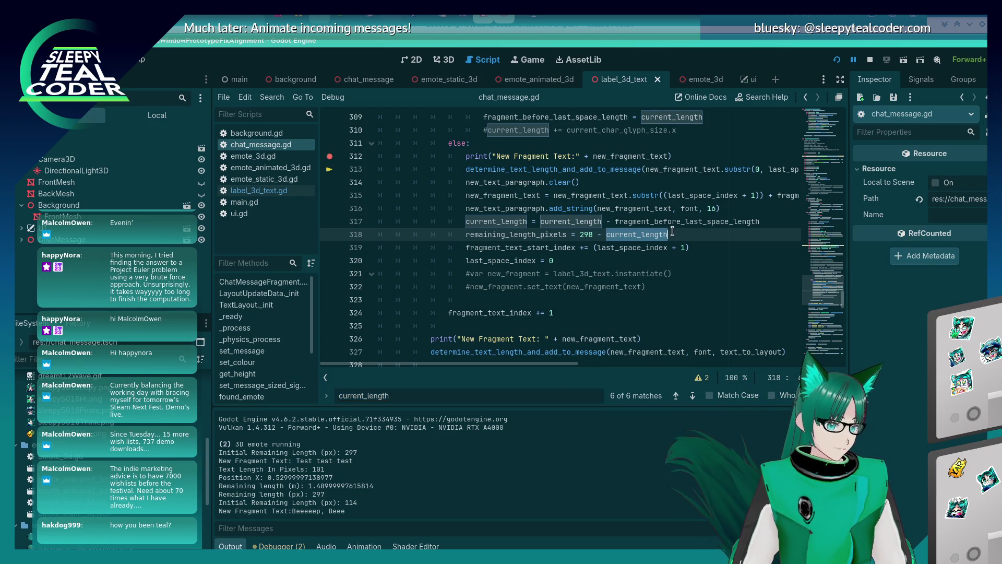
key(BackSpace)
key(BackSpace)
key(BackSpace)
key(BackSpace)
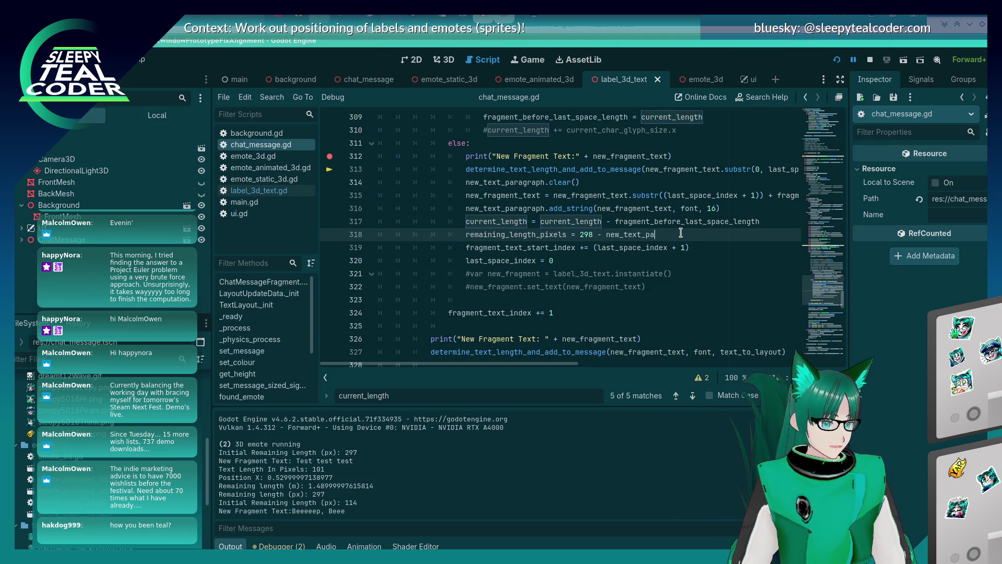
text(ragraph.)
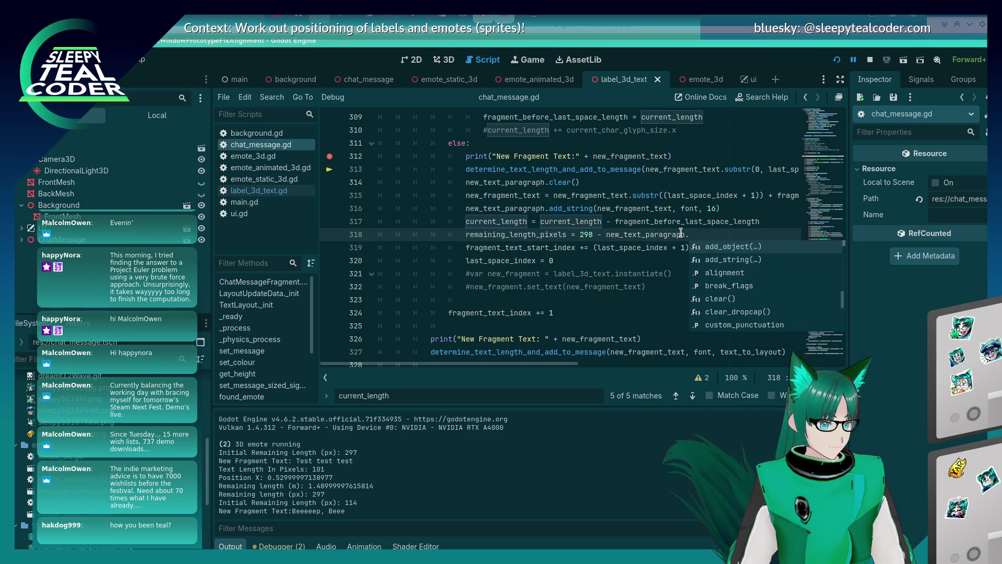
text(get_)
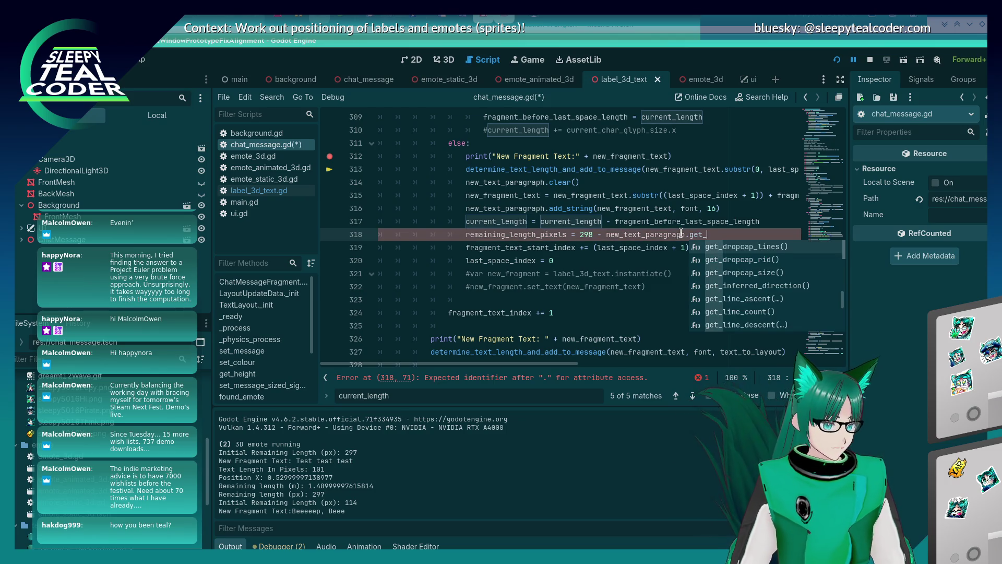
text(line_size(0).x)
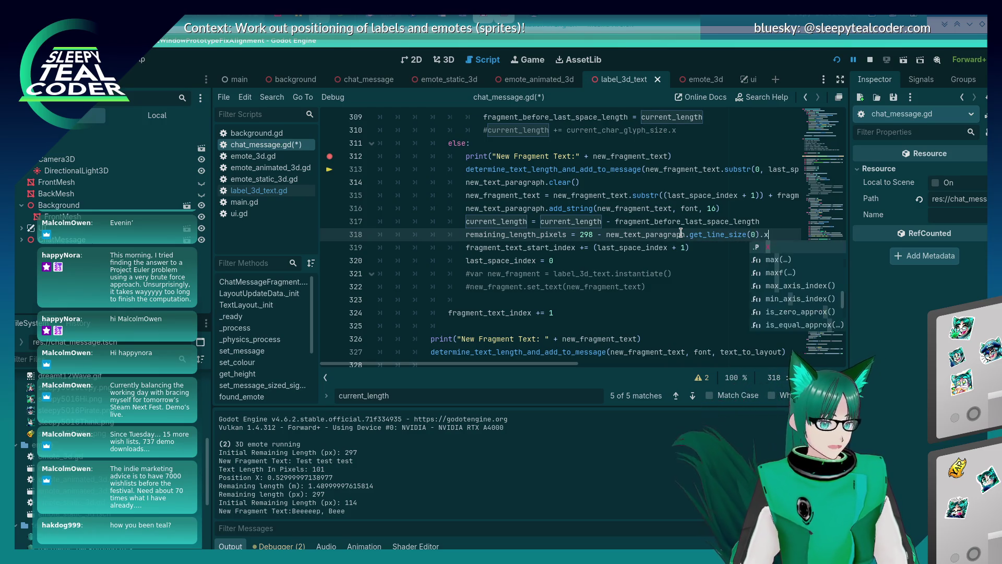
key(Escape)
Step: Step through the remaining current_length matches back to its declaration
click(527, 221)
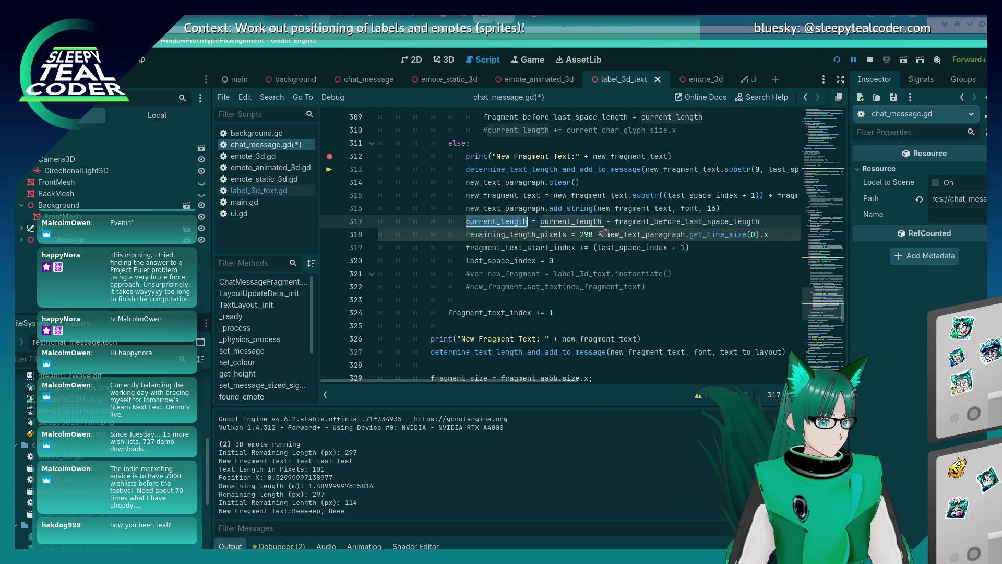
key(ctrl+f)
key(shift+F3)
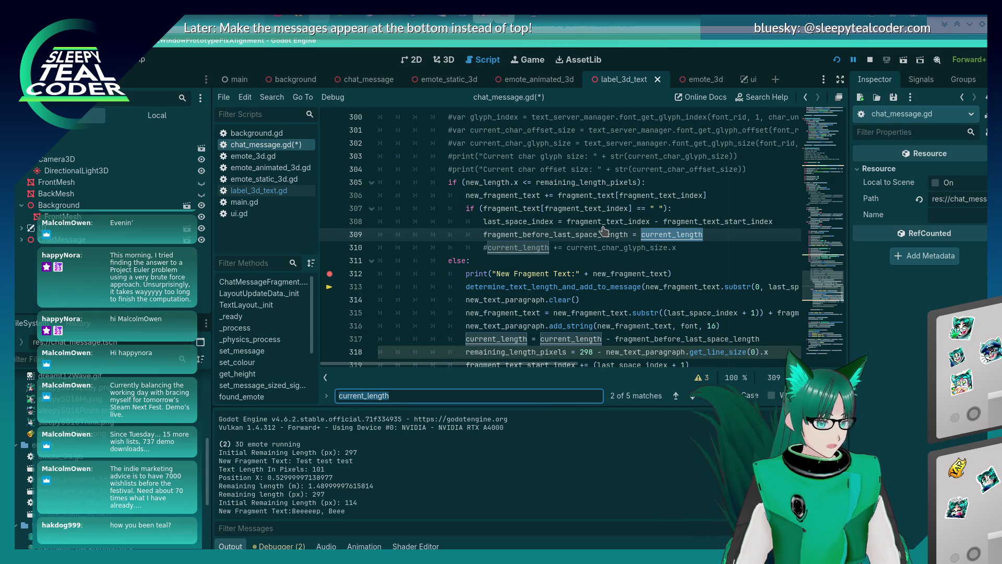
key(Return)
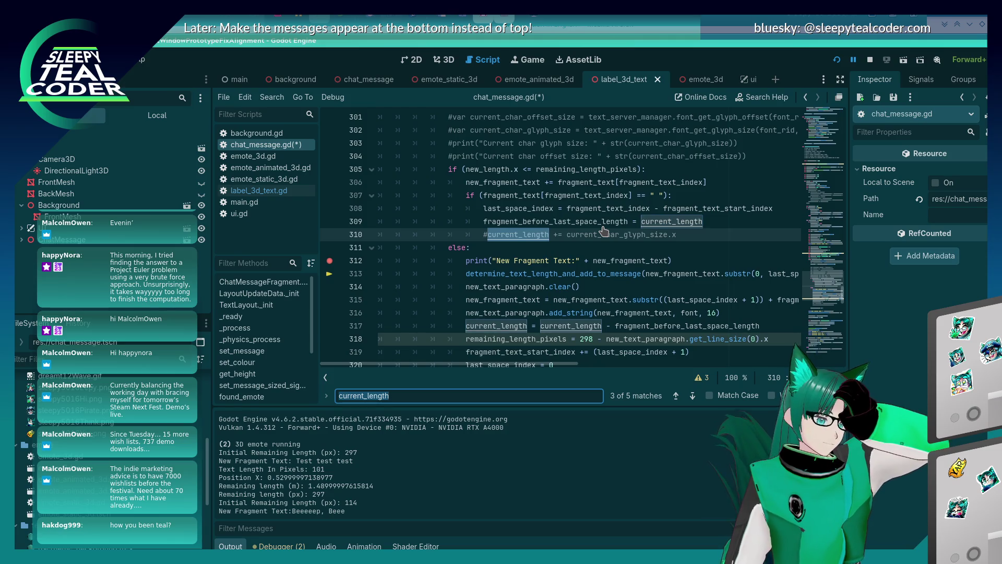
key(Return)
key(shift+Return)
key(shift+Return)
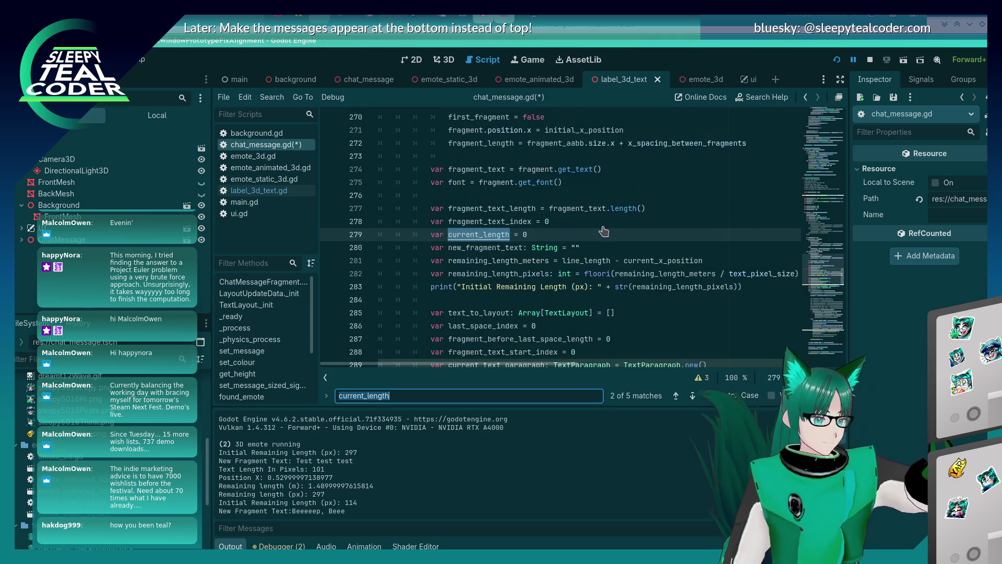
scroll(603, 231, down, 10)
click(581, 236)
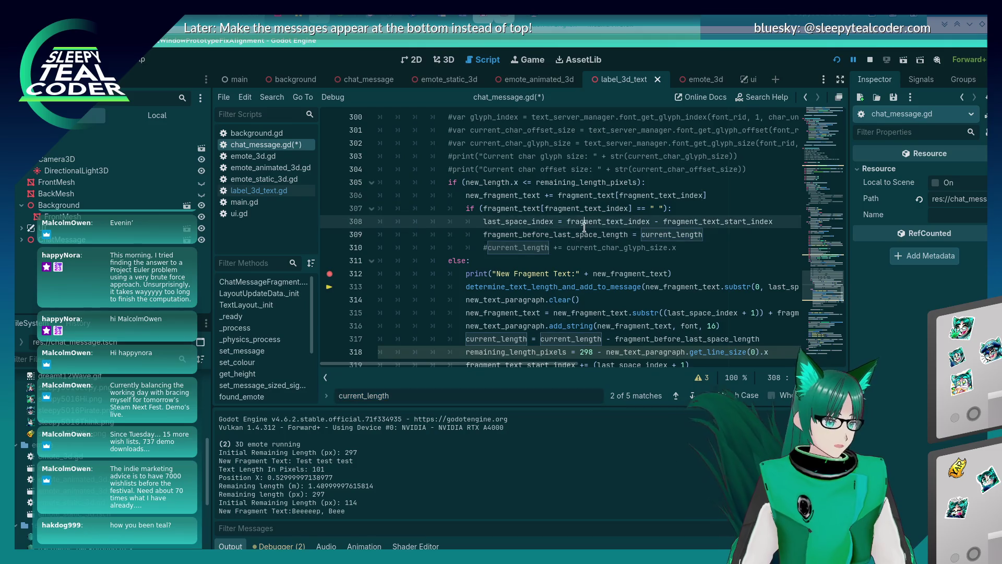
Step: Comment out the fragment_before_last_space_length uses on lines 317 and 309
double_click(581, 236)
key(ctrl+f)
key(Return)
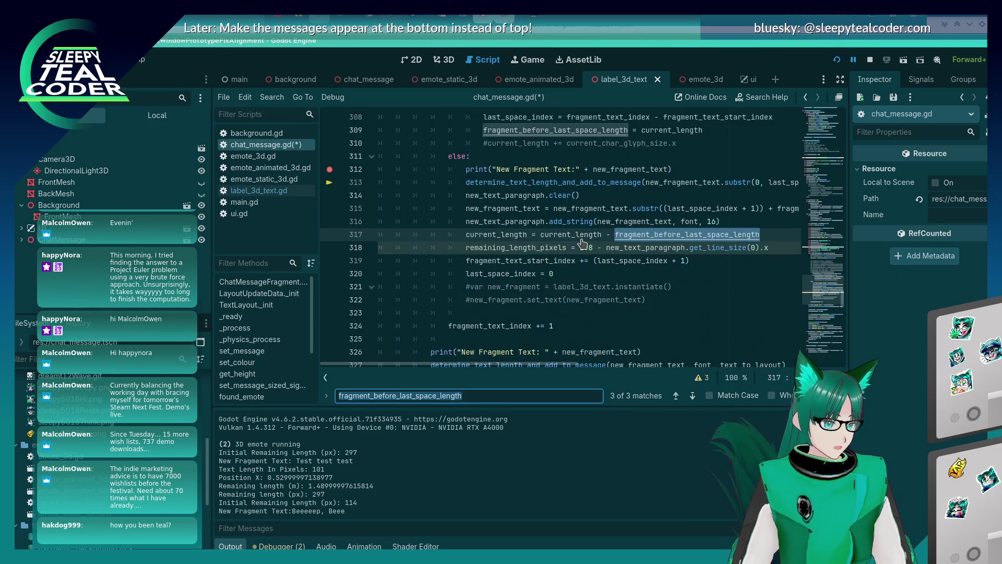
key(Escape)
key(Home)
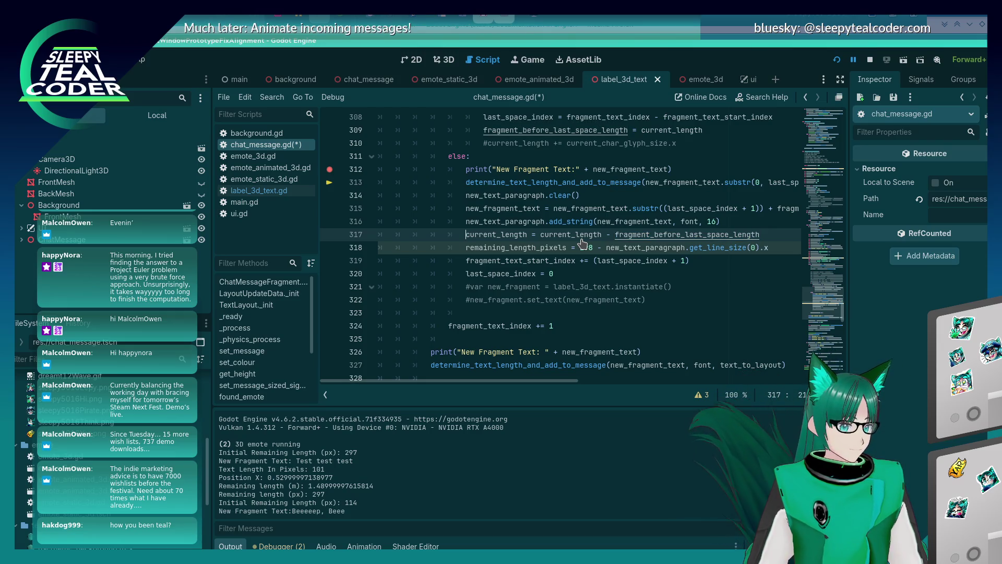
key(ctrl+k)
key(ctrl+f)
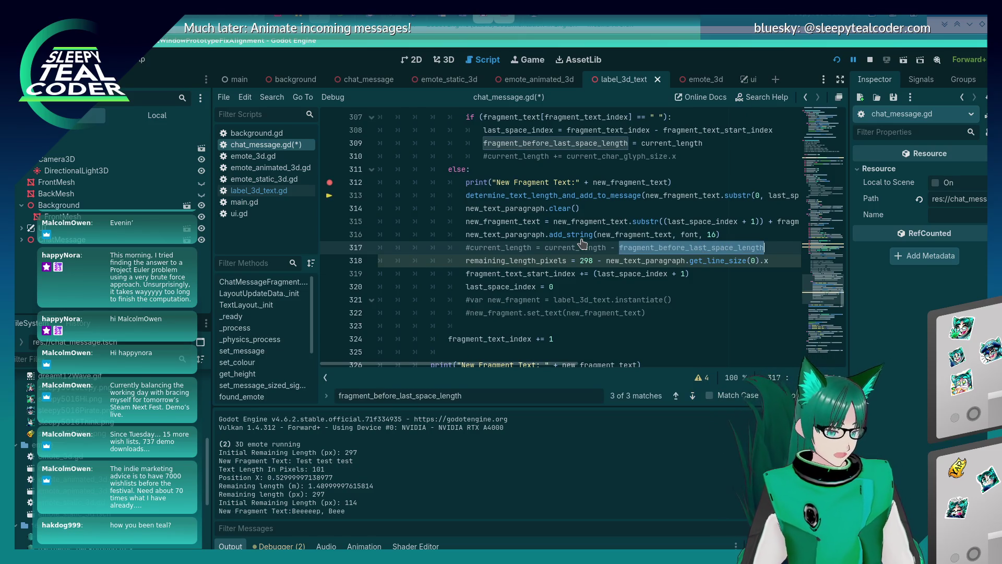
key(shift+F3)
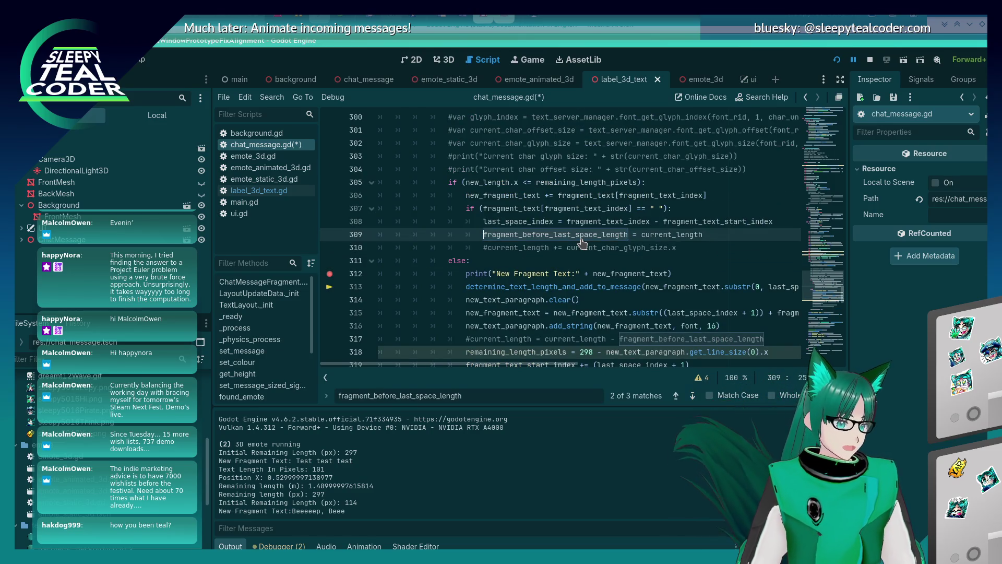
key(ctrl+k)
Step: Comment out the fragment_before_last_space_length and current_length declarations, then save chat_message.gd
key(shift+F3)
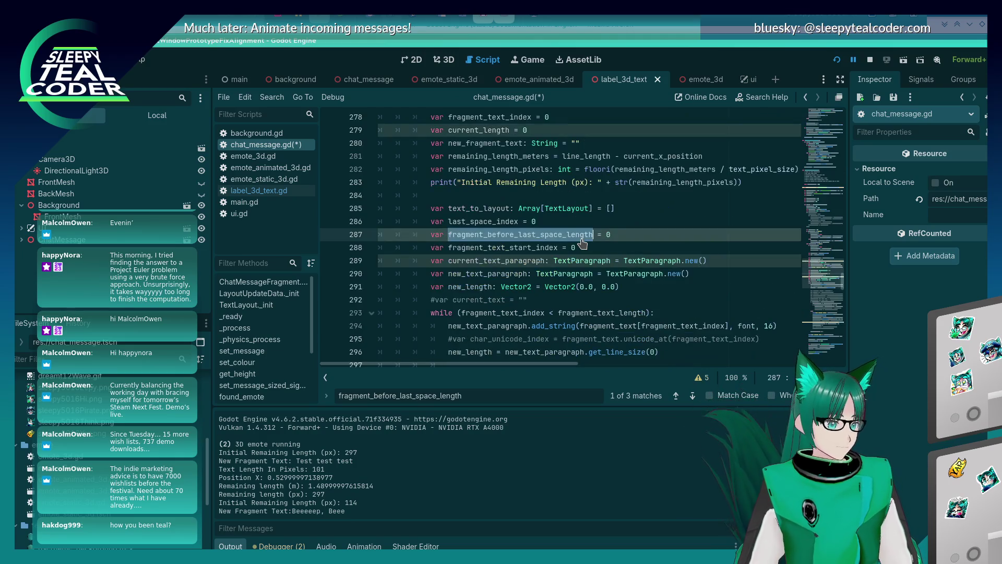
key(ctrl+k)
key(Up)
key(Up)
key(Up)
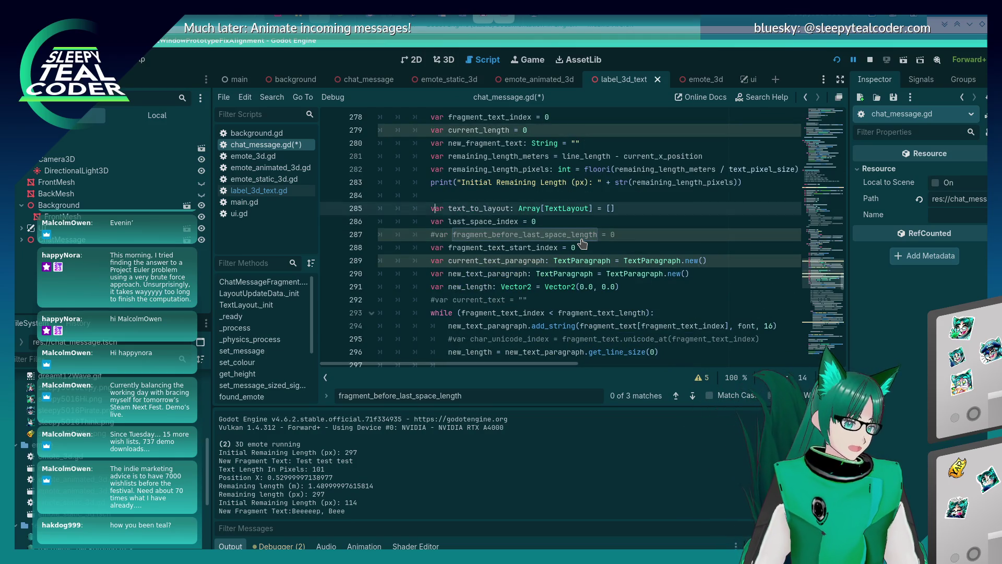
key(Down)
key(ctrl+k)
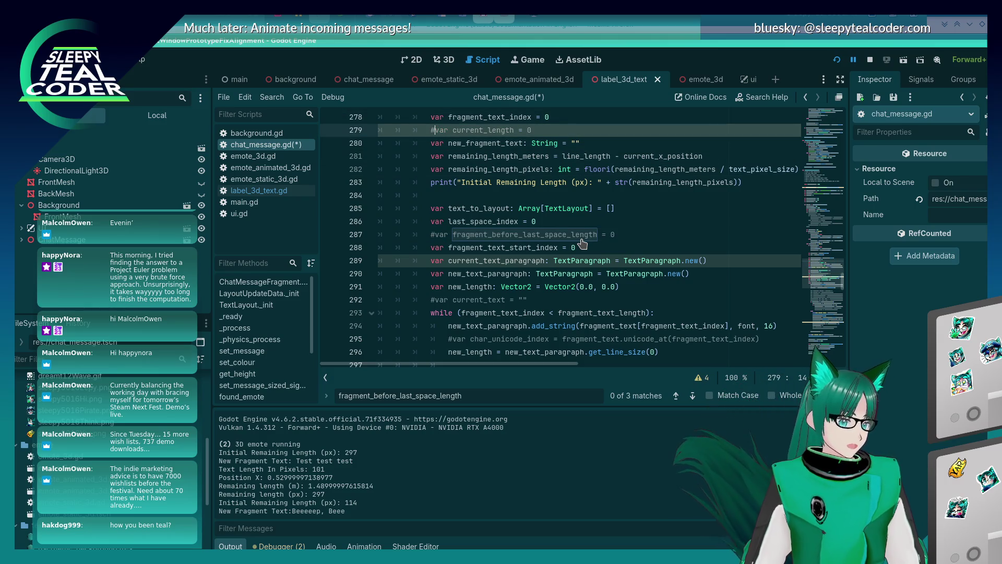
key(ctrl+s)
scroll(593, 207, down, 5)
scroll(593, 207, down, 13)
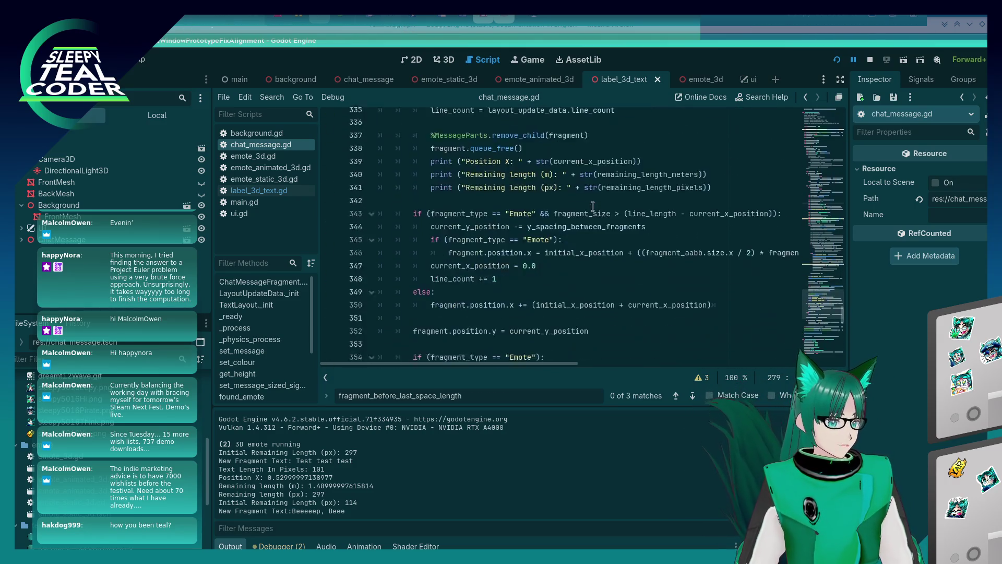
scroll(593, 207, up, 8)
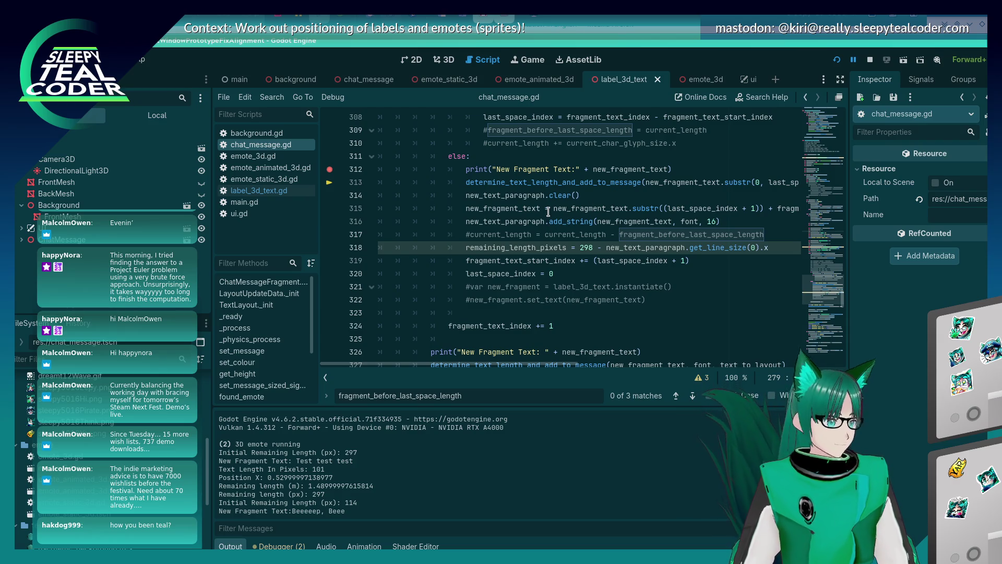
Step: Select remaining_length_pixels on line 318 and search chat_message.gd for it
mouse_move(559, 197)
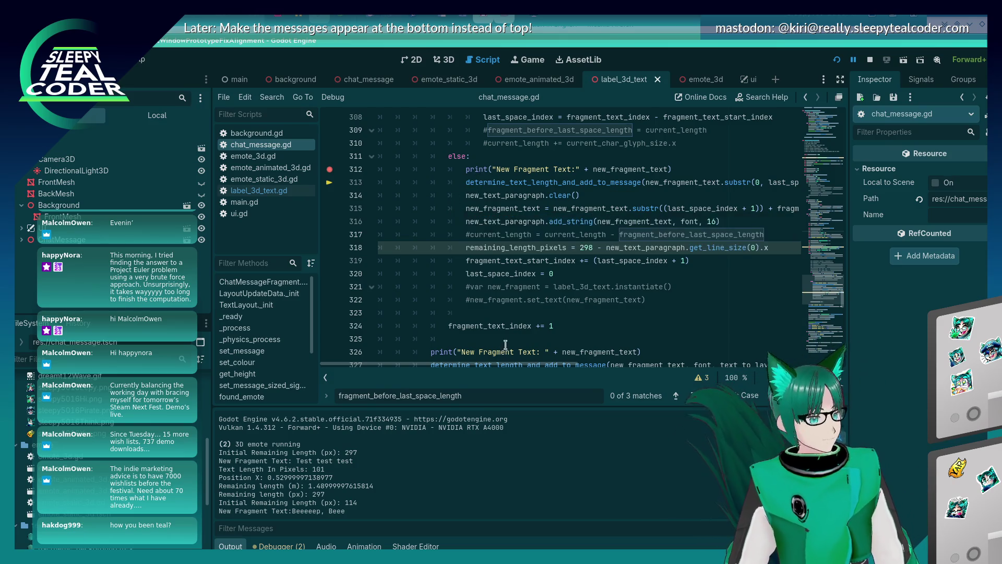
double_click(538, 252)
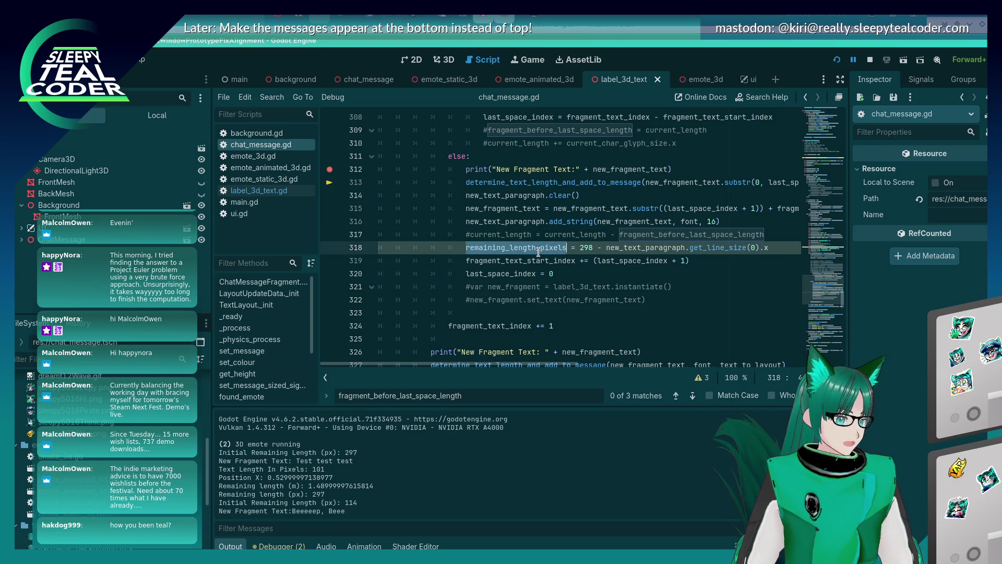
scroll(538, 255, up, 2)
scroll(538, 264, down, 3)
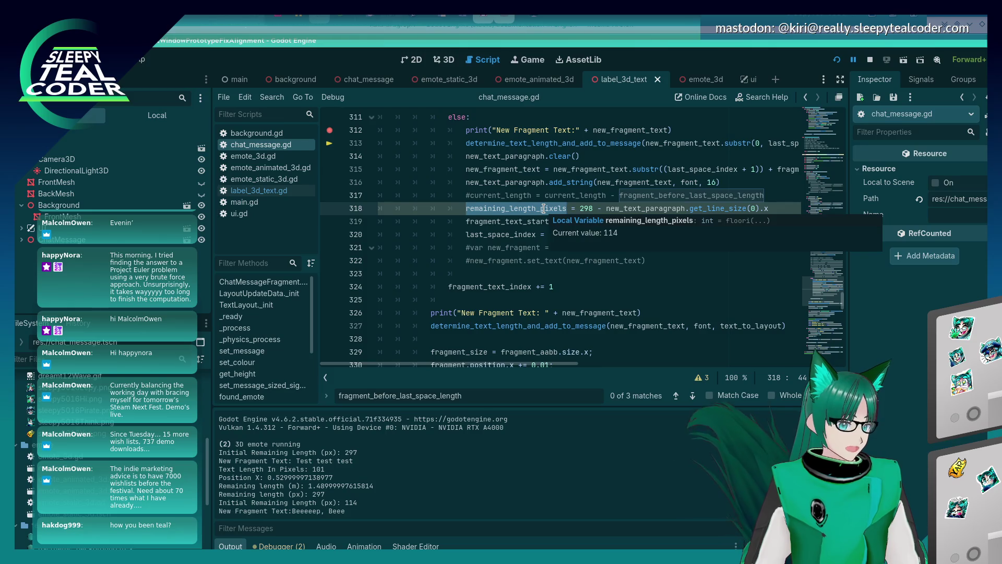
click(531, 247)
click(531, 211)
key(ctrl+f)
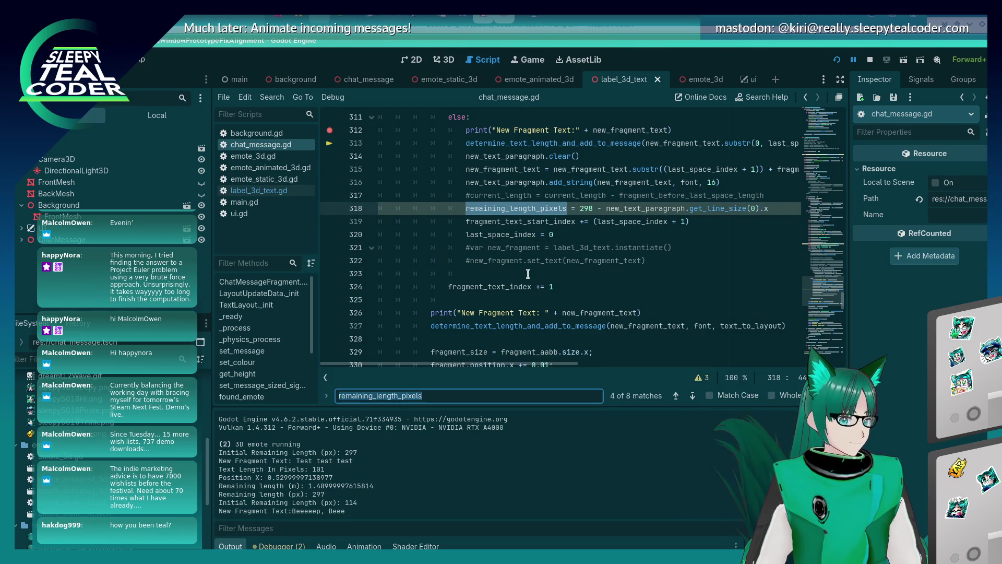
key(Return)
Step: Step through its remaining matches back to line 318, then relaunch the game with F5
key(Return)
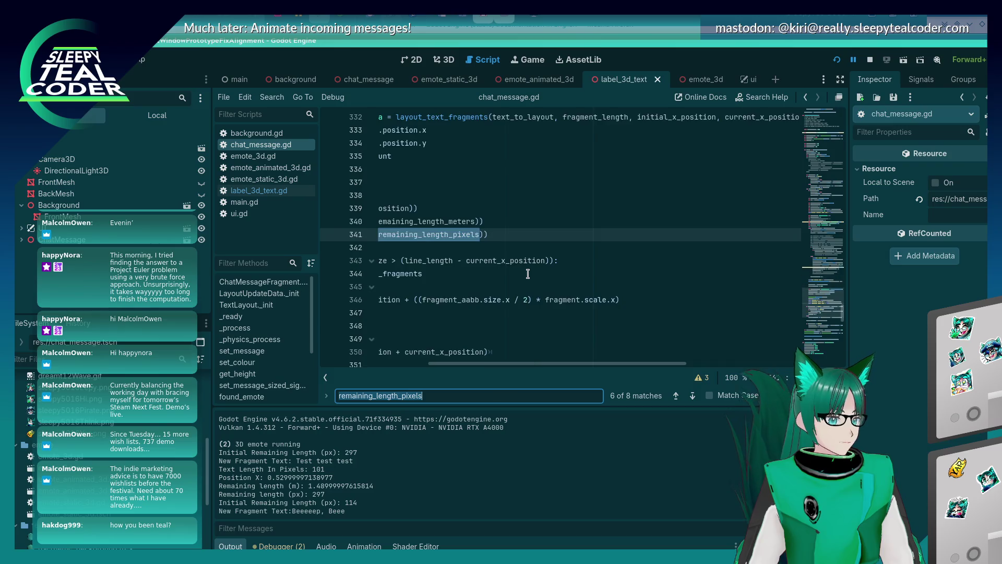
key(Return)
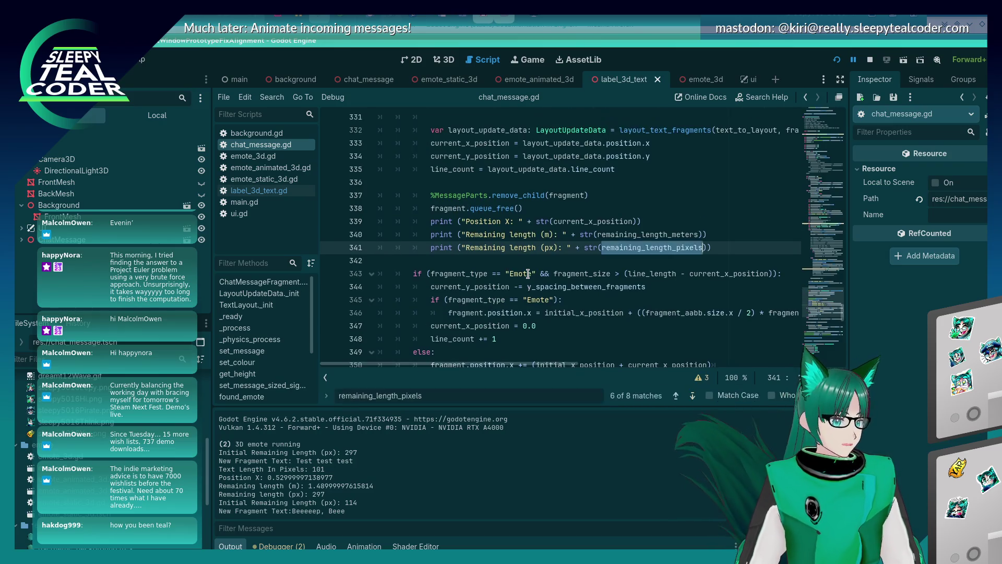
key(Return)
key(Return)
key(Return)
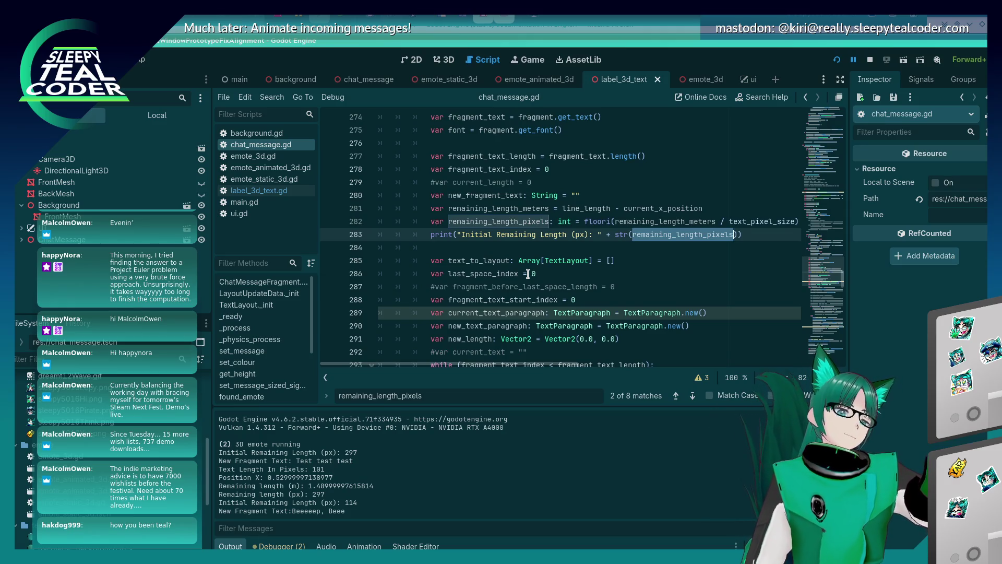
key(Return)
key(Return)
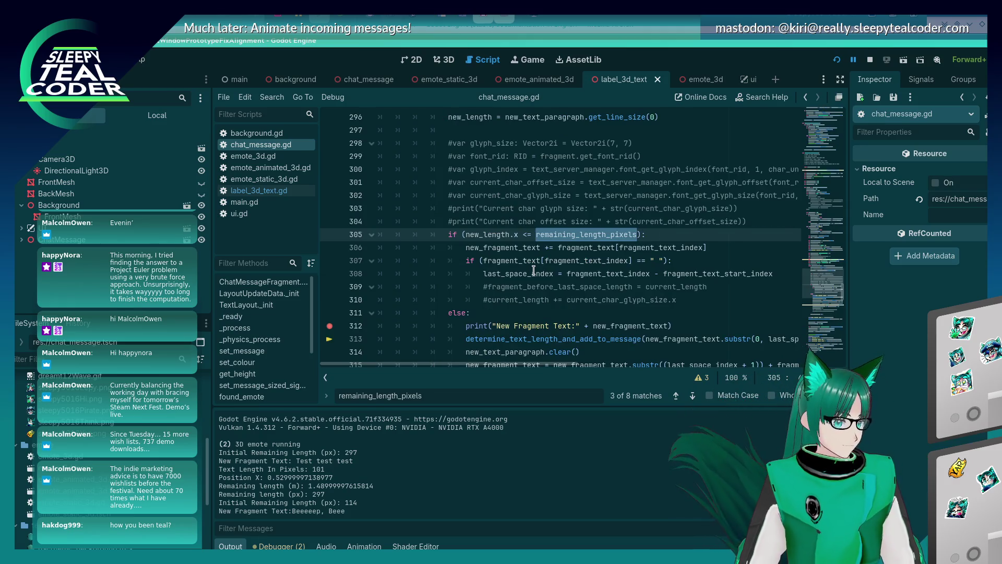
click(548, 274)
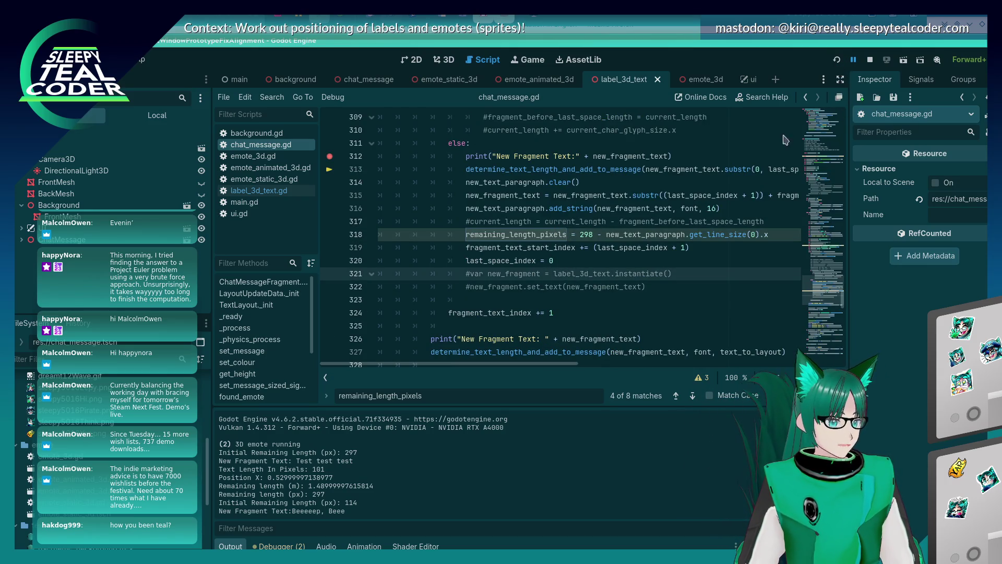
key(F5)
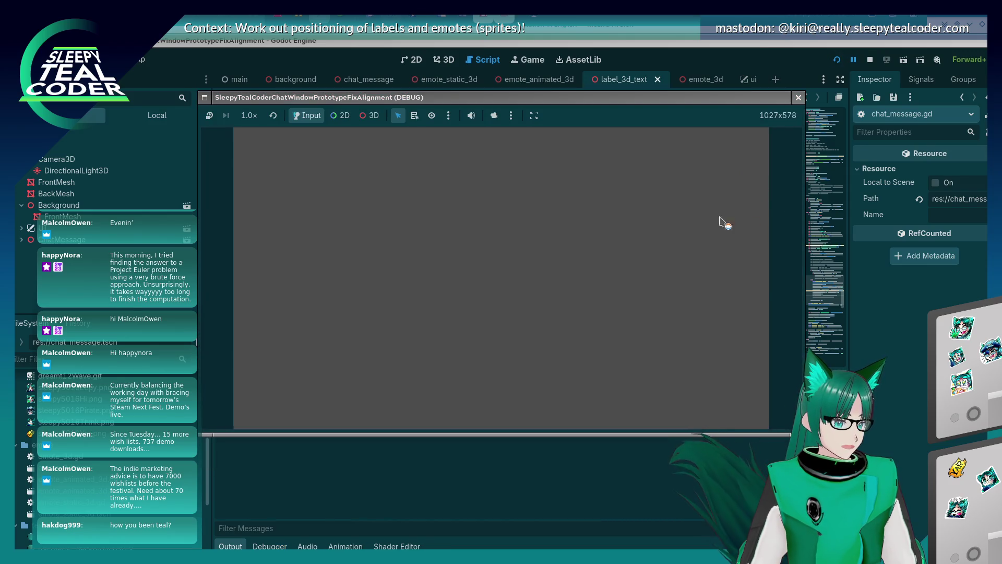
Step: Remove the line 312 breakpoint, resume the game, and post a longer Beeeeeeep! message
click(614, 152)
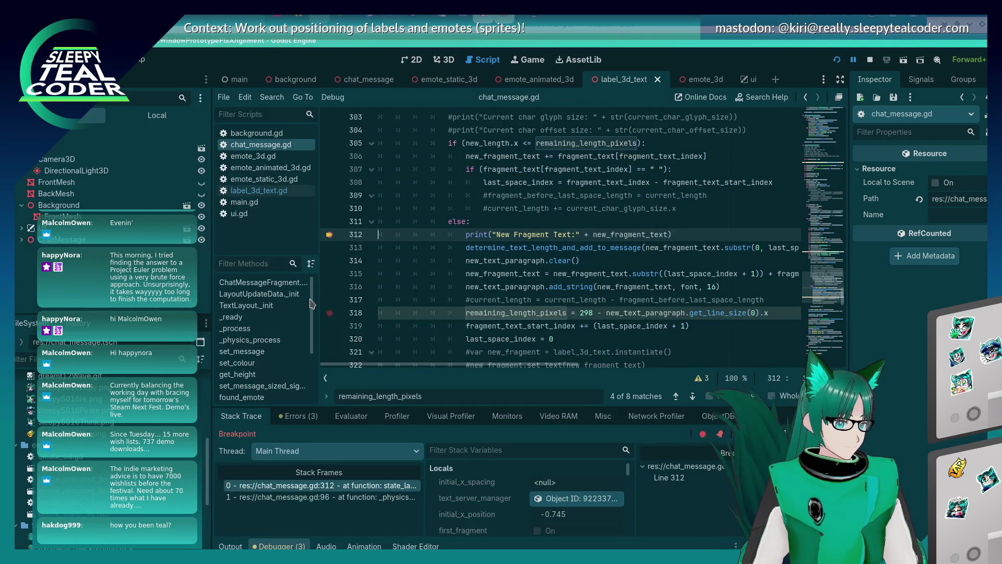
click(328, 235)
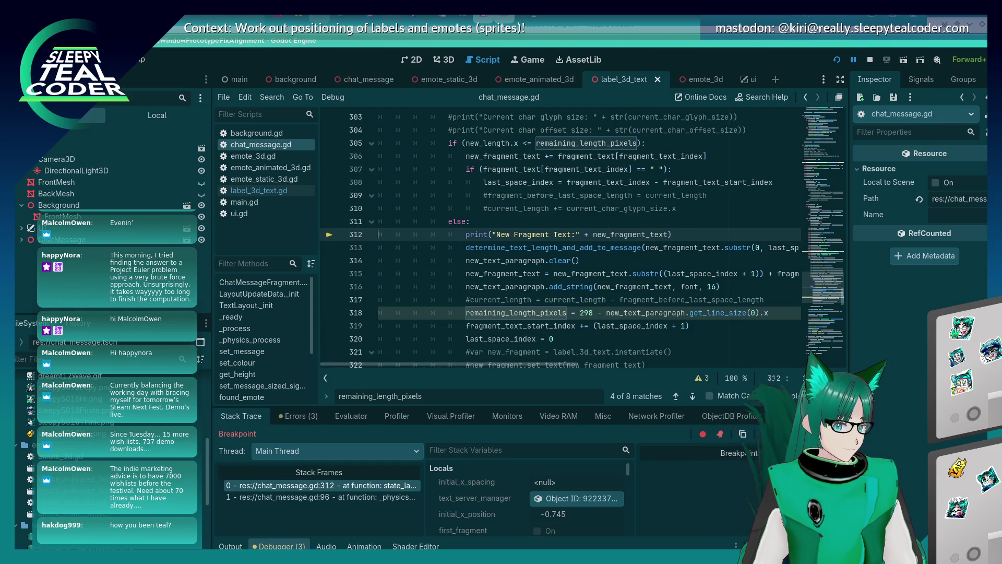
key(F12)
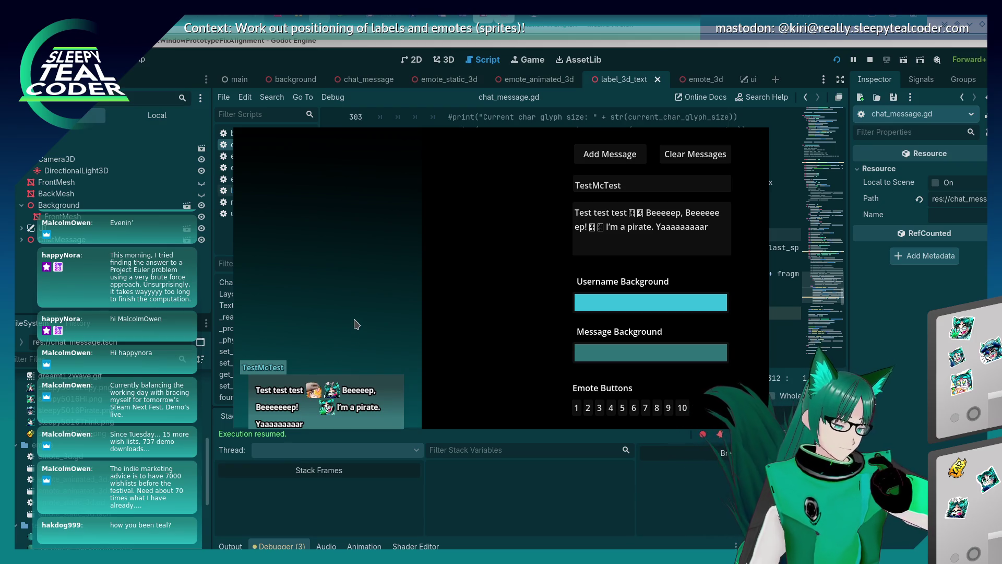
click(587, 229)
text(eeeeee)
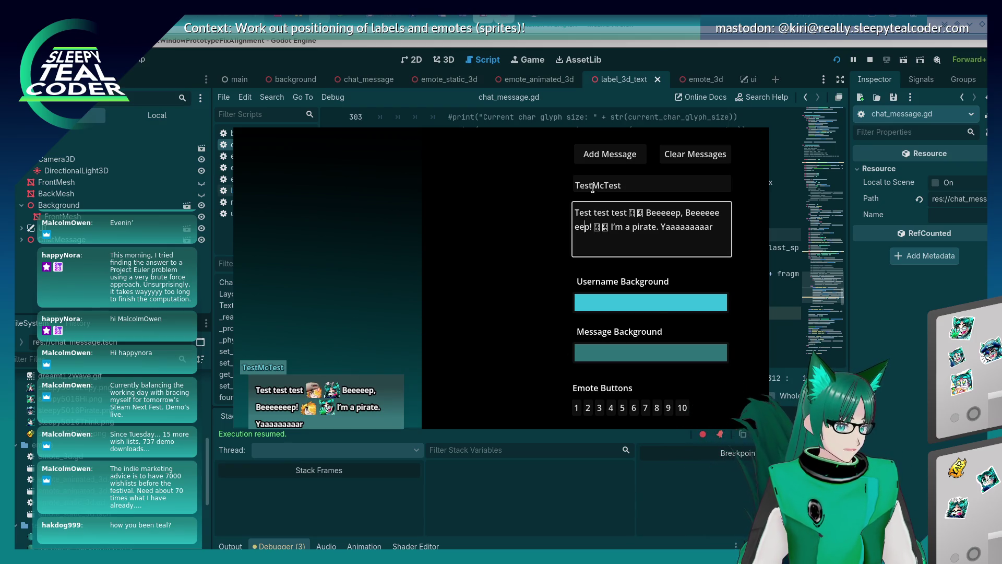
click(607, 160)
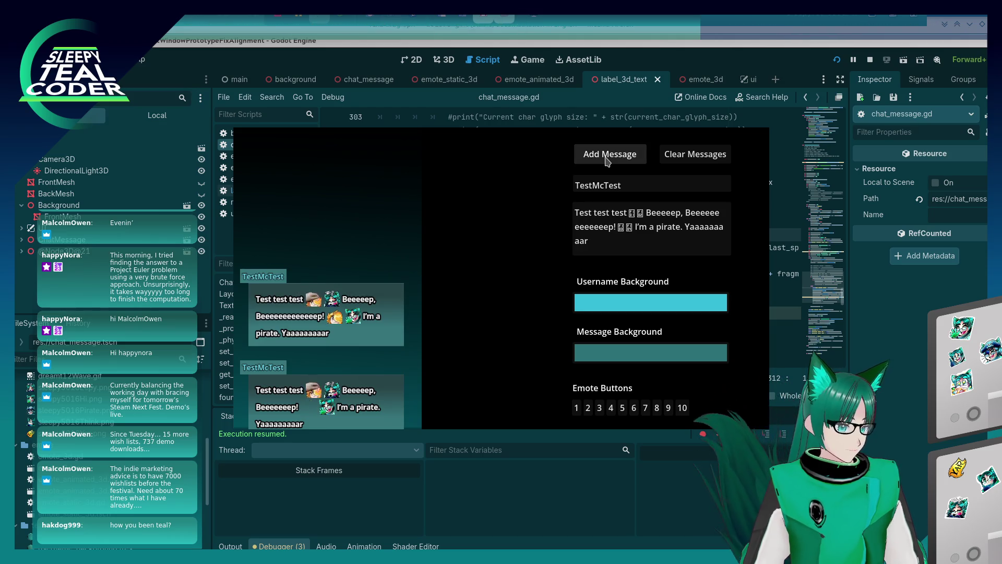
Step: Post several more messages, lengthening the long e word each time
click(594, 226)
text(ee)
click(606, 159)
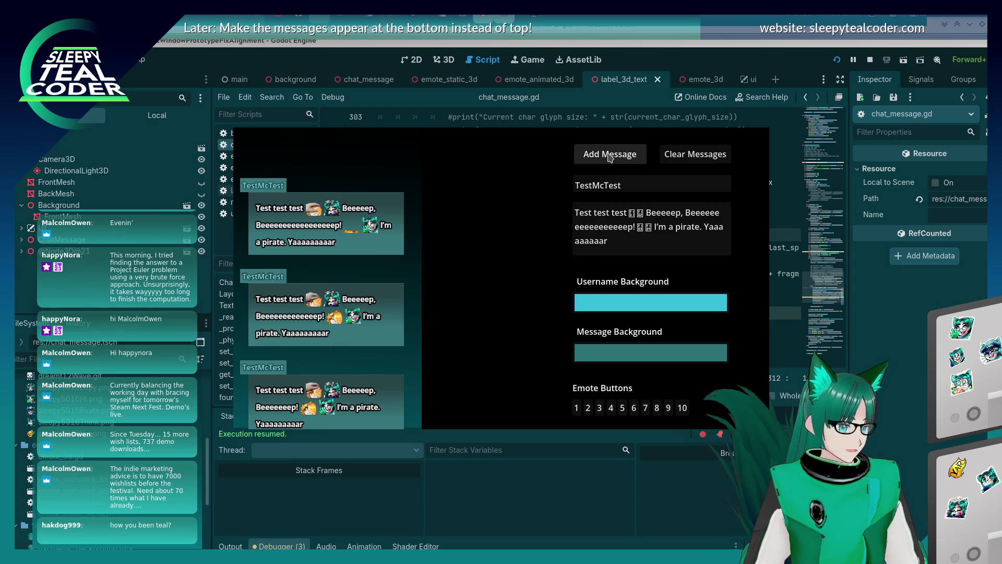
click(594, 226)
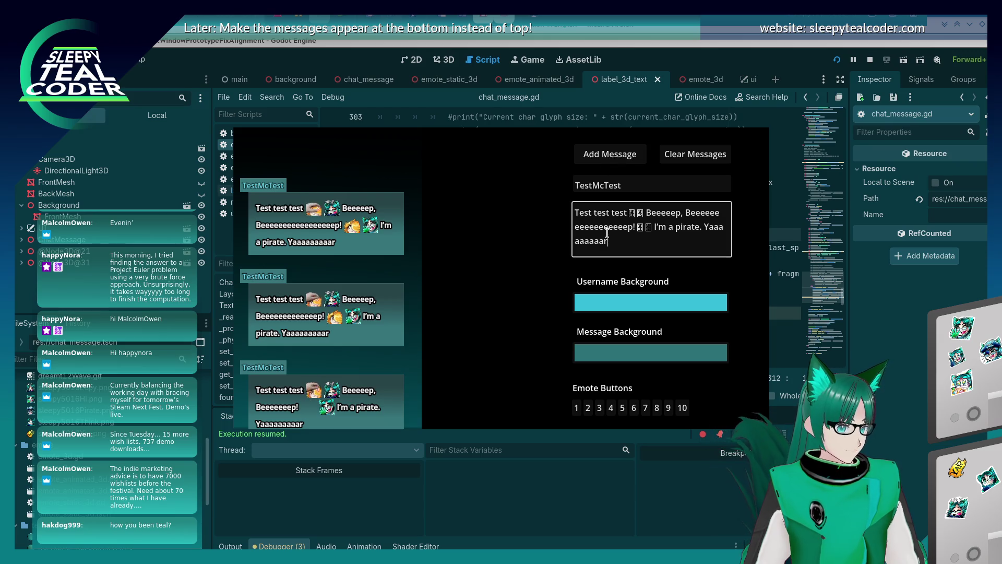
text(eeeee)
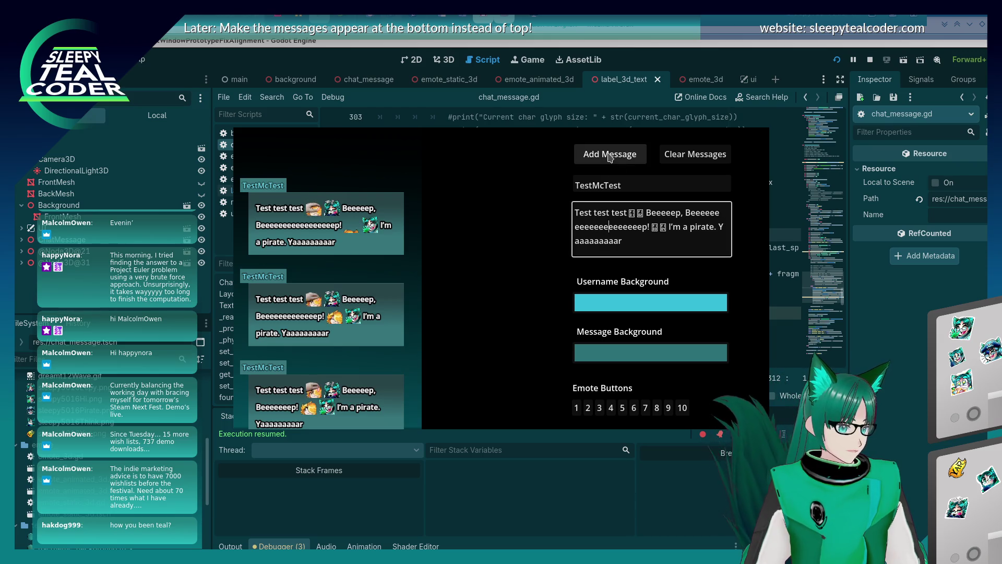
click(607, 159)
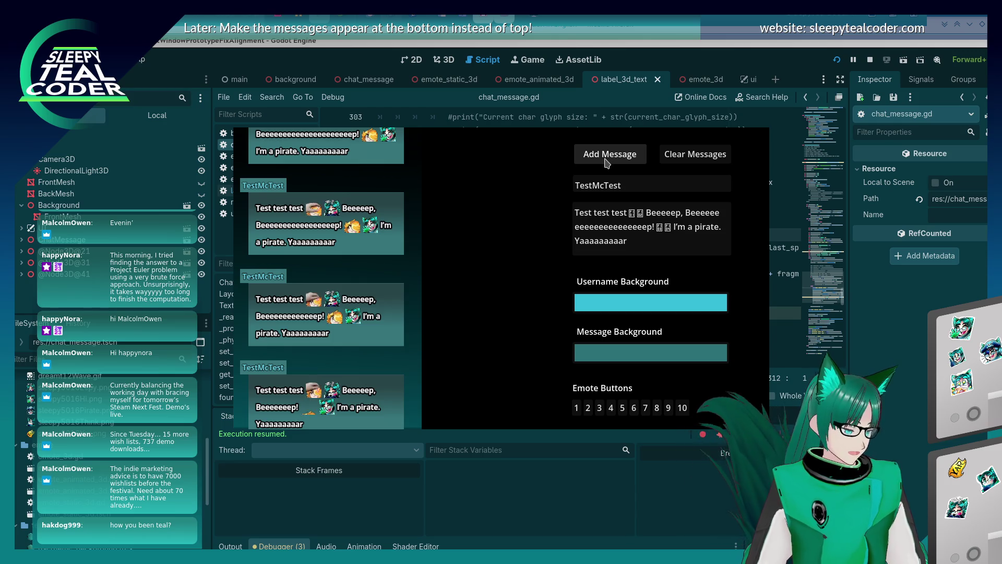
click(606, 162)
click(606, 227)
text(eee)
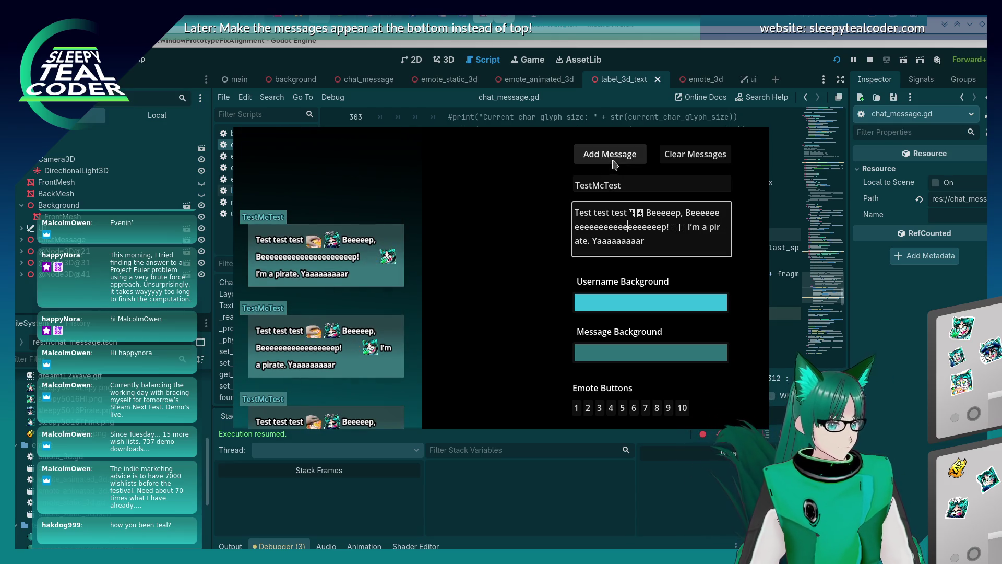
click(610, 154)
Step: Post even longer versions, then trim the extra e's and post the shortened message
click(597, 227)
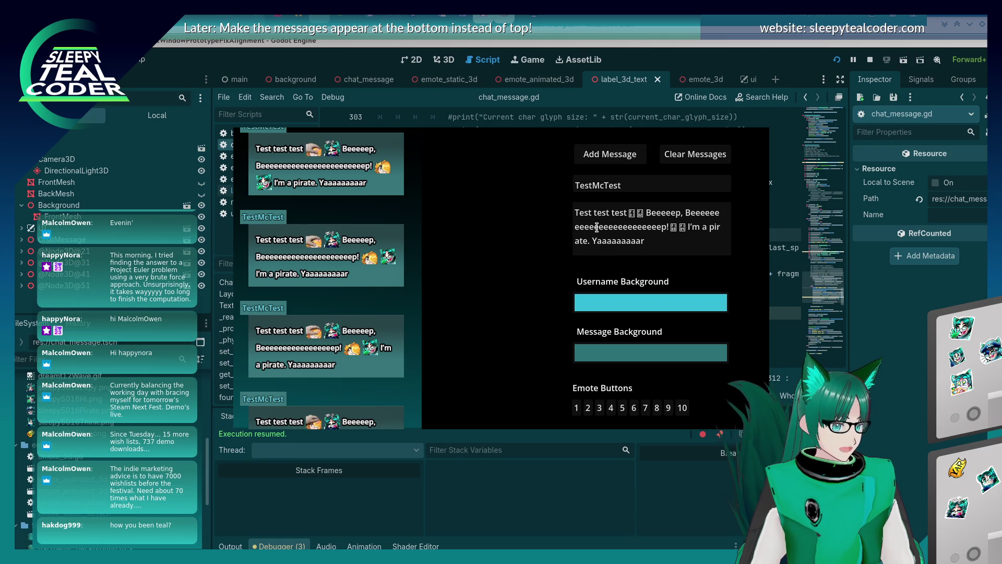
text(eee)
click(618, 151)
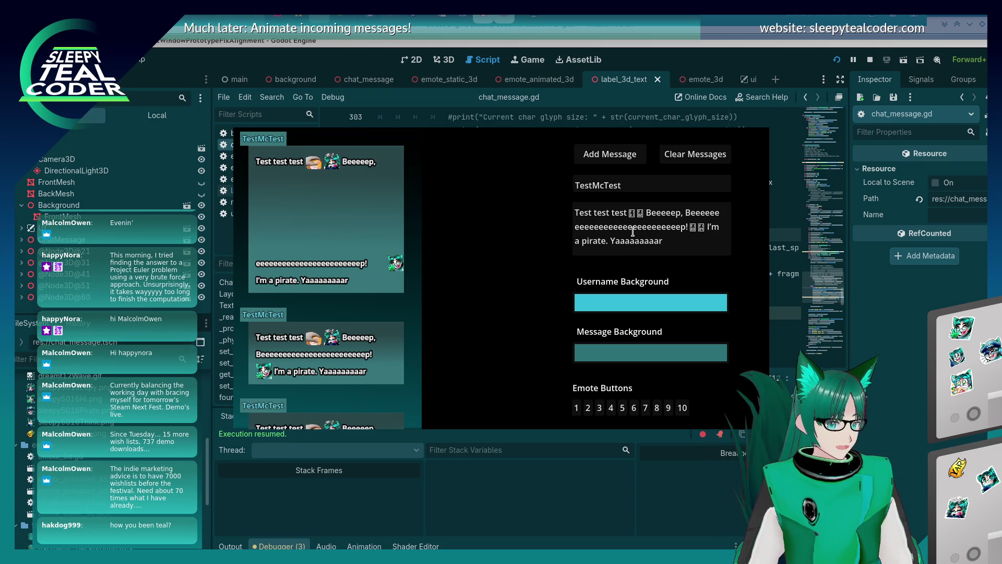
click(652, 227)
text(eeeee)
click(619, 157)
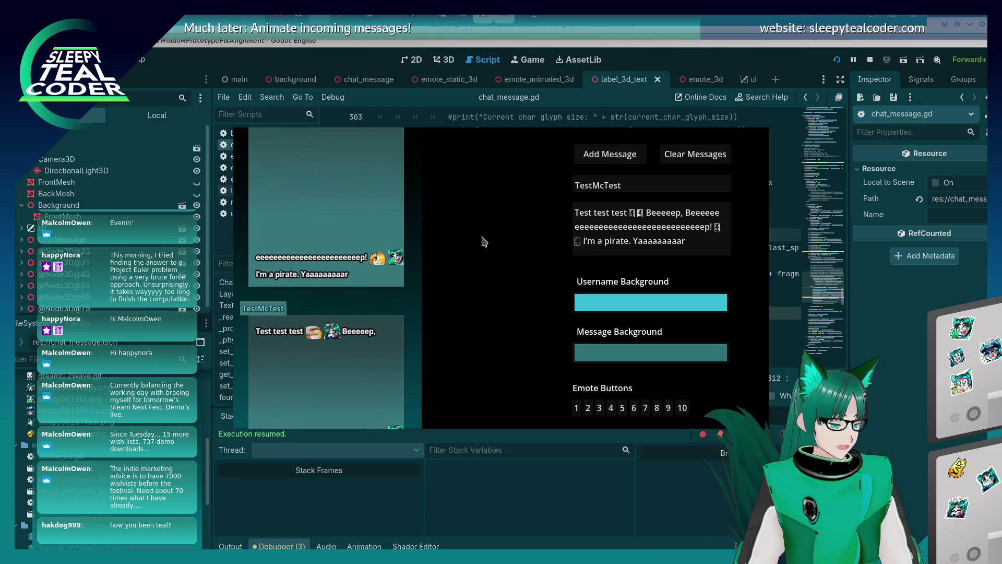
mouse_move(694, 227)
mouse_down()
mouse_move(645, 241)
mouse_move(590, 230)
mouse_up()
key(BackSpace)
click(610, 154)
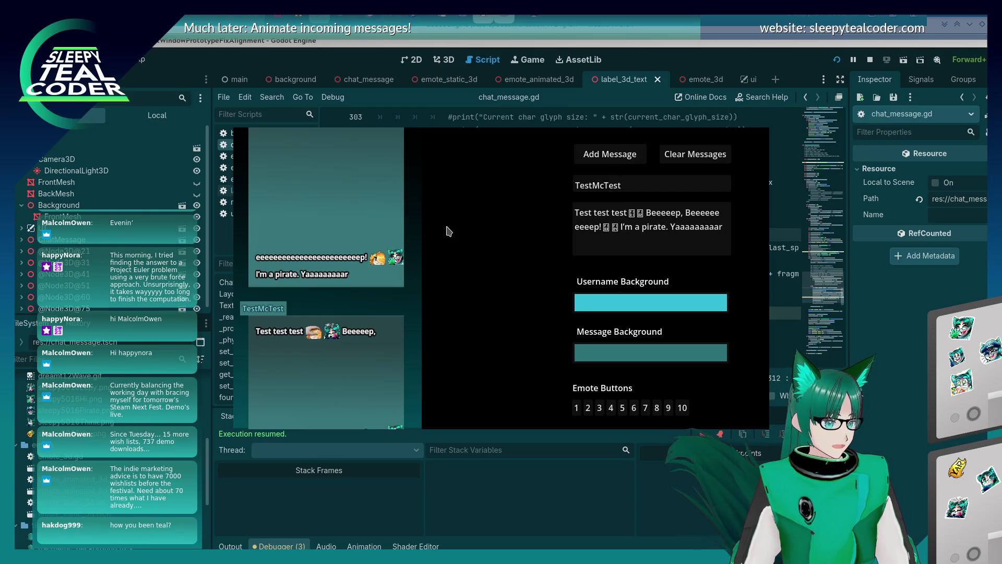
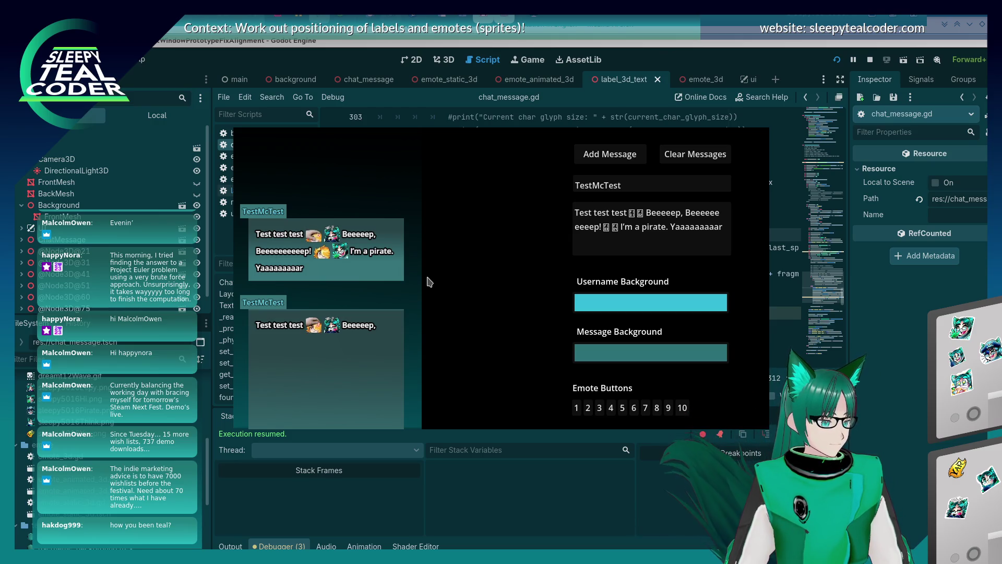
Step: Return from the running game to chat_message.gd and find where last_space_index is used
click(921, 368)
scroll(611, 297, down, 2)
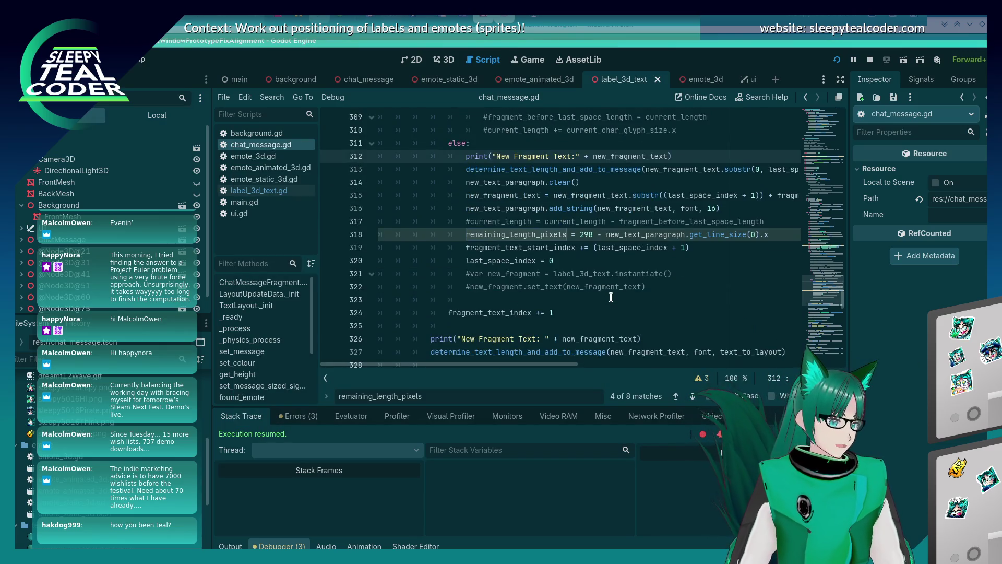
double_click(524, 261)
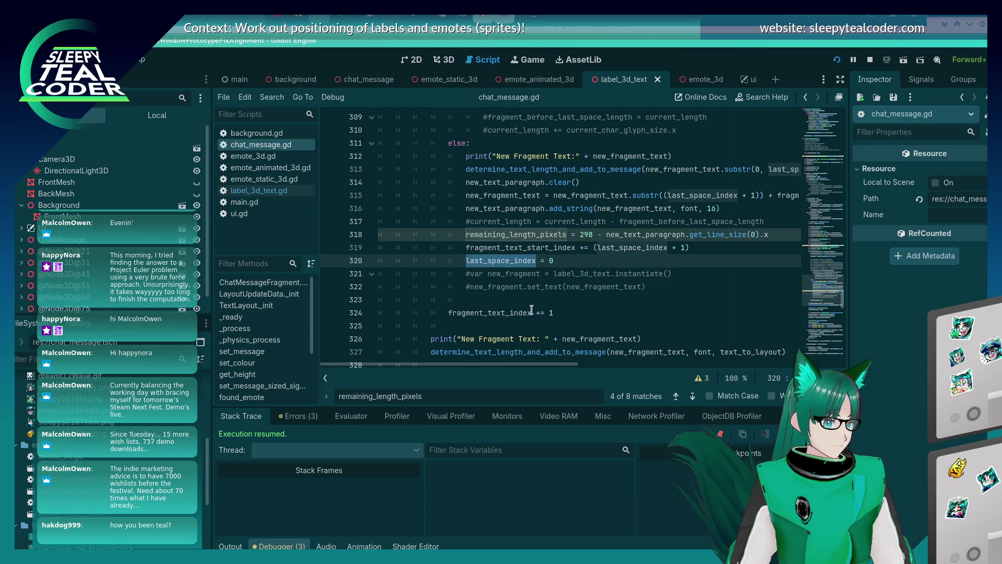
scroll(531, 310, up, 1)
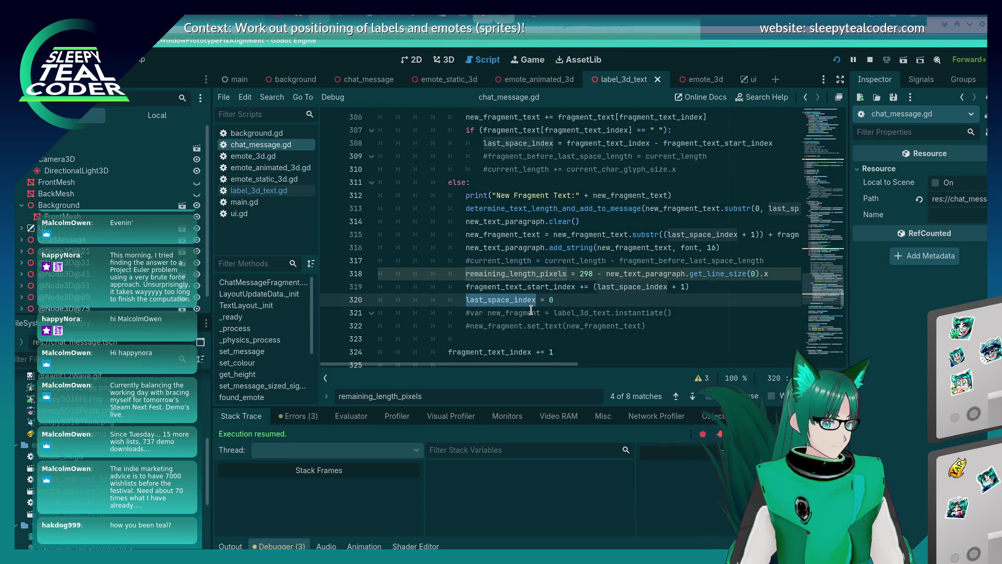
scroll(531, 310, up, 3)
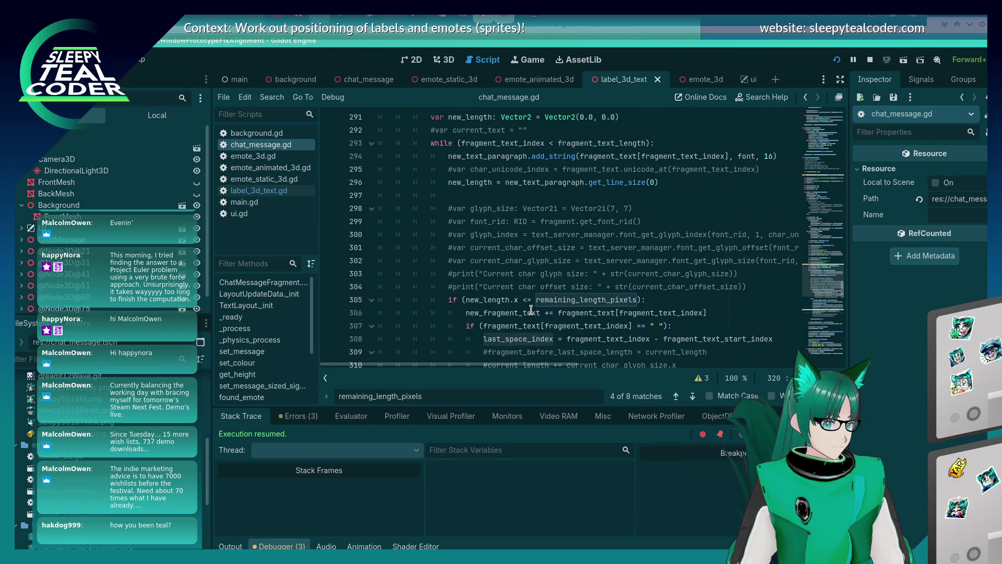
scroll(530, 309, down, 2)
scroll(531, 309, up, 2)
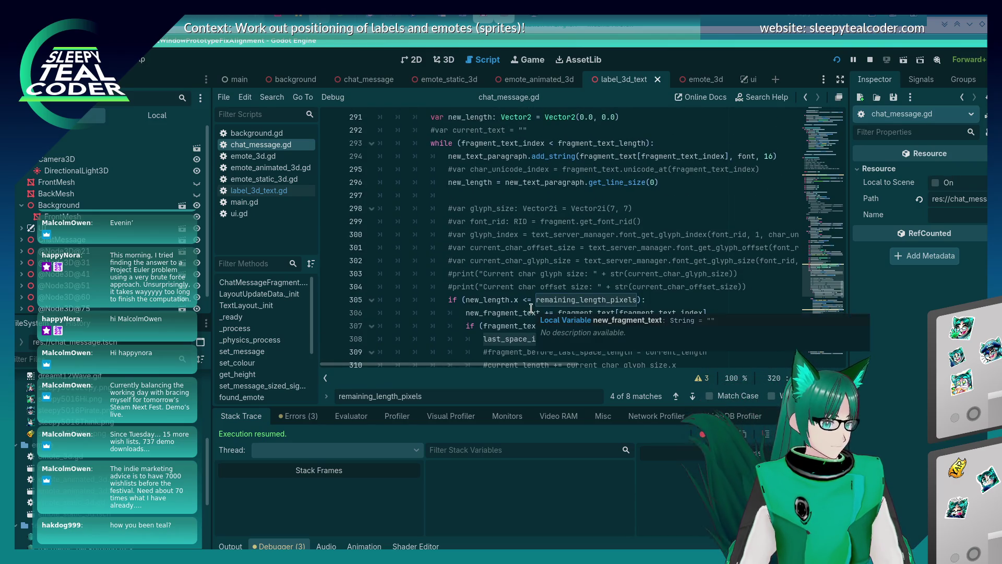
Step: Delete the commented char_unicode_index line and the commented glyph lookup lines, then save
click(766, 168)
key(shift+Home)
key(shift+Home)
key(BackSpace)
key(BackSpace)
key(Down)
key(Down)
key(Down)
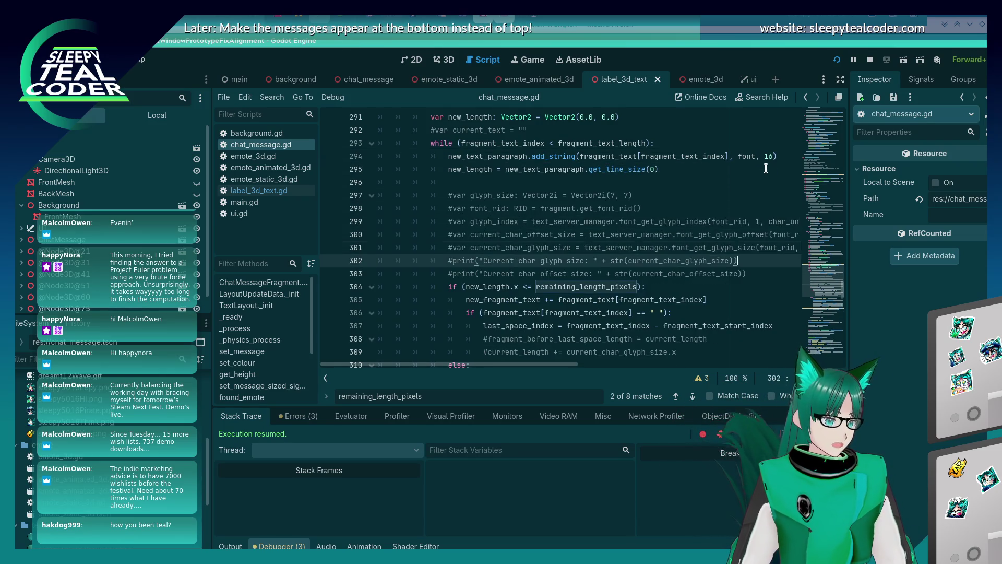
key(Down)
key(shift+Up)
key(shift+Up)
key(shift+Up)
key(BackSpace)
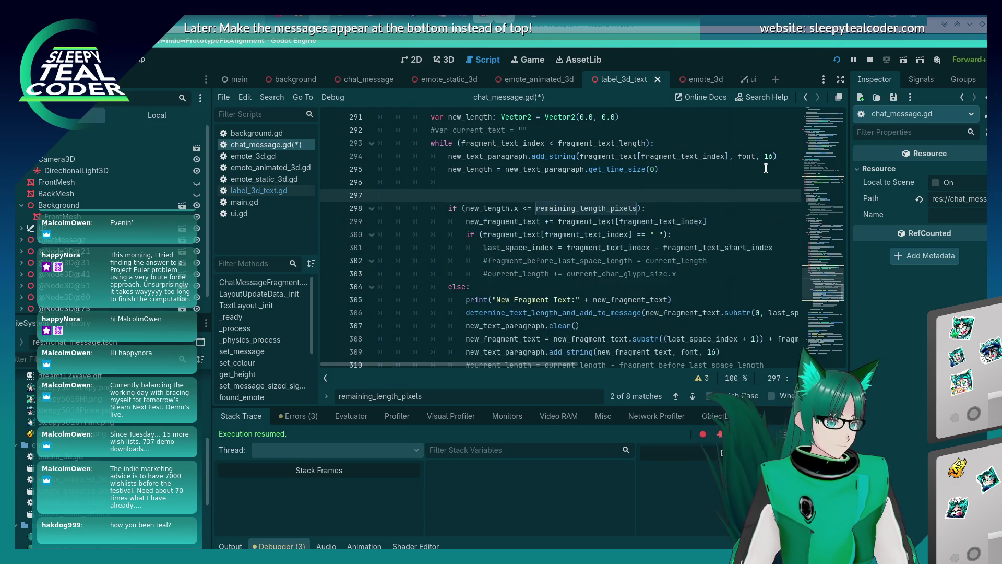
key(BackSpace)
key(ctrl+s)
Step: Delete the commented current_text and fragment_before_last_space_length lines, then save
scroll(604, 213, up, 2)
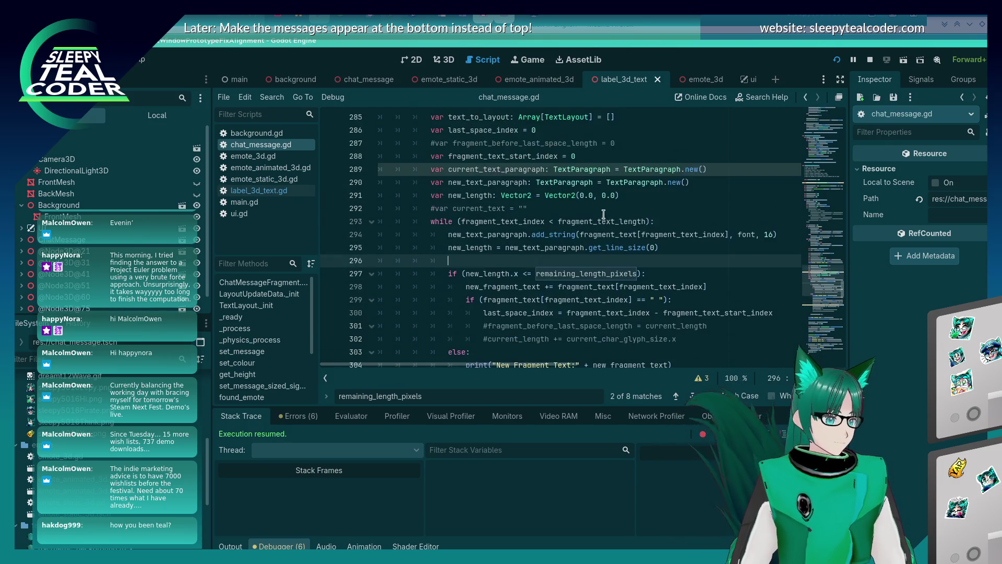
click(561, 205)
key(shift+Home)
key(shift+Home)
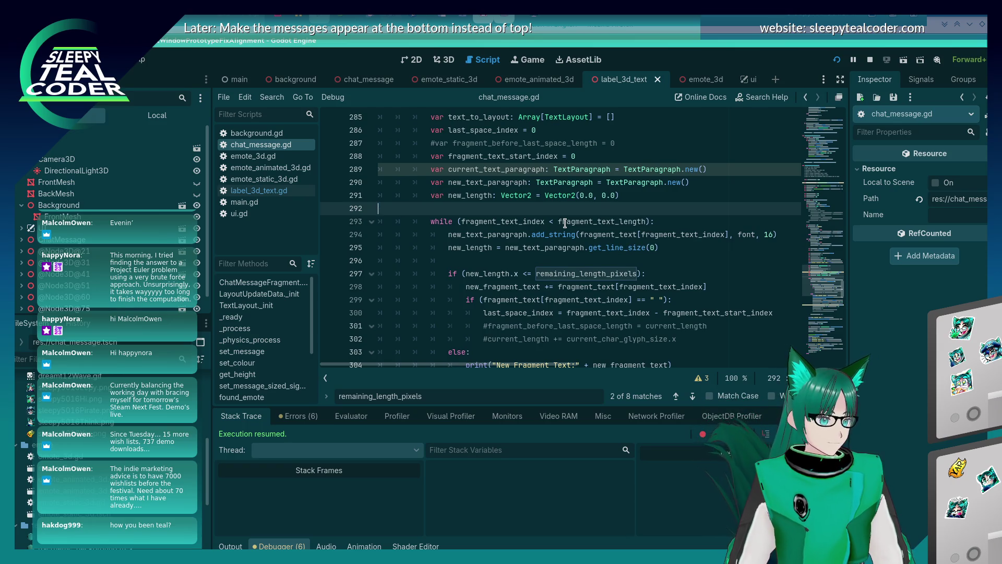
key(BackSpace)
key(BackSpace)
key(Up)
key(Up)
key(Up)
key(Up)
key(shift+Home)
key(shift+Home)
key(BackSpace)
key(BackSpace)
key(ctrl+s)
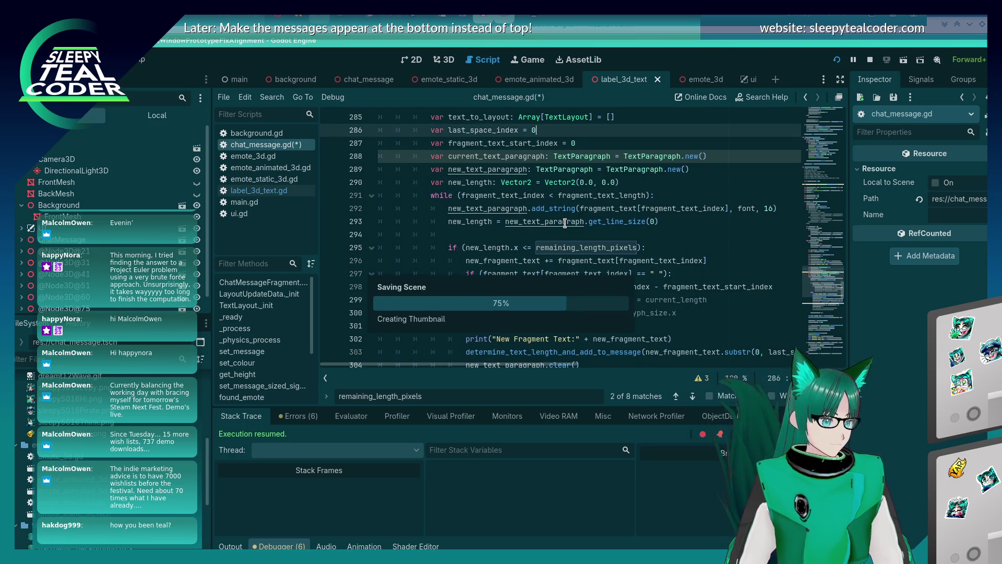
Step: Delete the commented current_length line higher up in the script and save
scroll(565, 223, up, 3)
scroll(565, 223, up, 3)
click(549, 272)
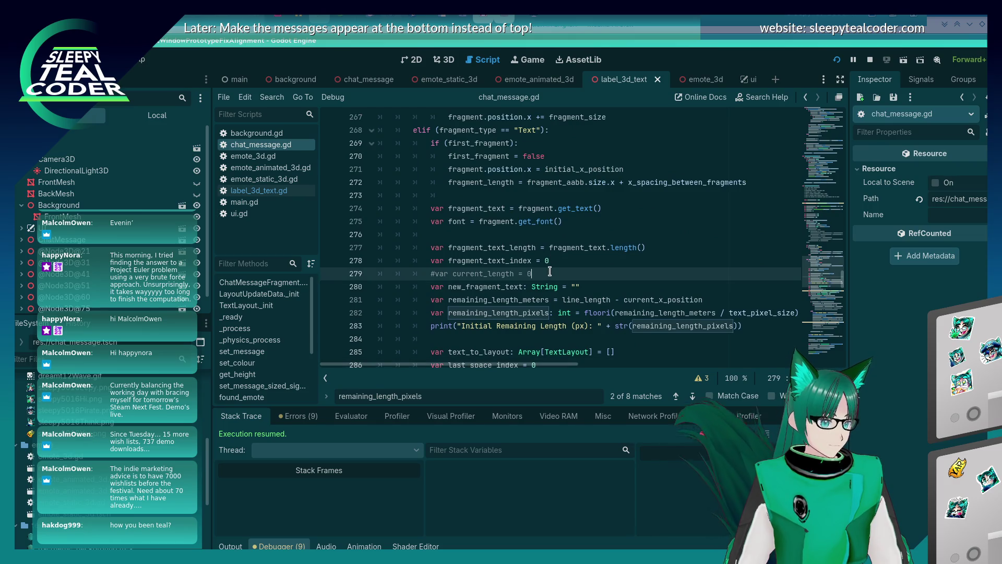
key(shift+Home)
key(shift+Home)
key(BackSpace)
key(BackSpace)
key(ctrl+s)
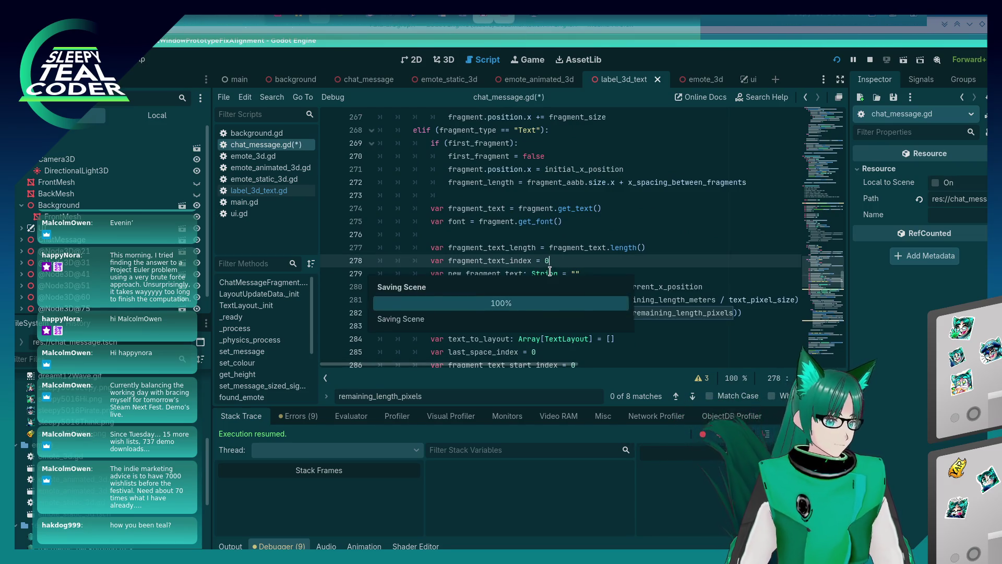
Step: Remove the commented-out new_fragment lines further down the fragment loop
scroll(550, 266, down, 3)
scroll(549, 262, down, 8)
click(683, 269)
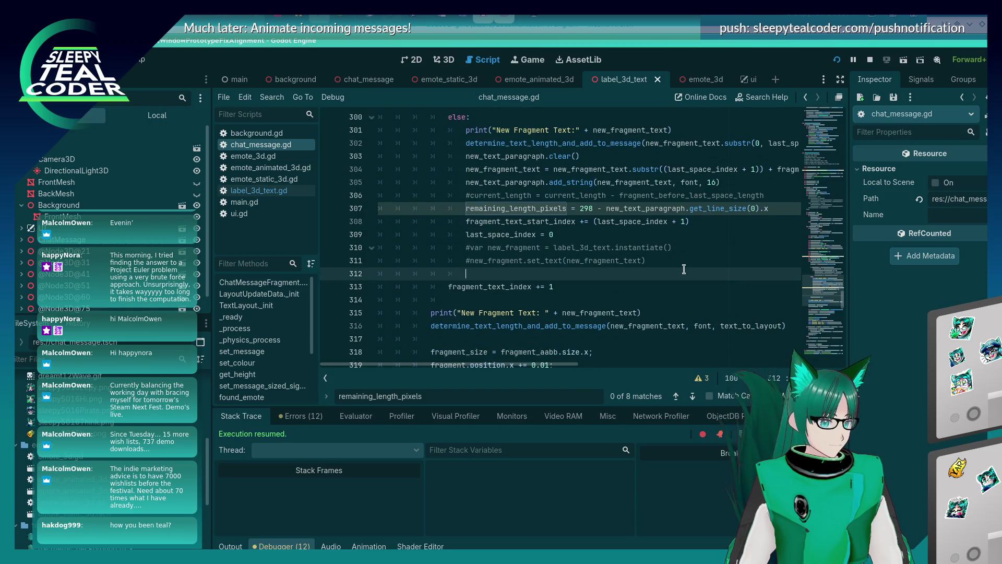
key(shift+Up)
key(shift+Home)
key(BackSpace)
click(669, 238)
key(shift+Down)
key(BackSpace)
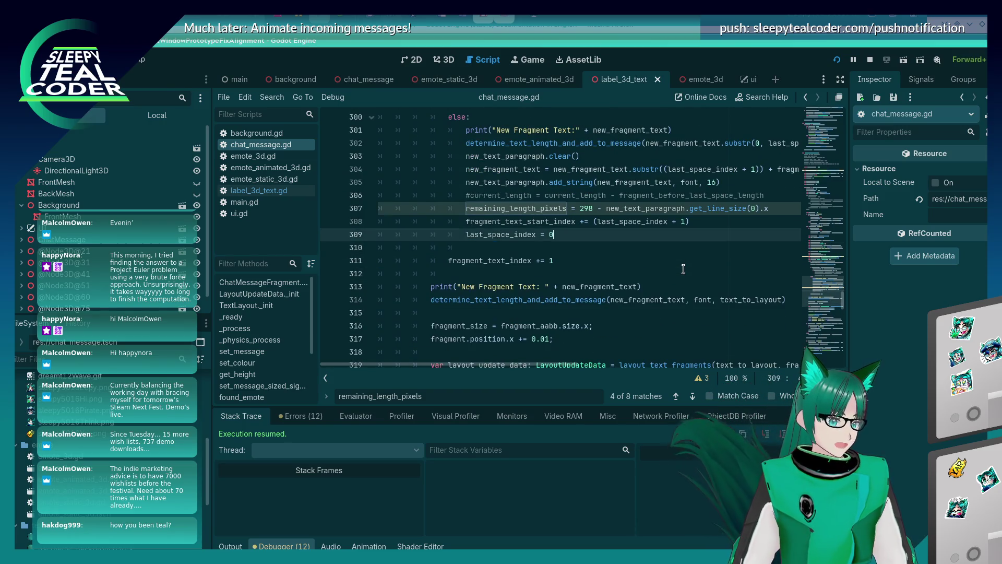
Step: Delete another commented current_length line in the wrapping logic
click(662, 199)
key(End)
key(shift+Home)
key(shift+Home)
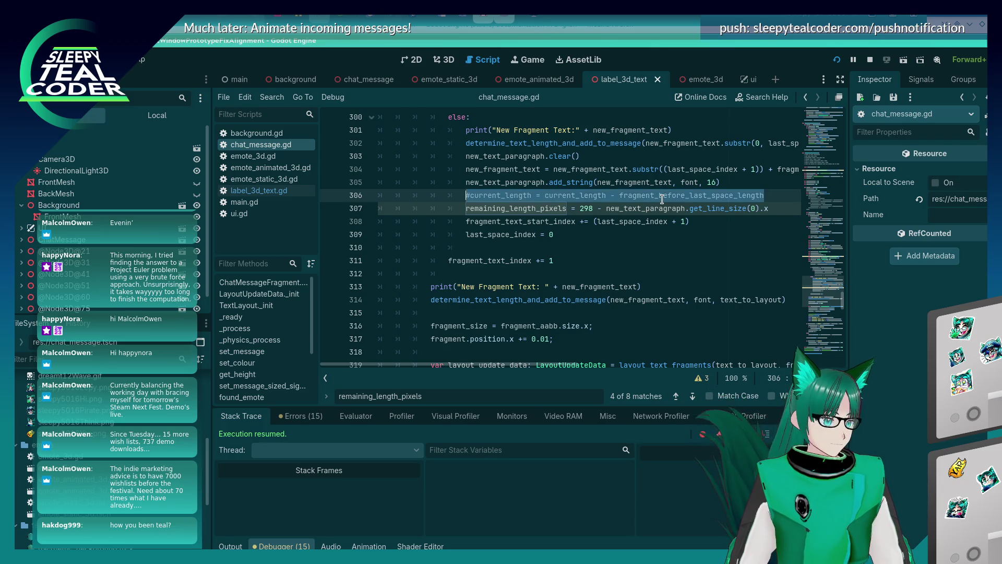
key(BackSpace)
key(BackSpace)
scroll(633, 208, down, 5)
scroll(635, 214, up, 11)
scroll(635, 213, up, 14)
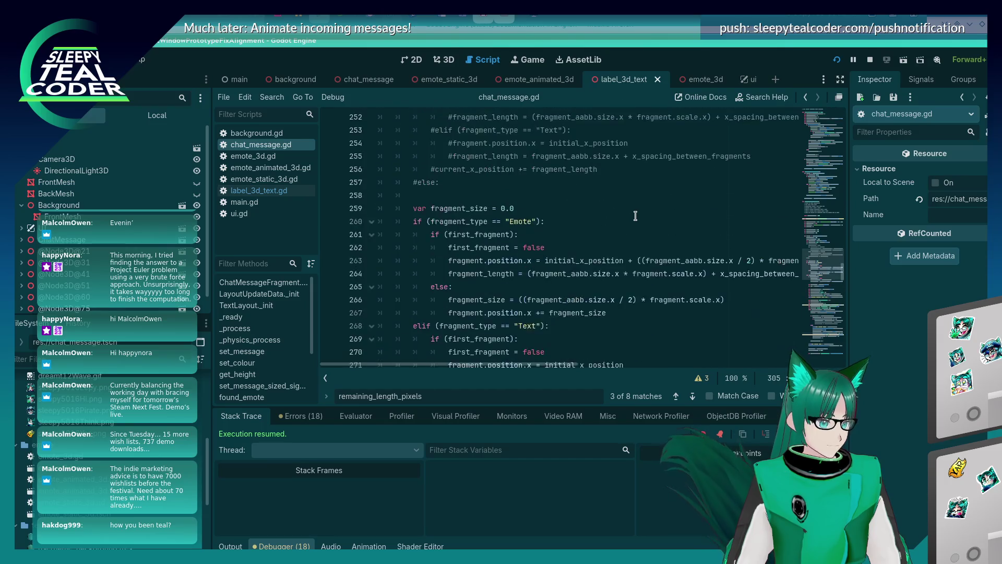
Step: Remove the old commented-out first-fragment positioning block with Ctrl+K and select text_server_manager on line 232
mouse_move(476, 340)
mouse_down()
mouse_move(448, 340)
mouse_move(352, 223)
mouse_up()
key(ctrl+k)
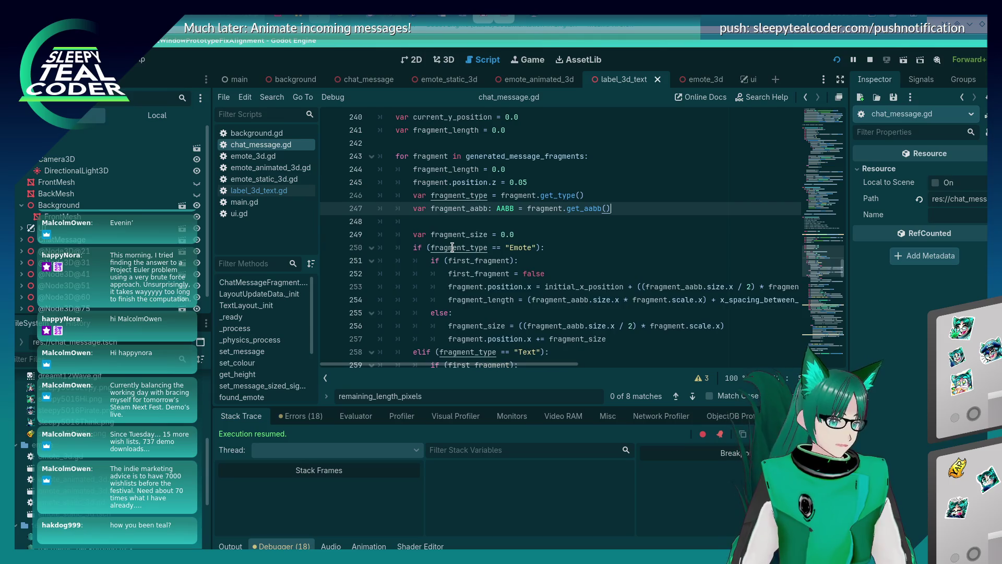
scroll(452, 247, up, 4)
scroll(452, 247, up, 2)
double_click(453, 248)
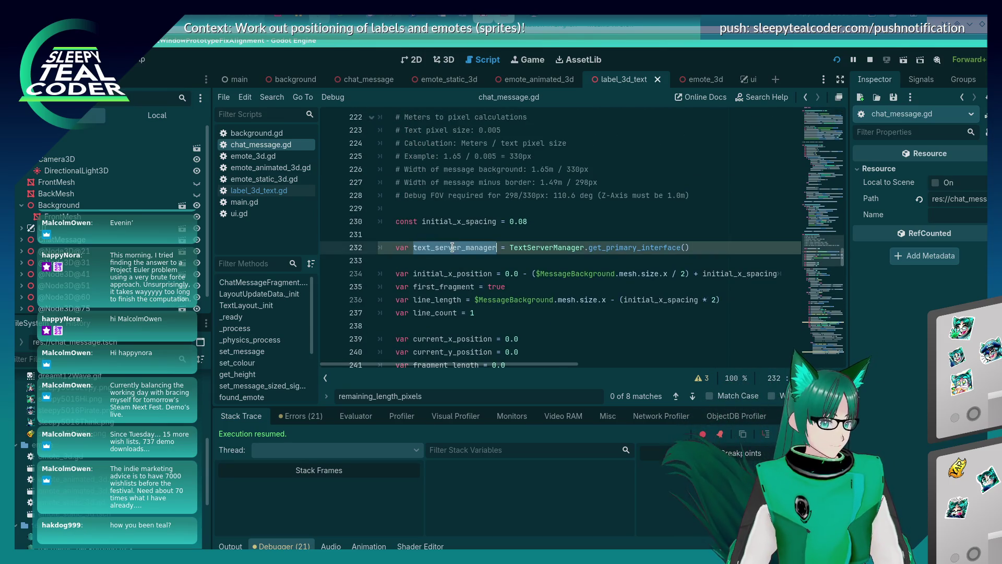
Step: Confirm text_server_manager is unused, delete its declaration line, and save
key(ctrl+f)
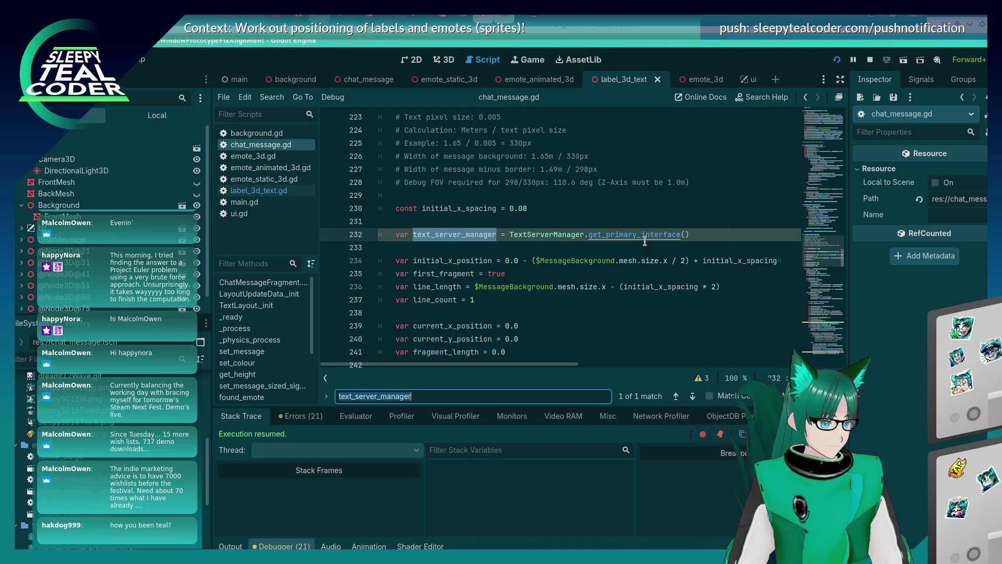
key(Escape)
key(End)
key(shift+Home)
key(shift+Home)
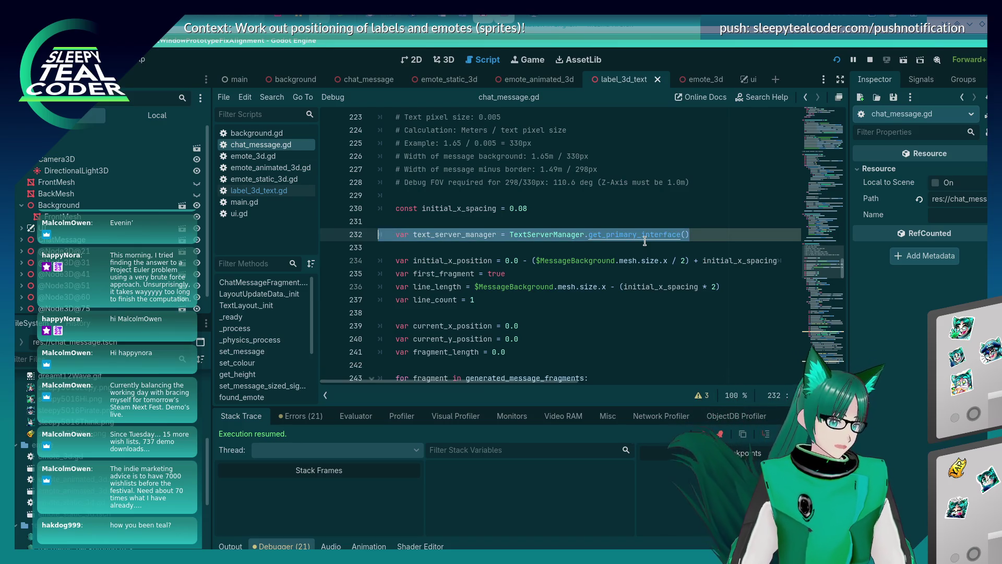
key(BackSpace)
key(BackSpace)
key(BackSpace)
key(ctrl+s)
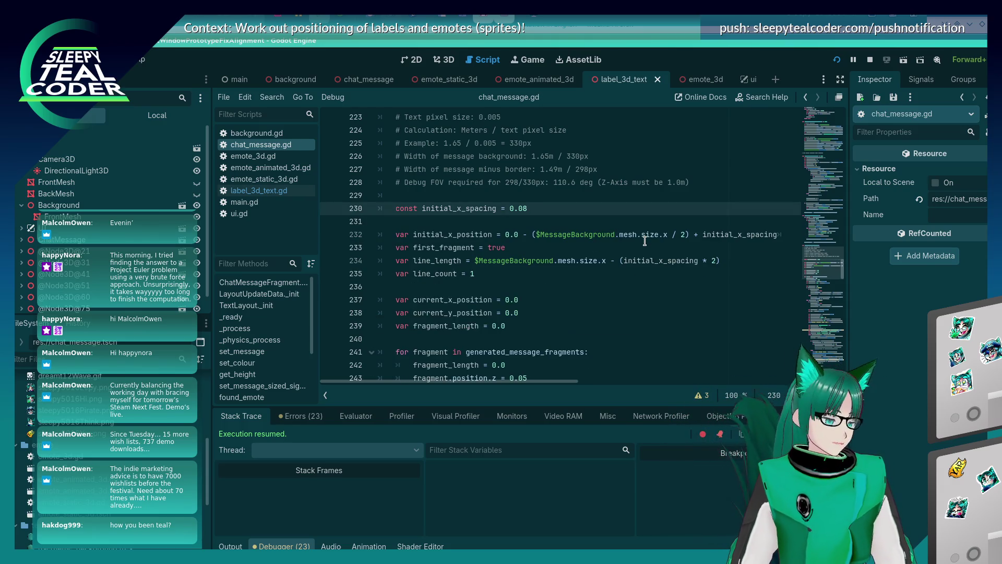
Step: Delete the commented lines 286–287 in the space-tracking branch and run the project
scroll(456, 265, up, 3)
scroll(456, 265, down, 20)
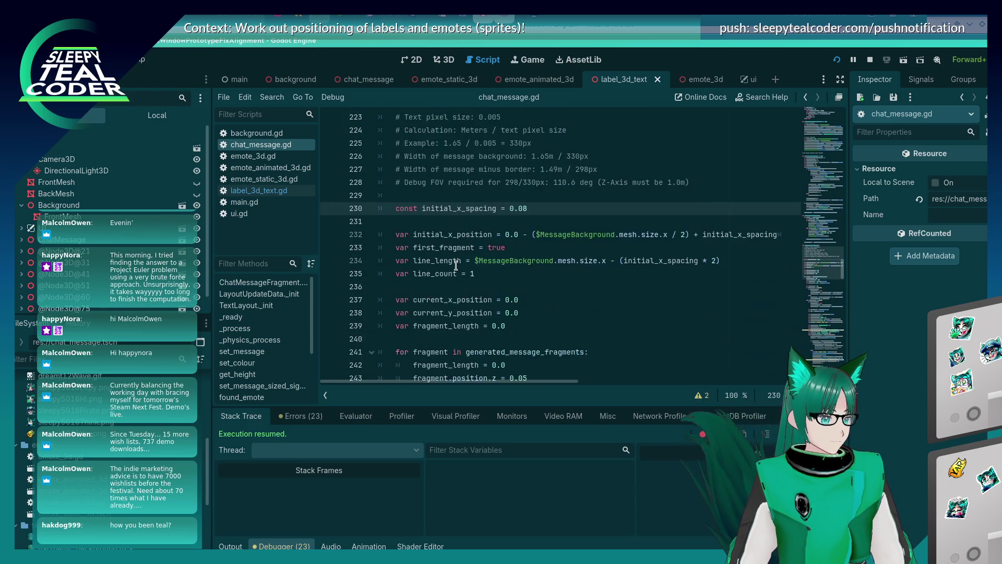
scroll(455, 266, down, 12)
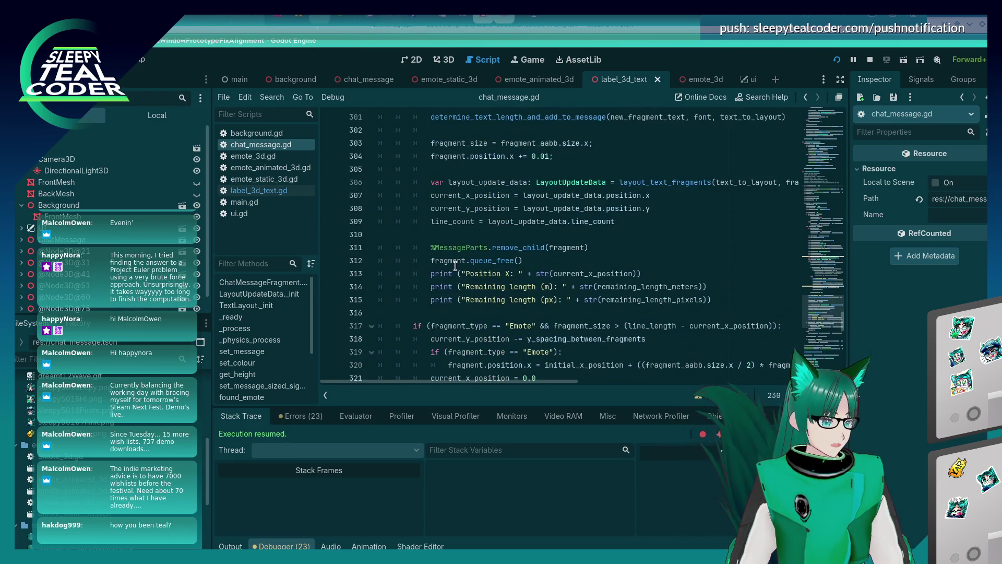
scroll(455, 266, down, 2)
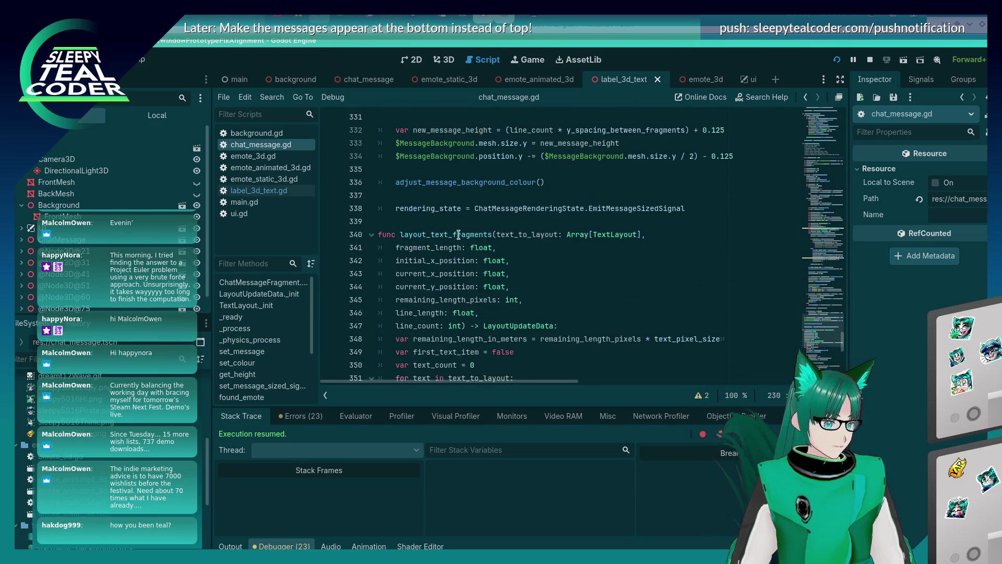
click(461, 208)
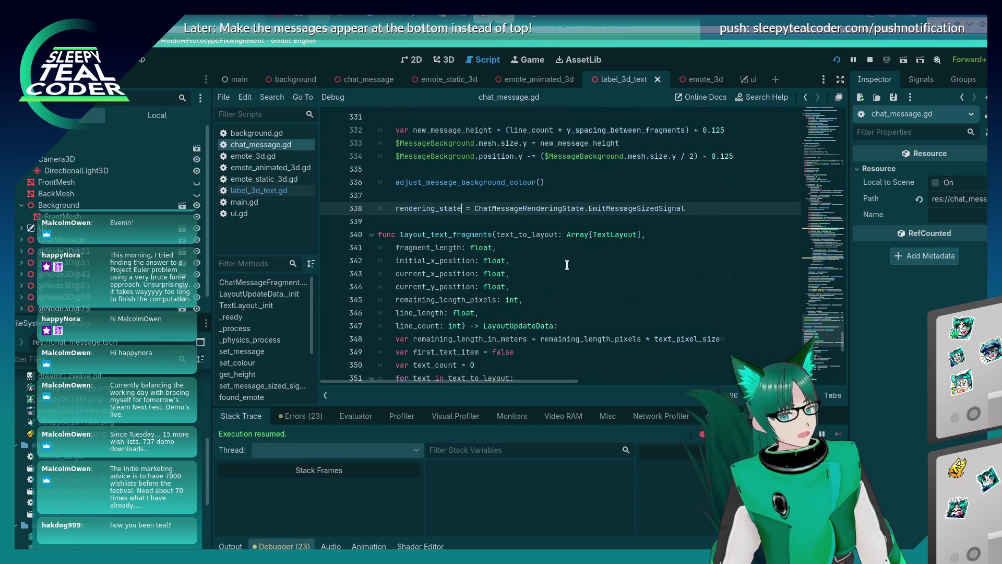
scroll(526, 294, down, 13)
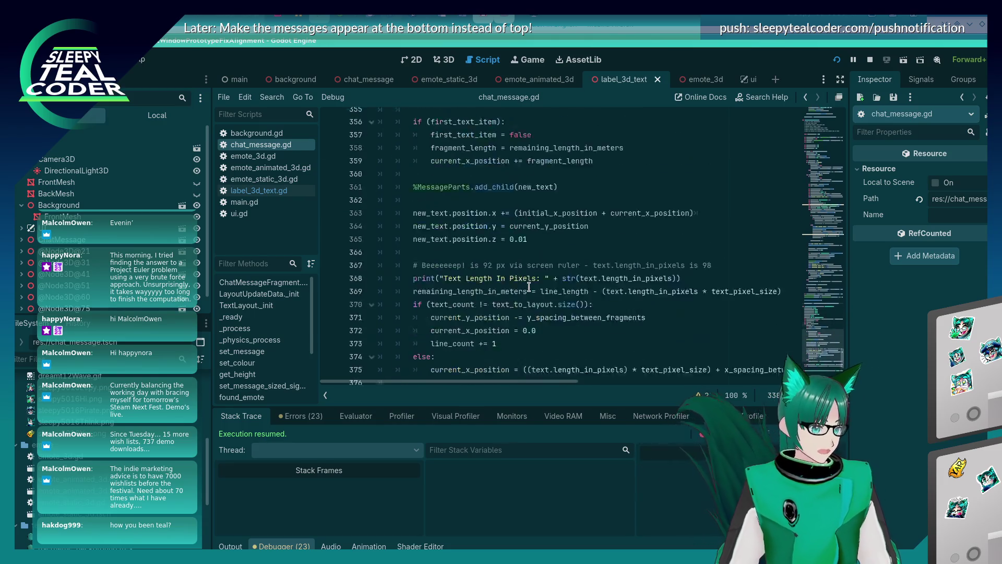
scroll(522, 297, up, 19)
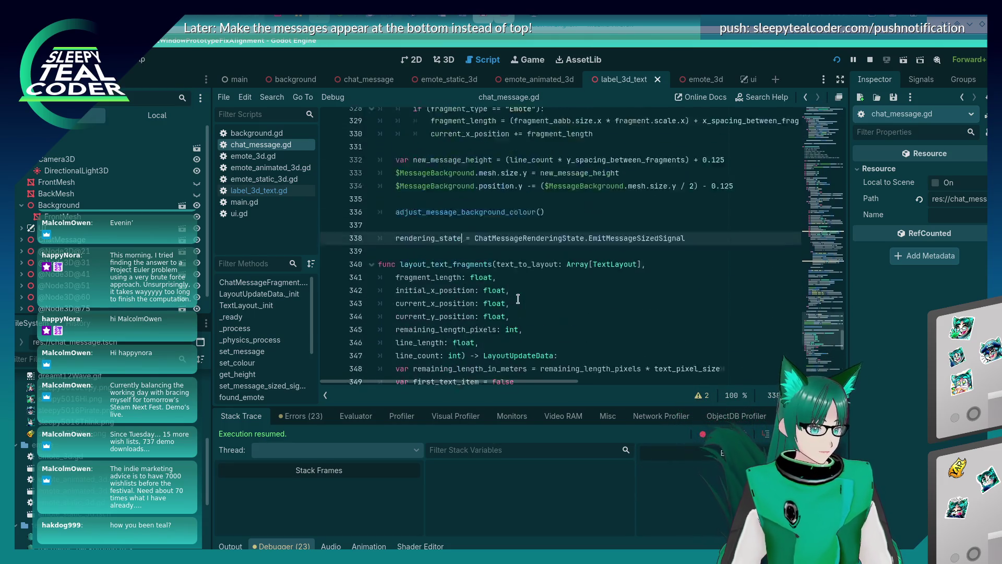
scroll(519, 301, up, 15)
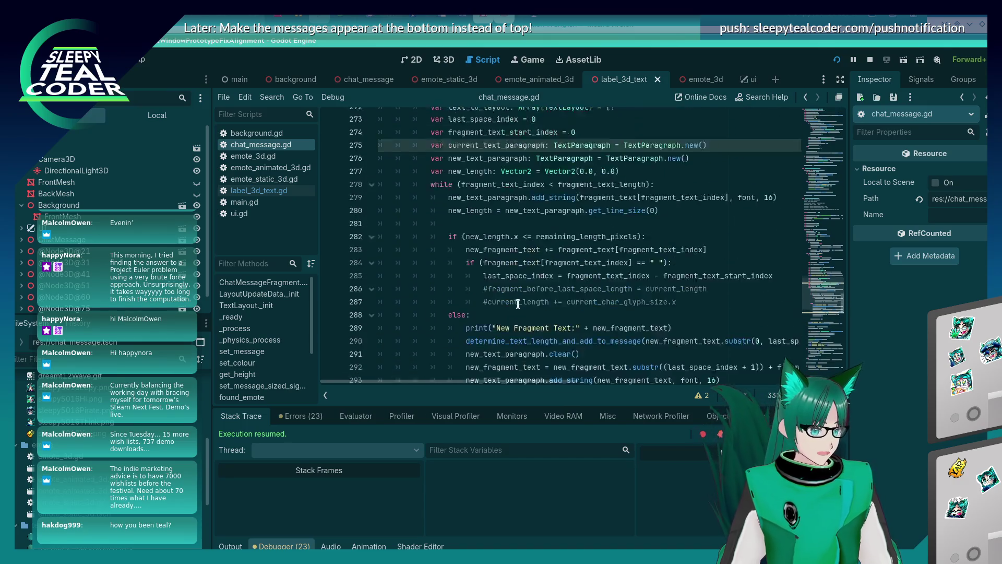
scroll(518, 304, down, 1)
click(705, 288)
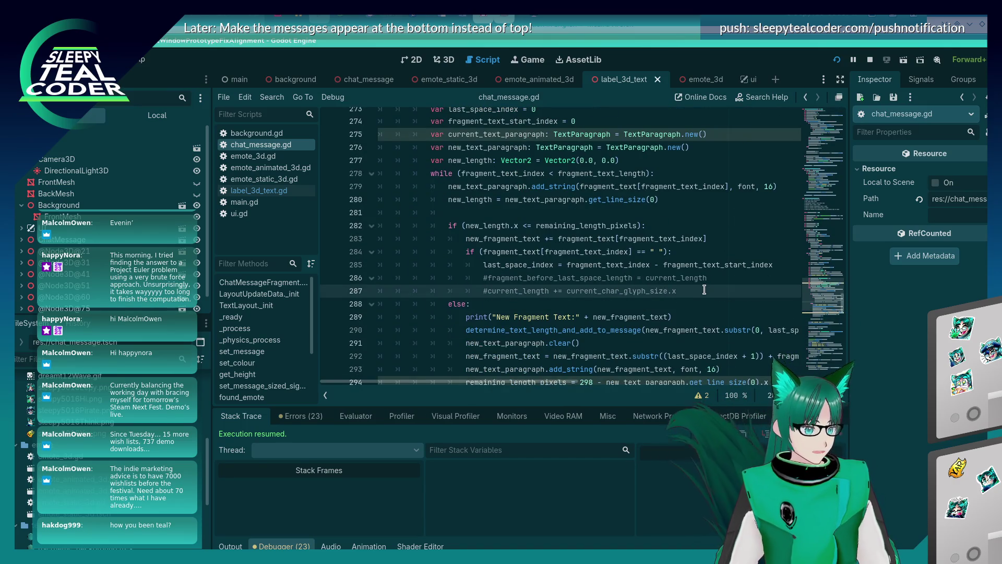
key(ctrl+BackSpace)
key(ctrl+BackSpace)
key(ctrl+BackSpace)
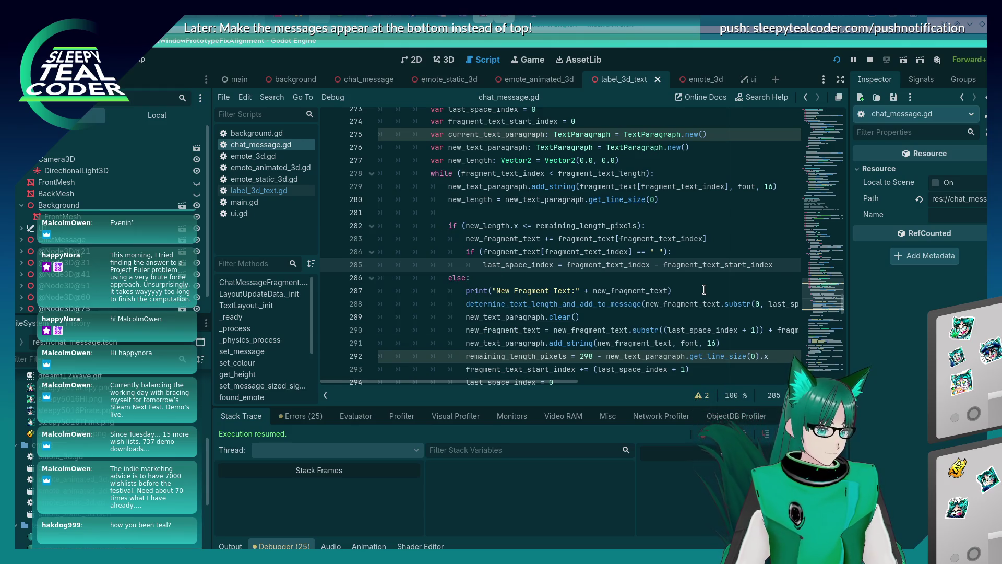
key(F5)
Step: Post test messages, trimming the text after the two emotes, then adding 'Yaaarrrrrrrrrrrrrrrrrrrrr'
click(626, 161)
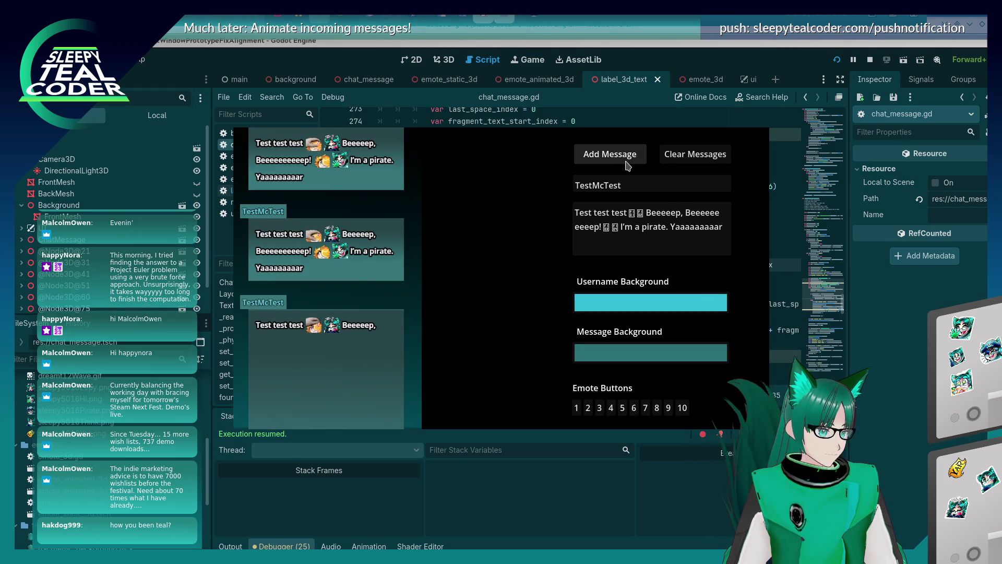
drag(722, 223, 646, 212)
key(BackSpace)
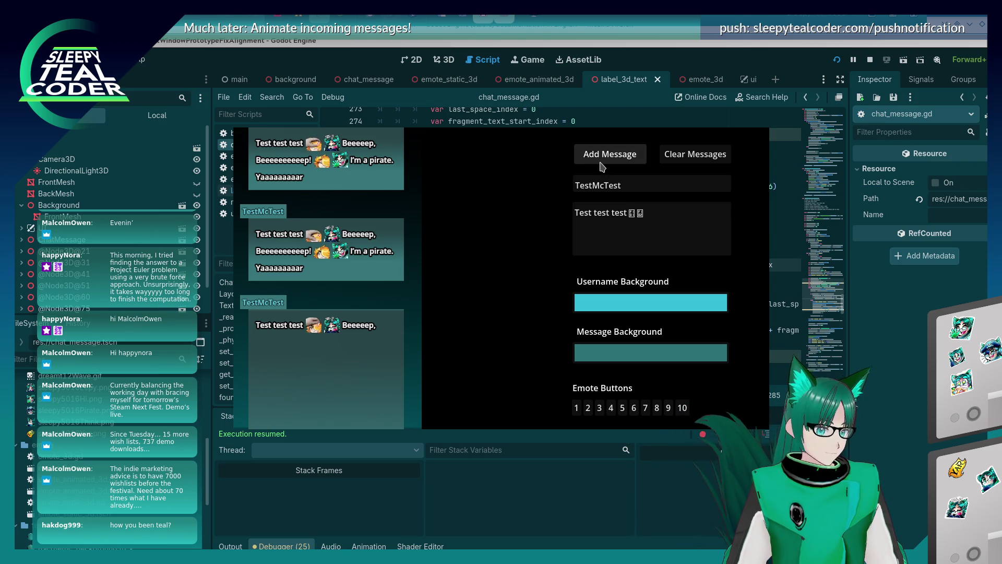
click(601, 166)
click(708, 221)
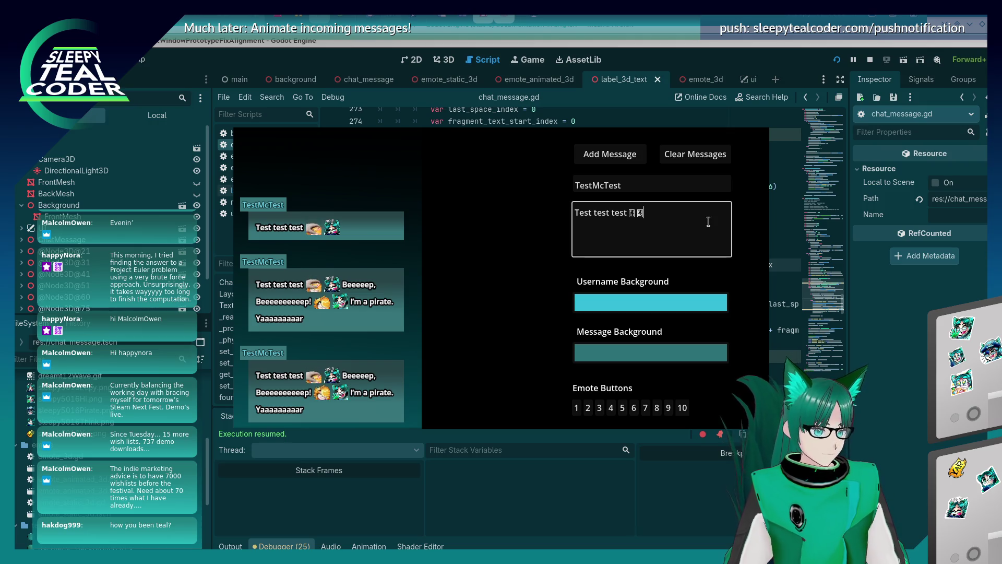
text( Yaaar)
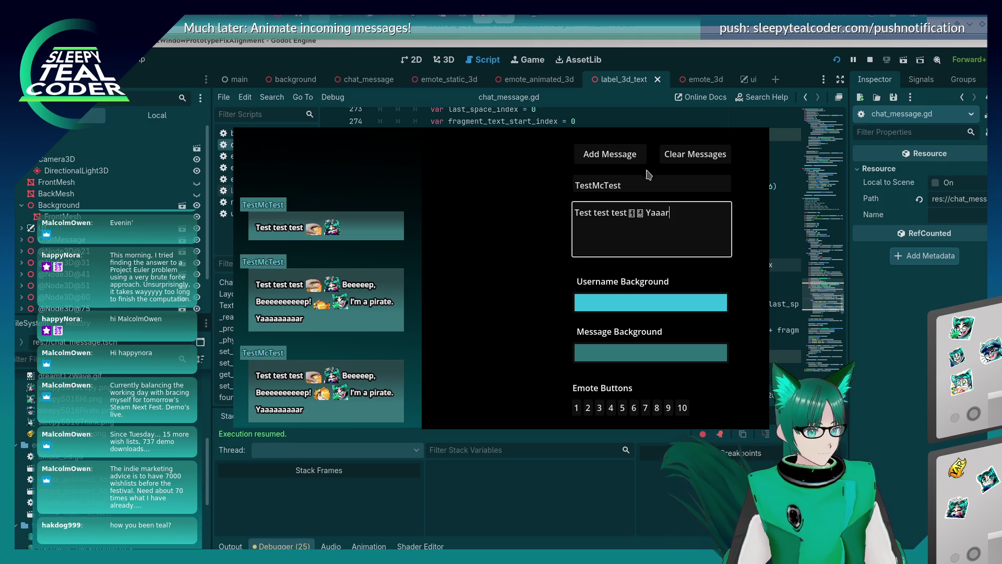
text(rrrrrrrrrrrrrrrrrrrr)
click(609, 156)
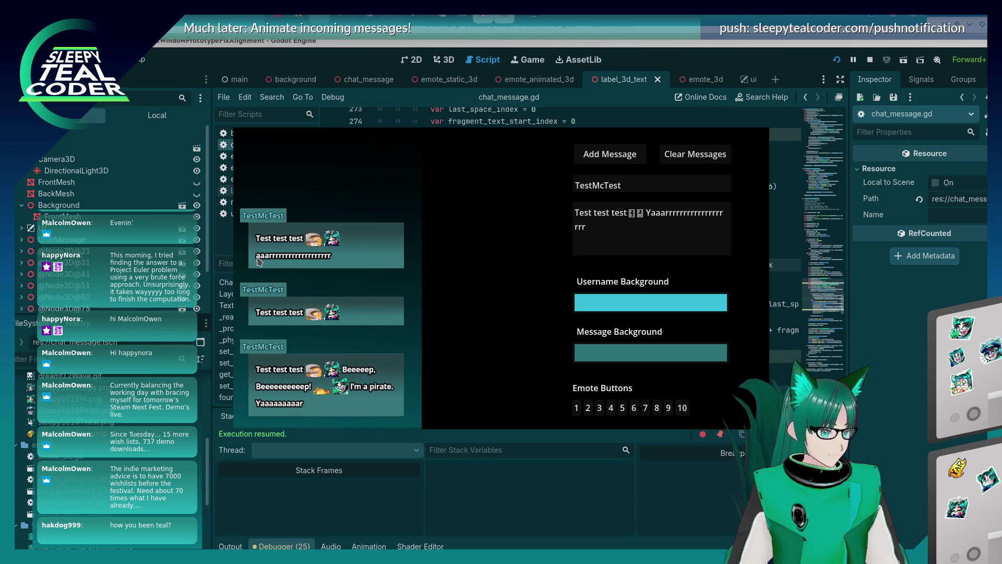
Step: Post a shorter Yaaarr message and a longer Yaaaaaaaaaaaaarr one, then scroll through the bubbles
drag(701, 245, 674, 213)
key(BackSpace)
click(610, 154)
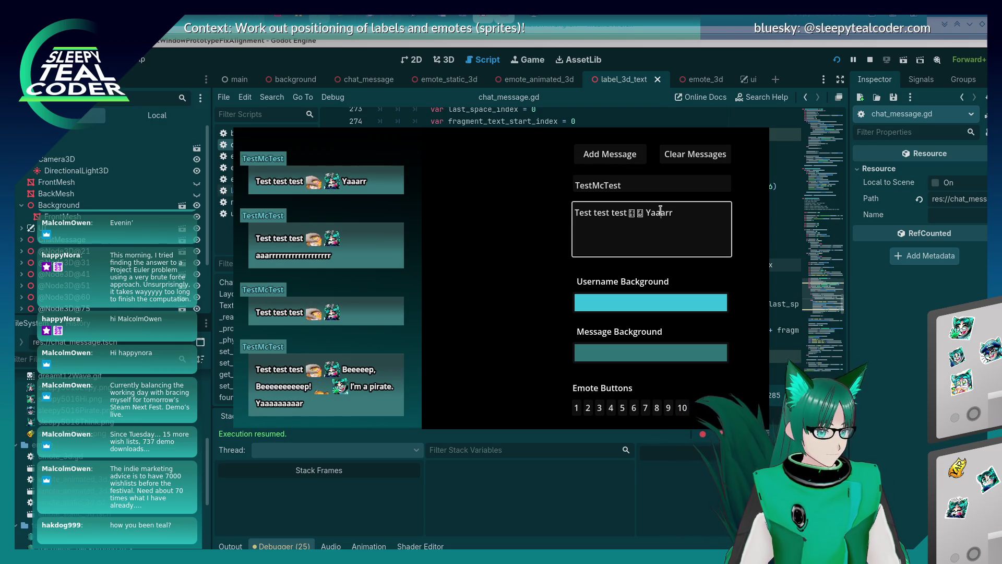
text(aaaaaaaaaa)
click(605, 159)
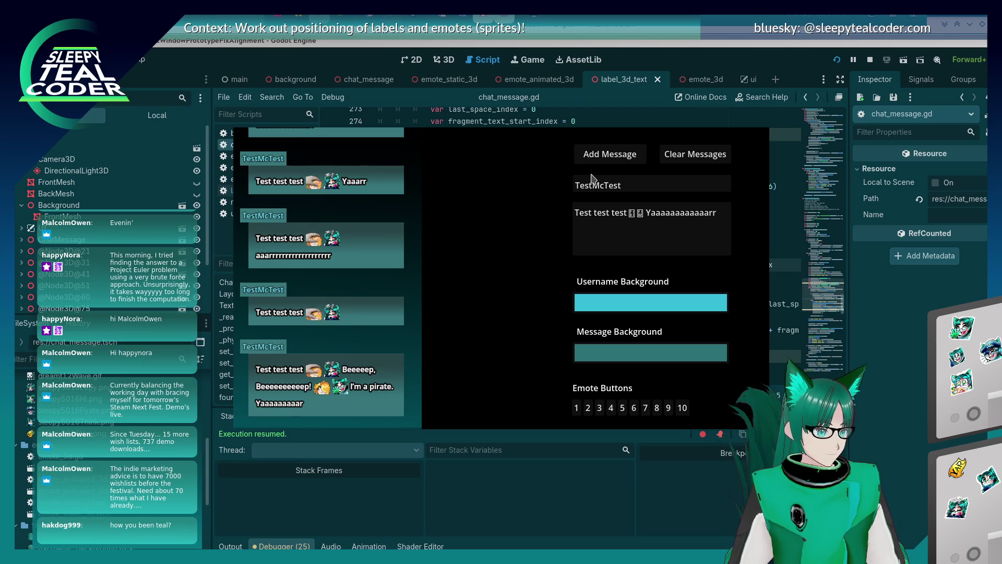
scroll(328, 390, up, 1)
scroll(327, 391, down, 5)
scroll(327, 390, up, 5)
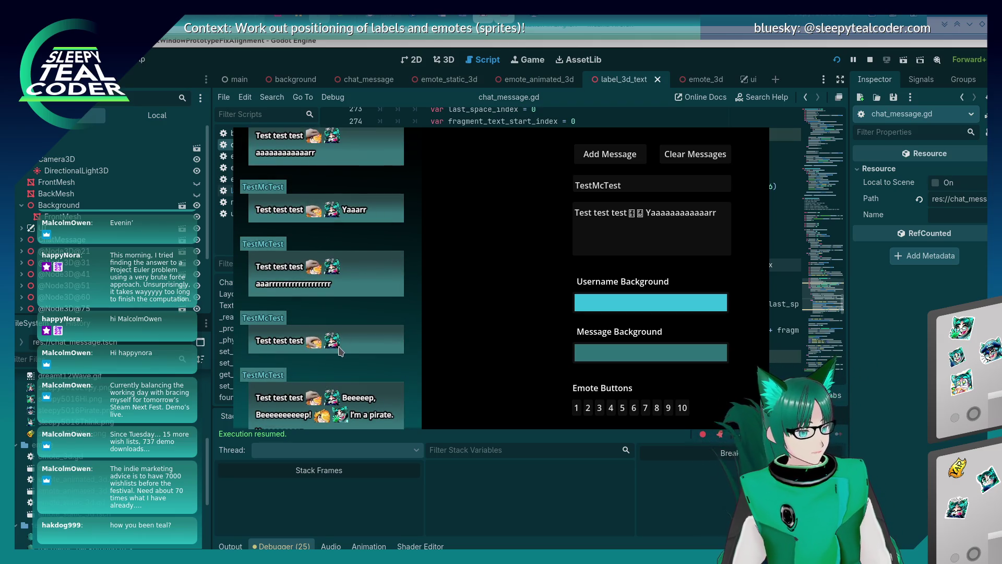
Step: Close the test game and put the caret on line 299 of chat_message.gd
click(871, 384)
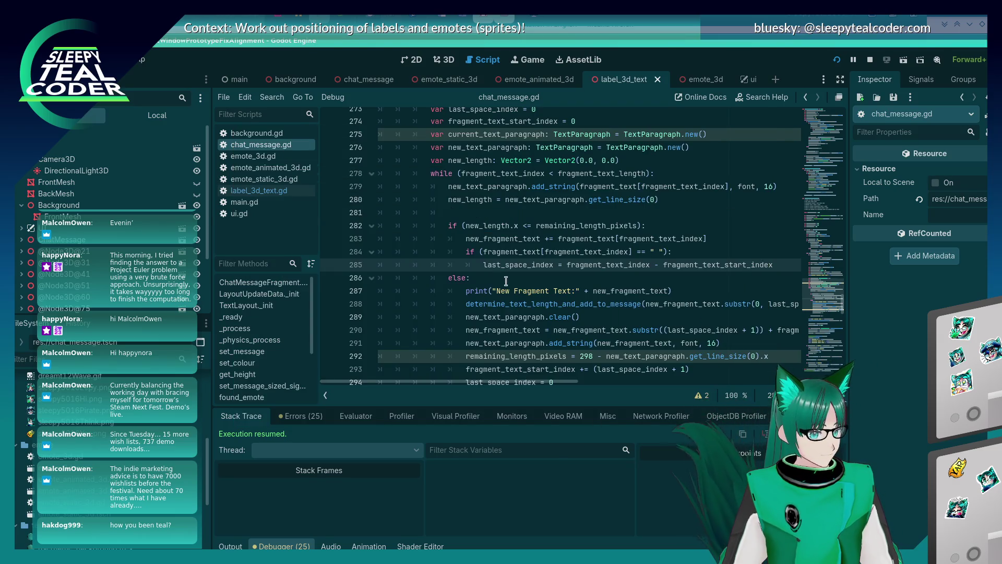
scroll(502, 290, down, 7)
scroll(504, 267, down, 2)
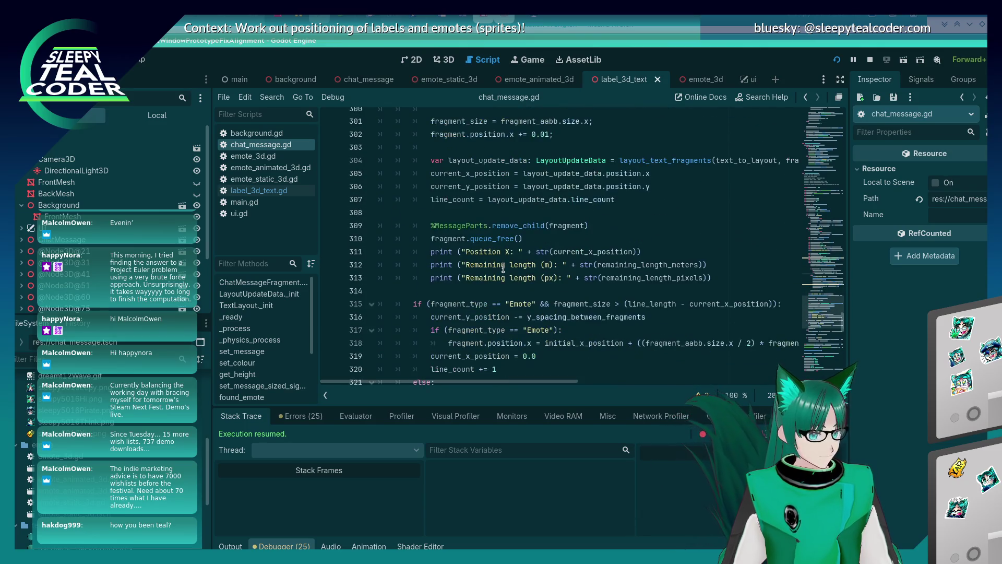
scroll(503, 267, down, 2)
scroll(504, 267, down, 2)
scroll(503, 267, up, 9)
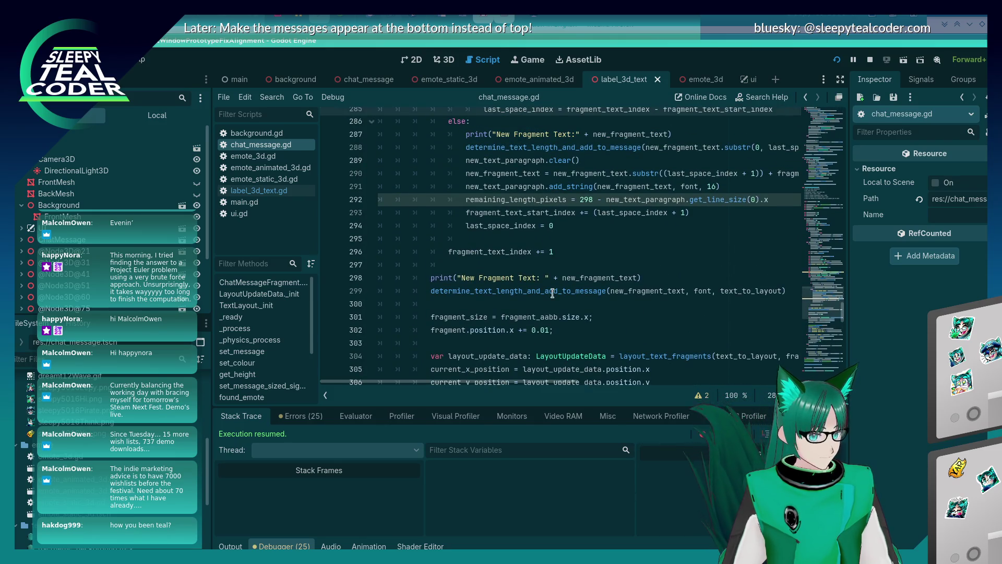
click(751, 290)
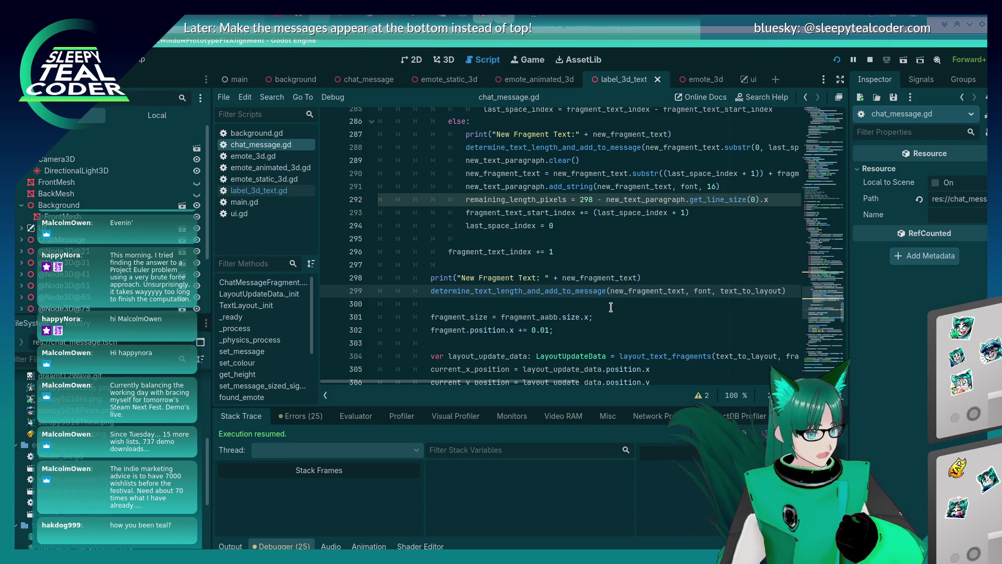
scroll(577, 263, up, 3)
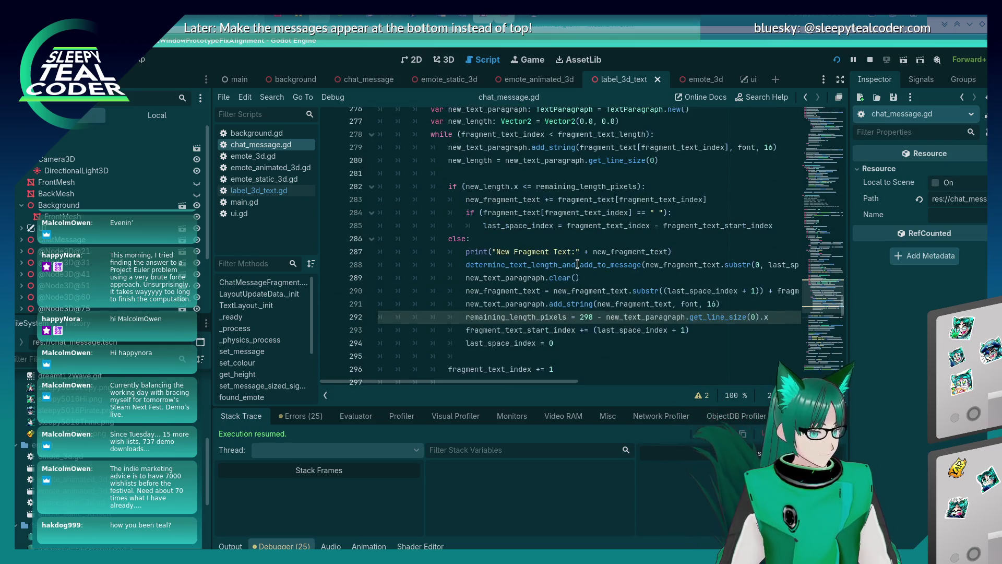
scroll(577, 264, down, 4)
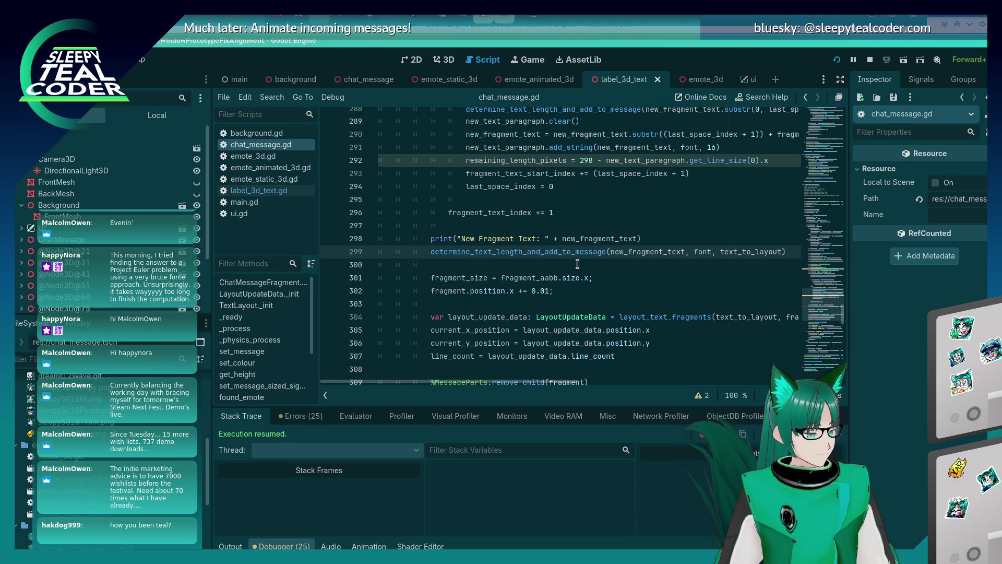
Step: Add a breakpoint on line 299 and trigger it by adding a message in the game
click(329, 253)
key(alt+Tab)
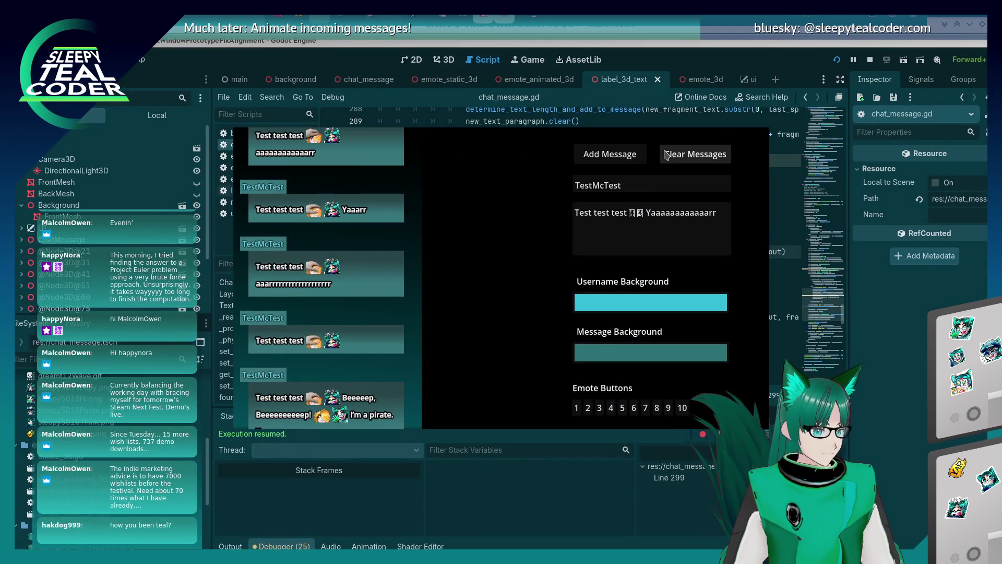
click(614, 154)
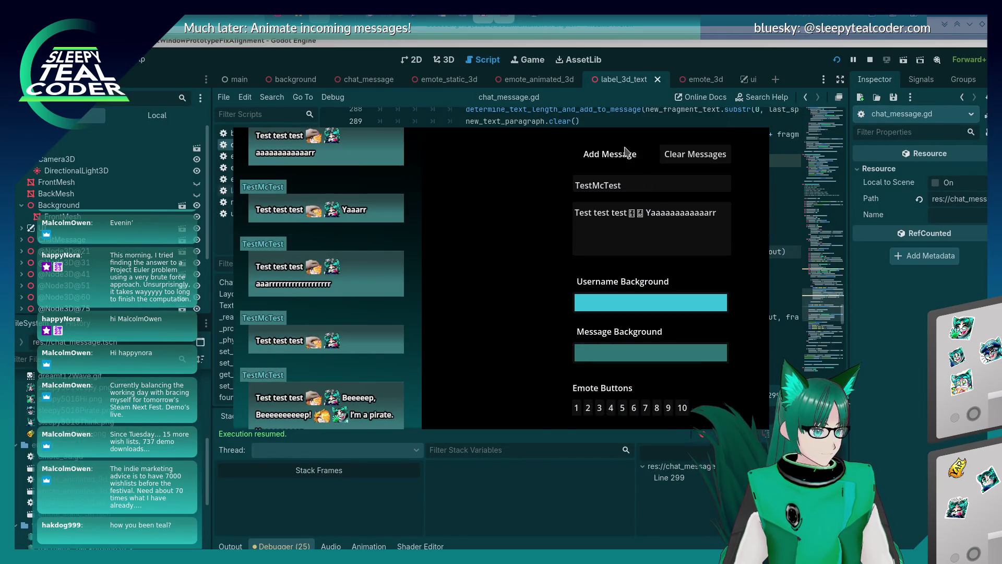
mouse_move(626, 249)
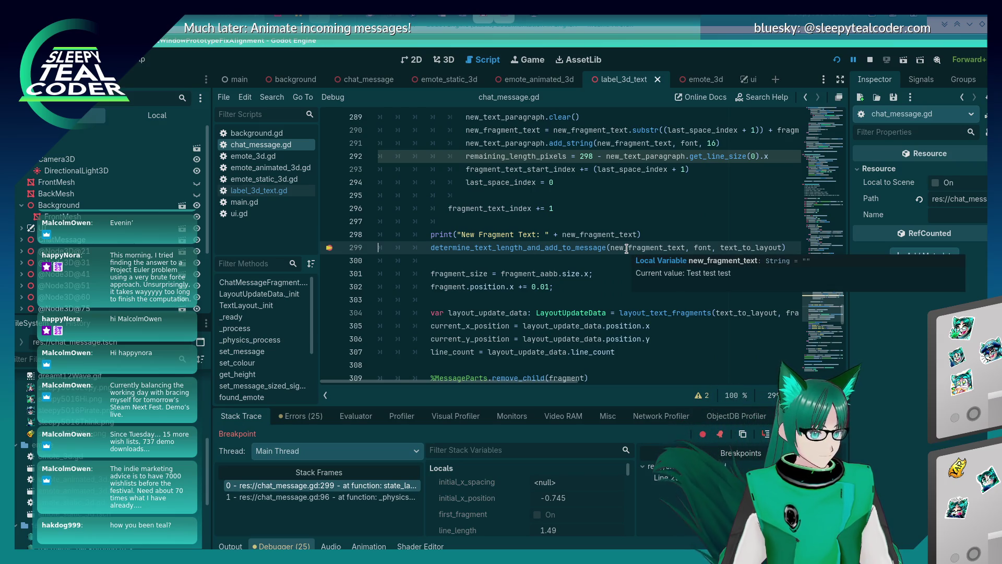
Step: Check the script warnings, then return to the local variables and inspect new_fragment_text
click(308, 418)
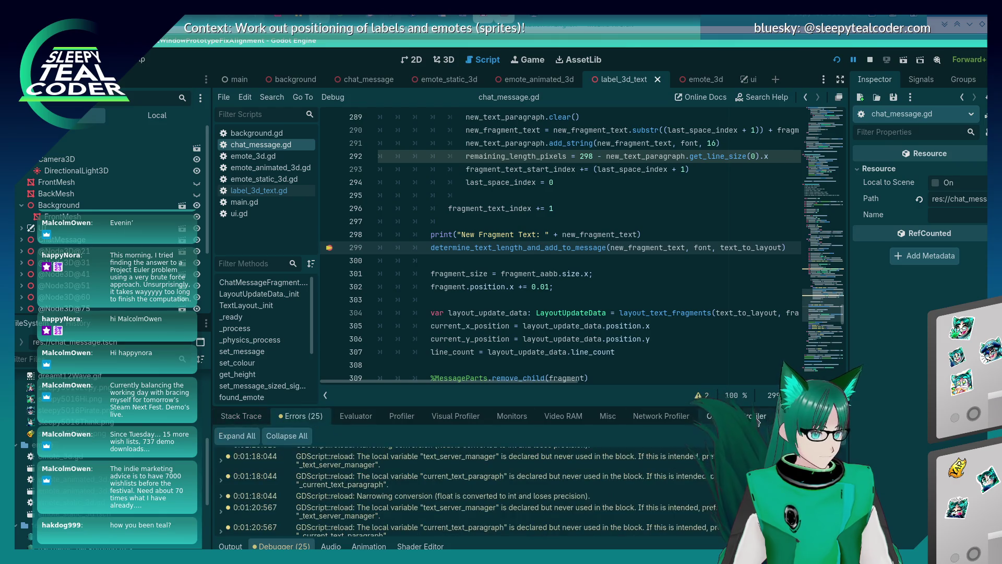
click(241, 416)
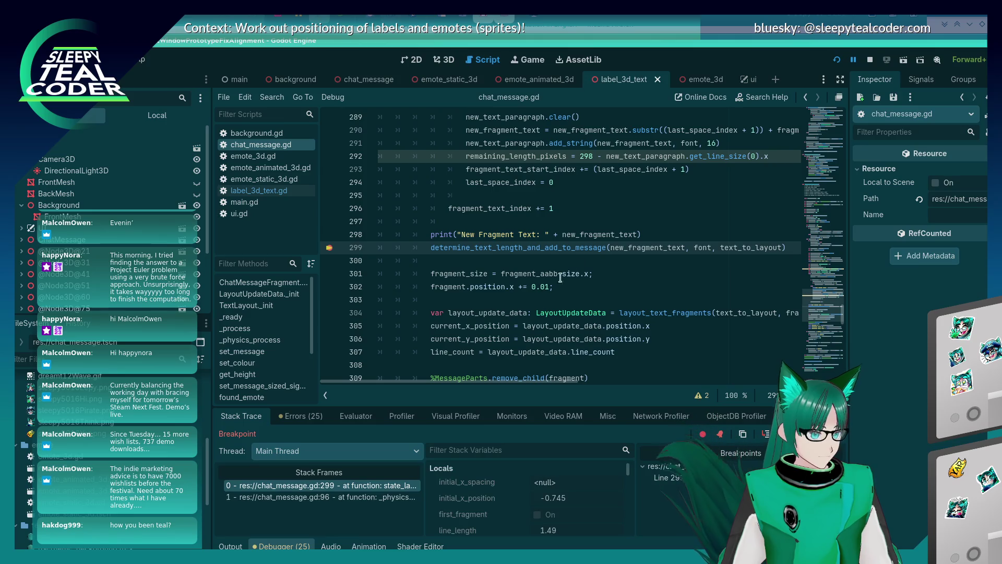
mouse_move(632, 249)
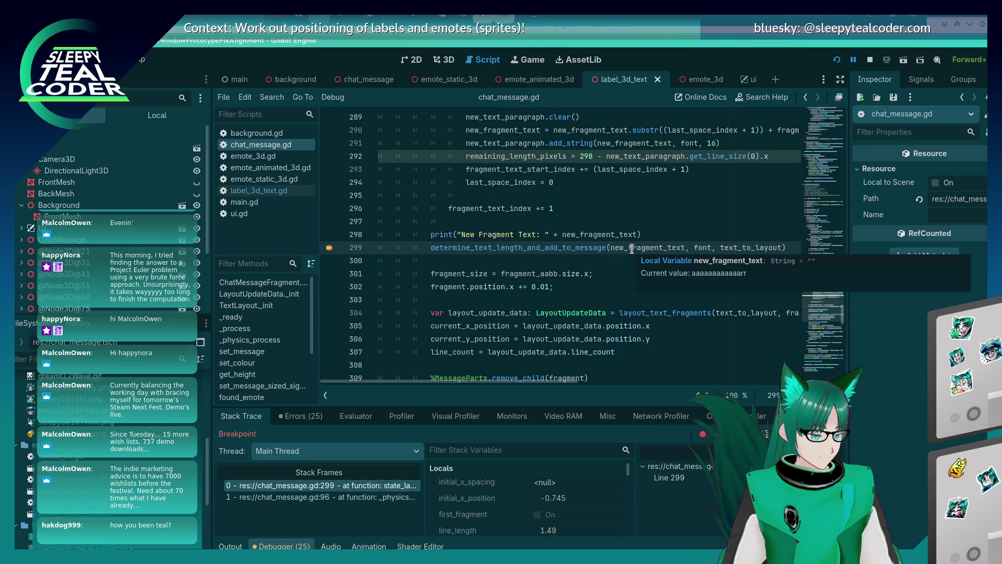
scroll(593, 305, up, 2)
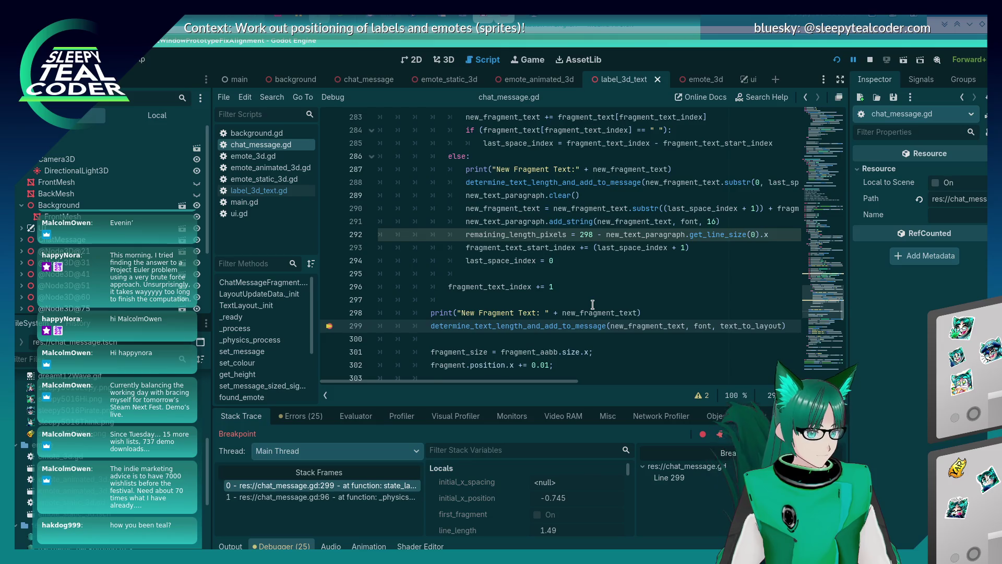
scroll(592, 304, up, 1)
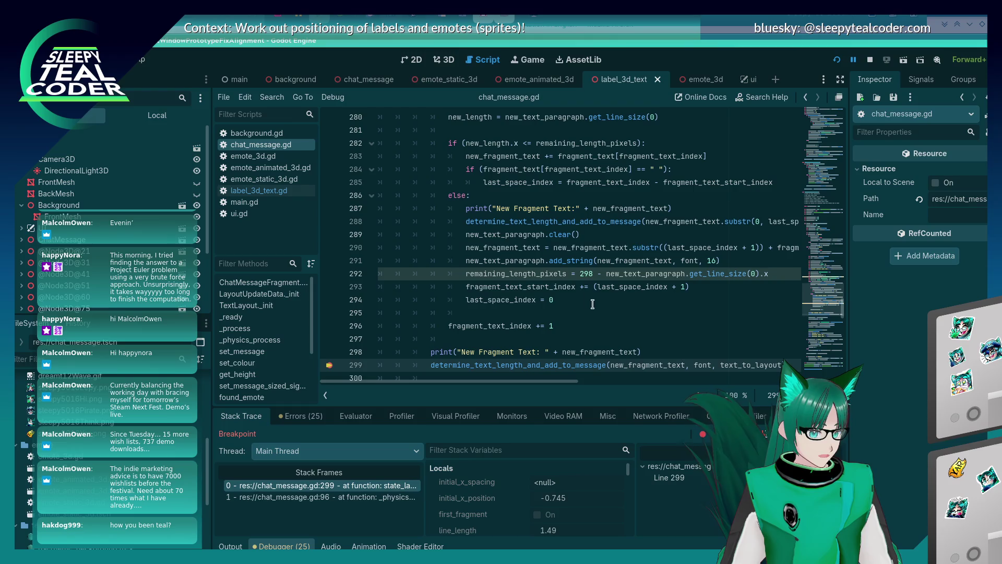
Step: Search the script for occurrences of fragment_text_start_index from line 293
double_click(569, 288)
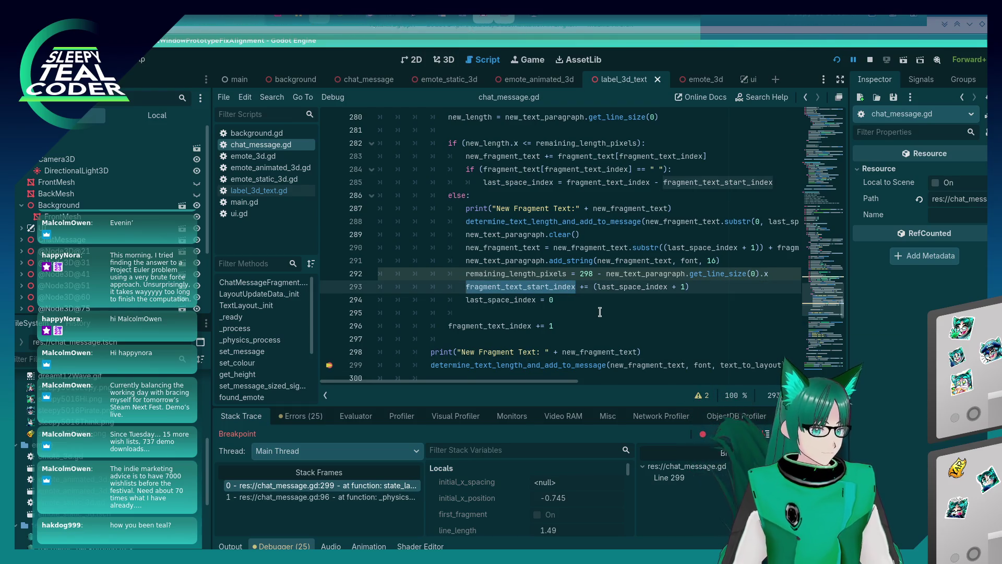
key(ctrl+f)
key(Return)
key(Return)
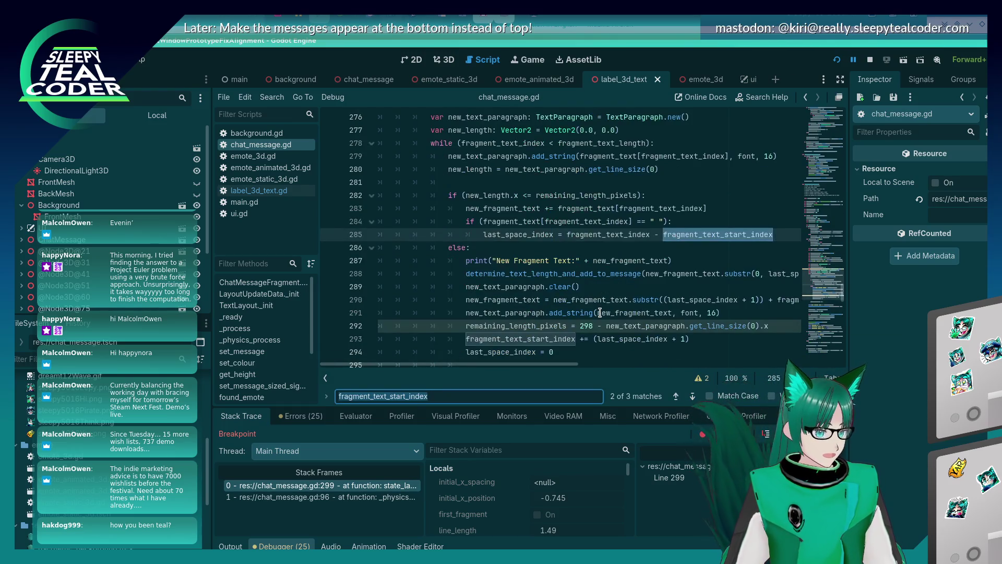
key(Return)
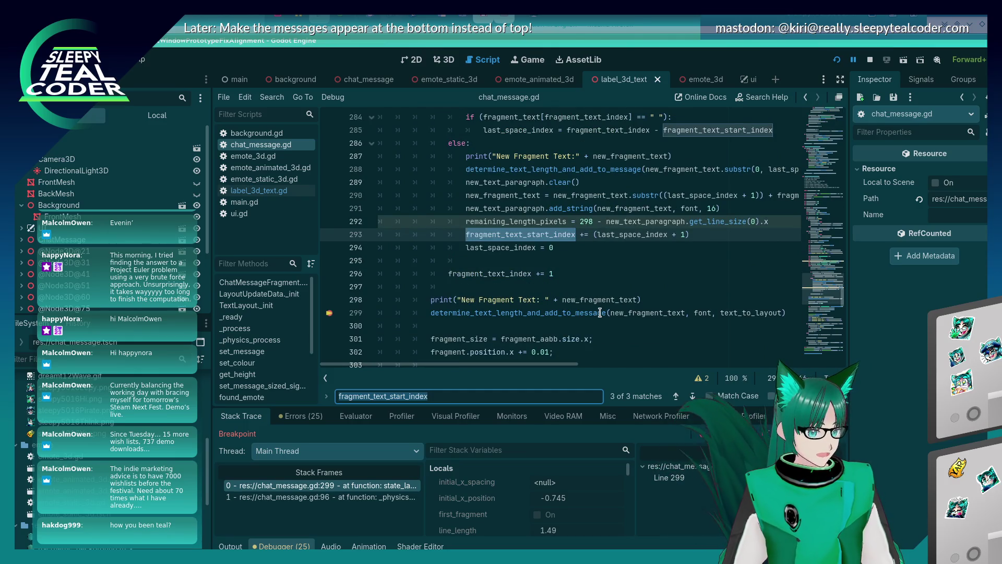
key(Escape)
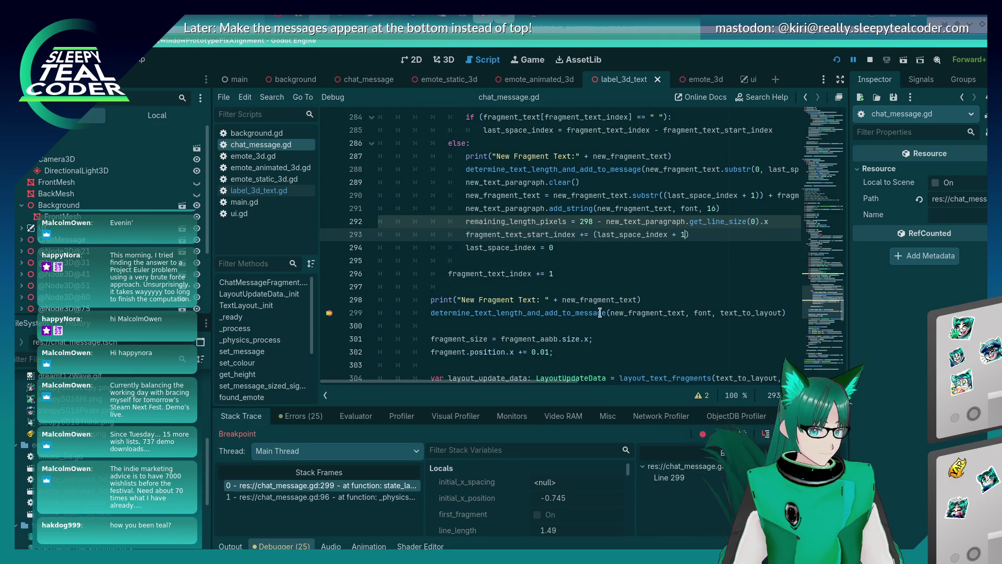
Step: Change line 293 to fragment_text_start_index += last_space_index, save, and switch to the game
key(Delete)
key(End)
key(BackSpace)
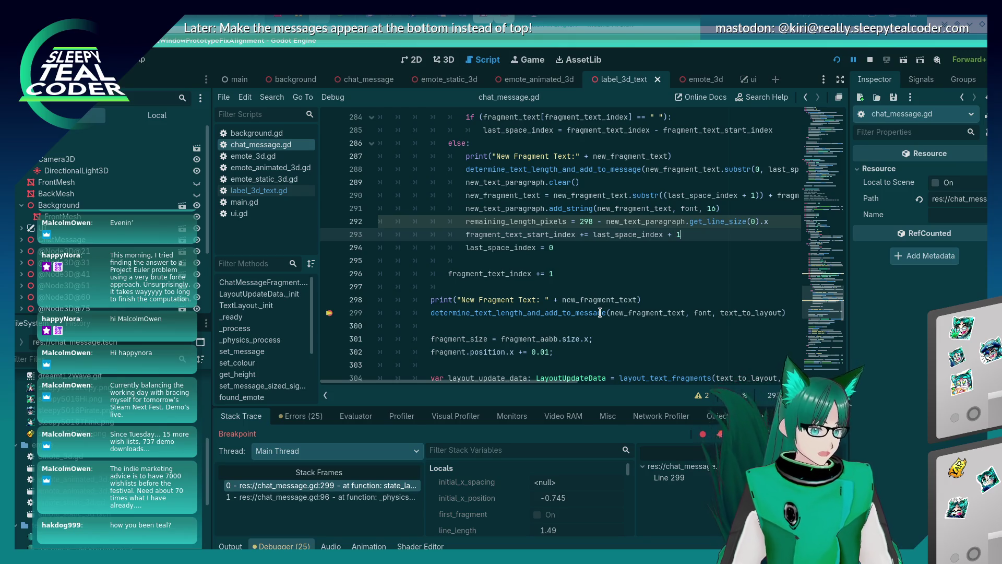
key(ctrl+s)
key(alt+Tab)
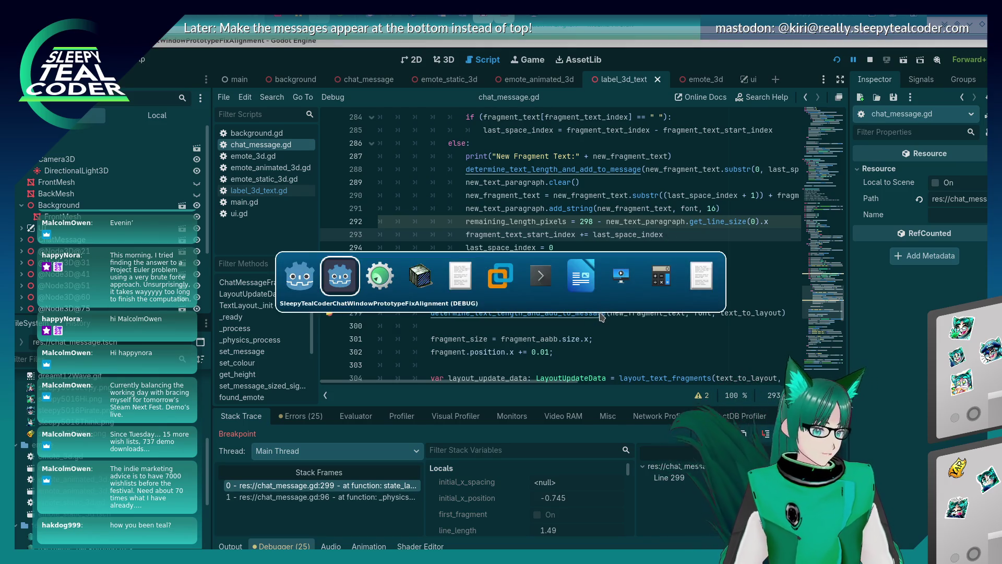
key(Tab)
key(Tab)
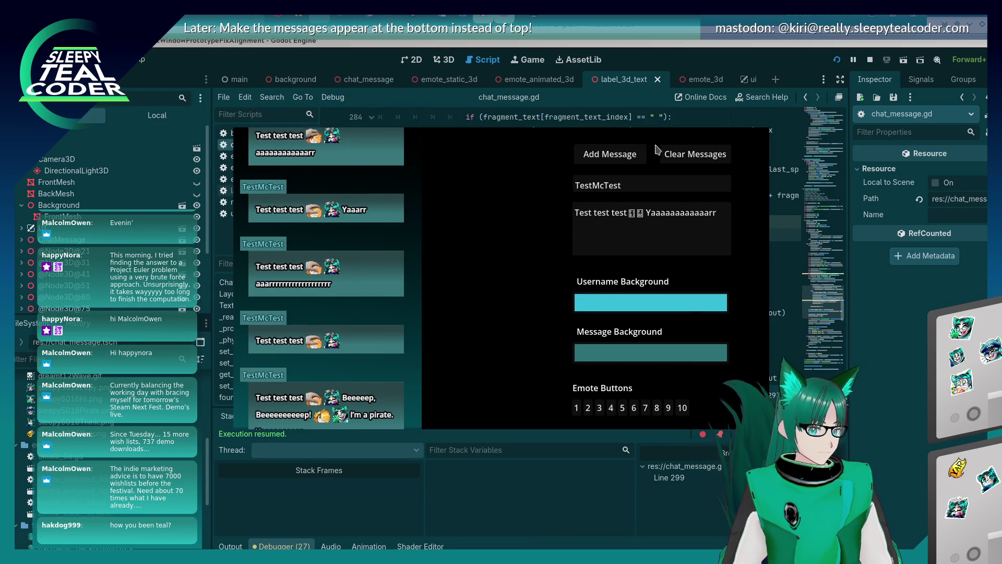
Step: Clear the chat bubbles, add a test message, and continue to the line 299 breakpoint
click(694, 154)
click(631, 157)
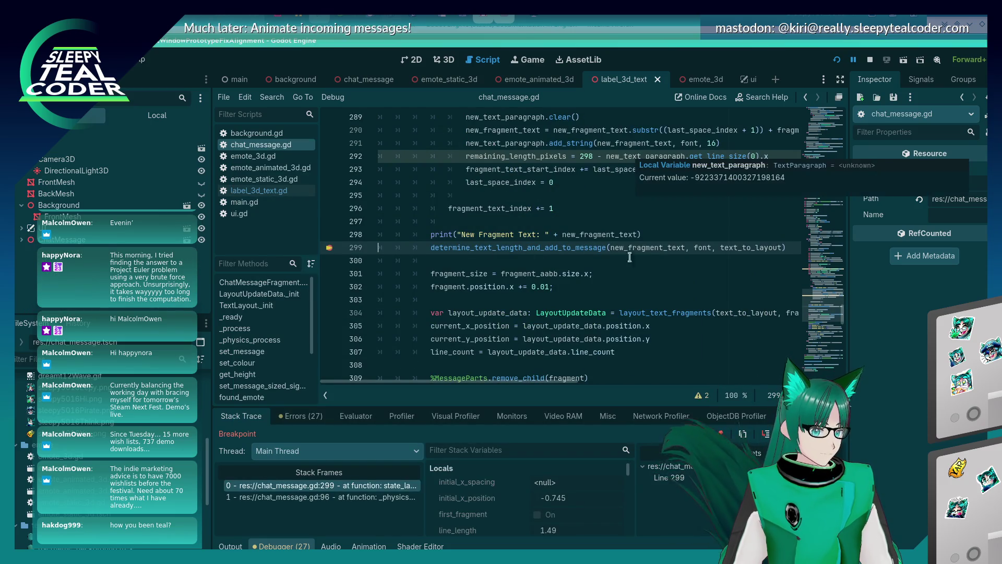
key(F12)
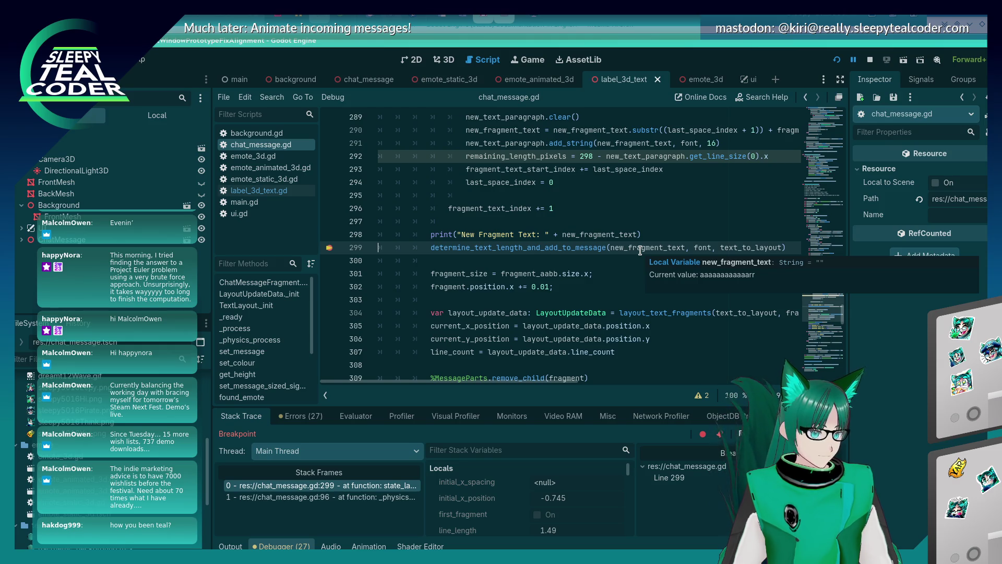
Step: Restore line 293 to += (last_space_index + 1), save, and clear the line 299 breakpoint
click(592, 169)
text(()
key(End)
text(+ 1))
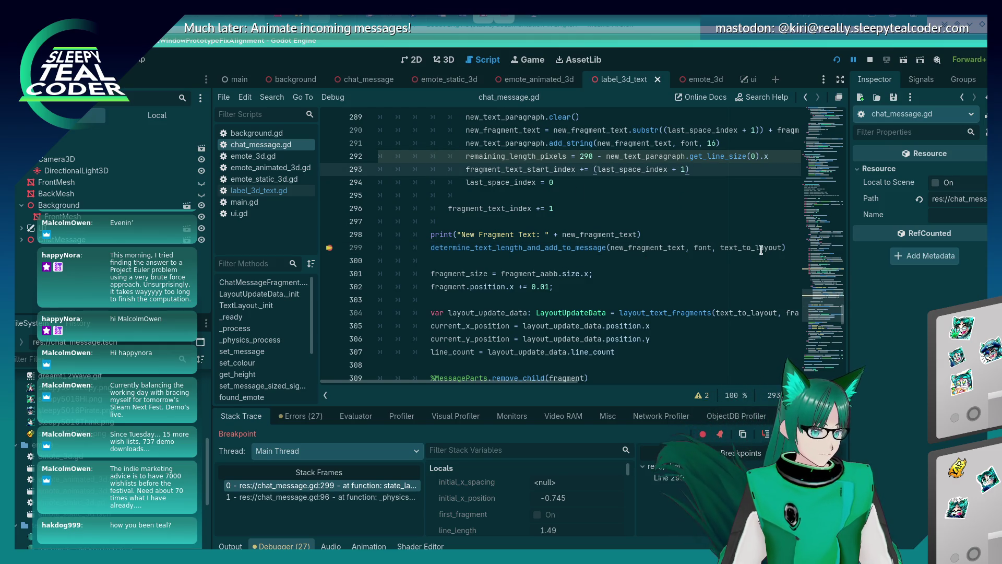
key(ctrl+s)
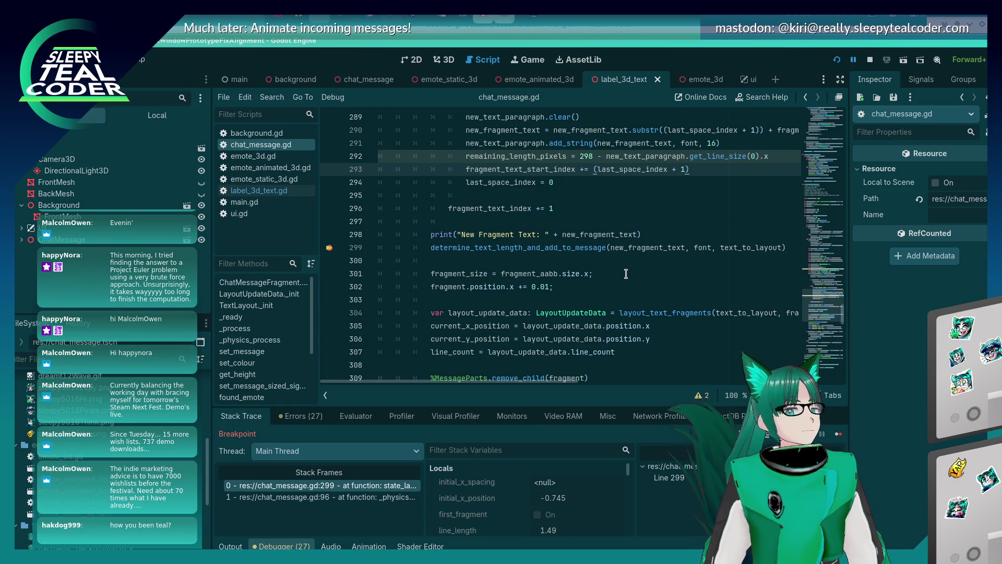
click(329, 247)
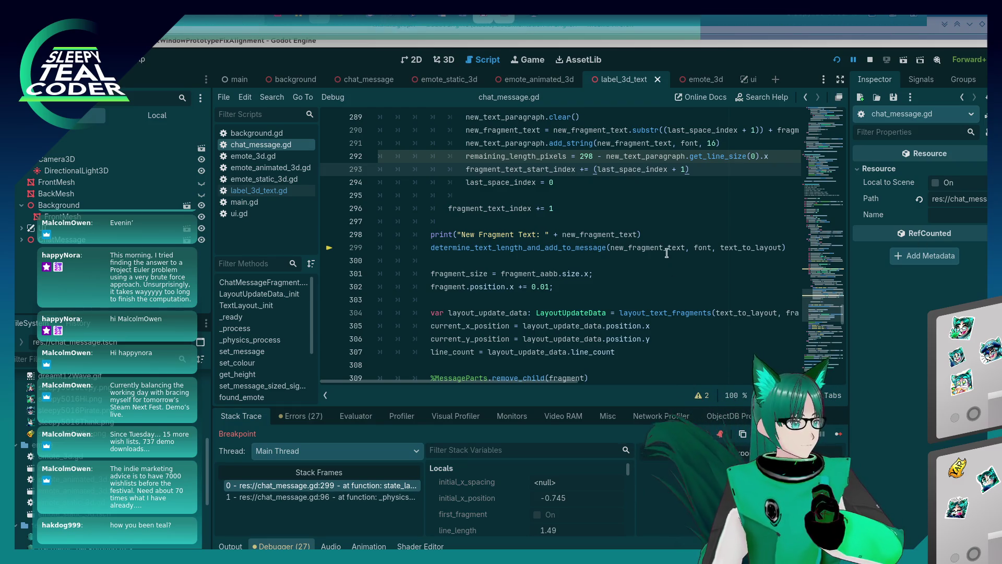
Step: Read new_fragment_text's value 'aaaaaaaaaaaaarr' in the paused debugger
mouse_move(647, 247)
scroll(661, 221, up, 2)
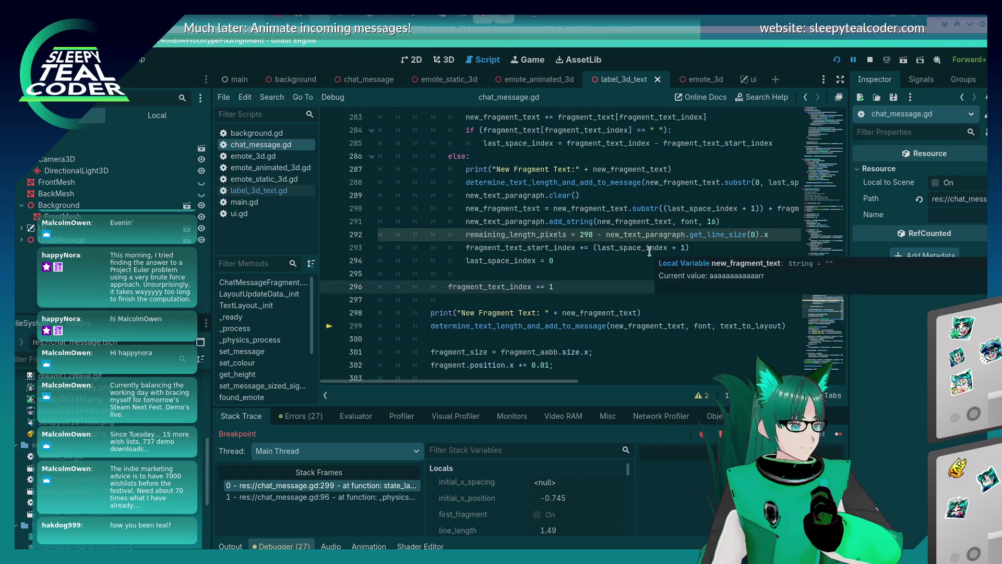
Step: Resume the game, add another test message, then set a breakpoint on line 290
key(F12)
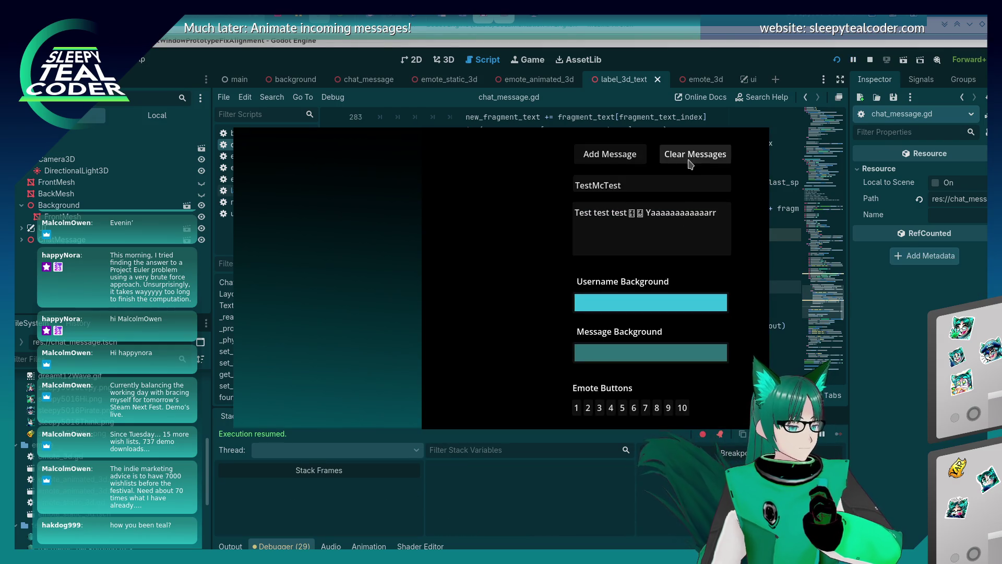
click(631, 160)
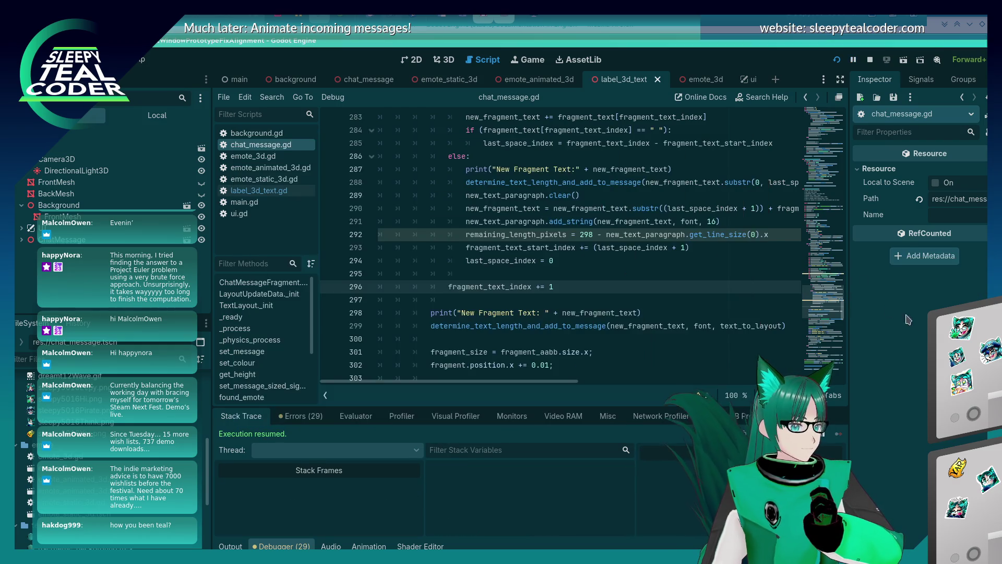
click(722, 235)
scroll(717, 299, up, 1)
click(727, 261)
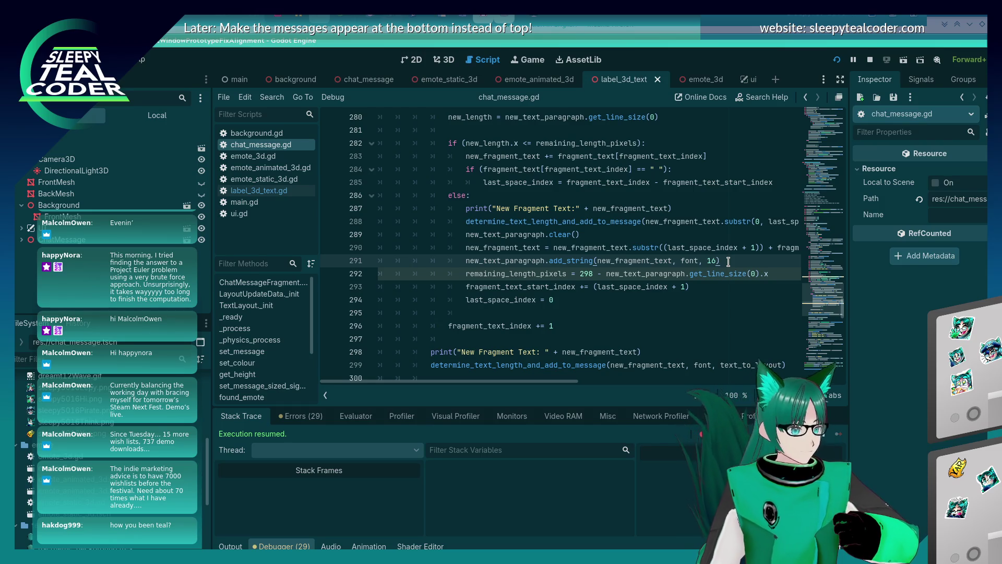
click(329, 247)
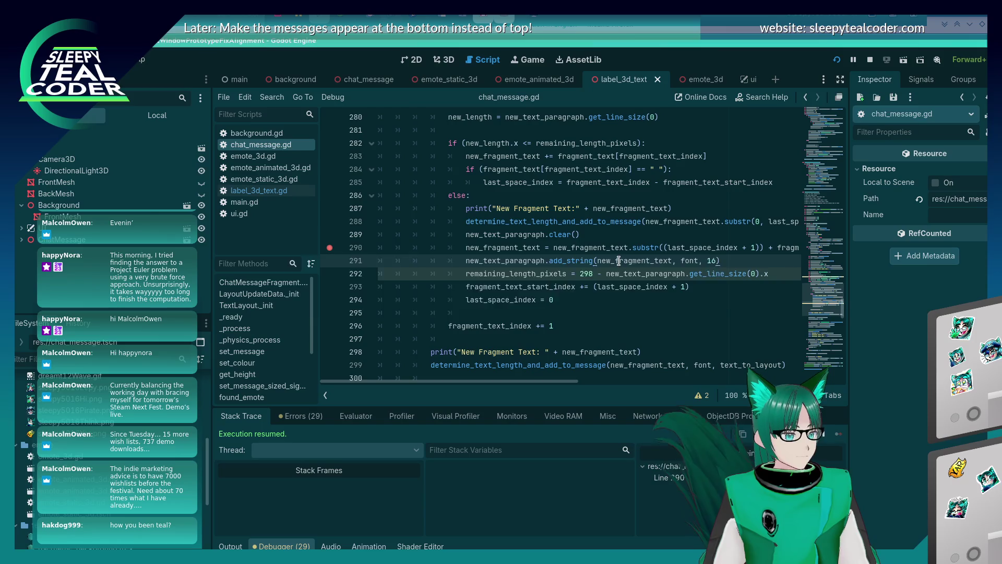
Step: Add a test message in the game to pause at the line 290 breakpoint and inspect values
key(alt+Tab)
click(596, 152)
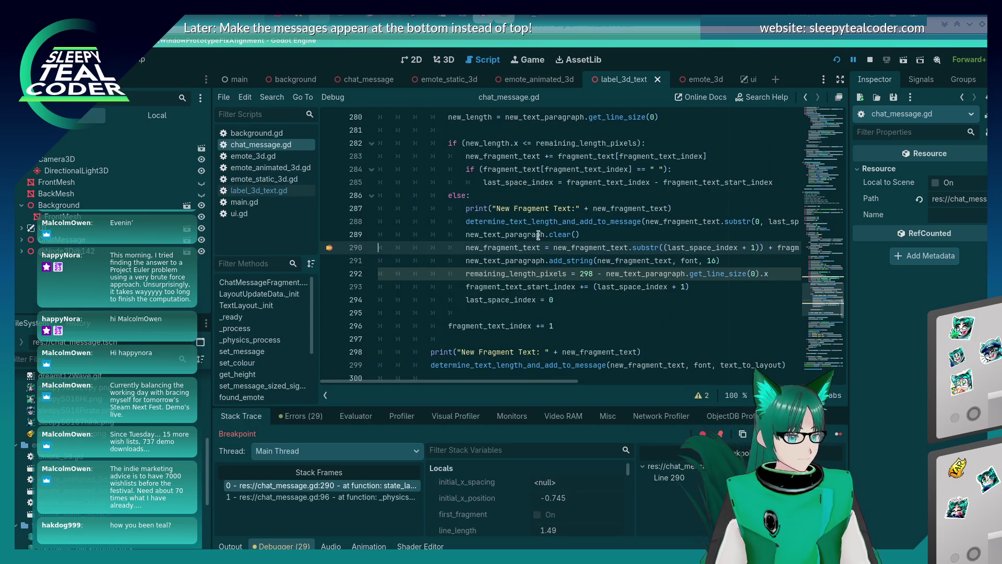
mouse_move(520, 249)
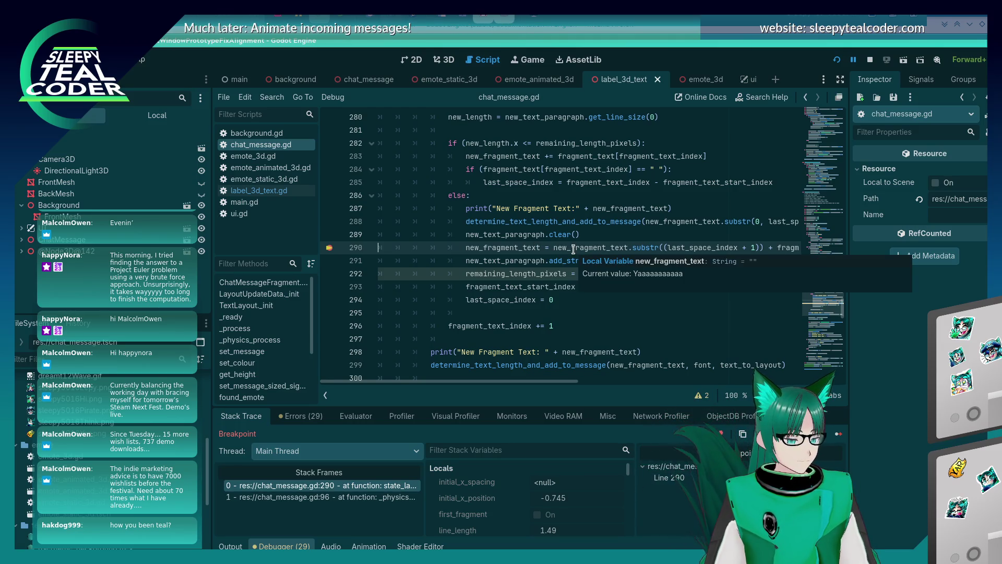
drag(537, 381, 598, 385)
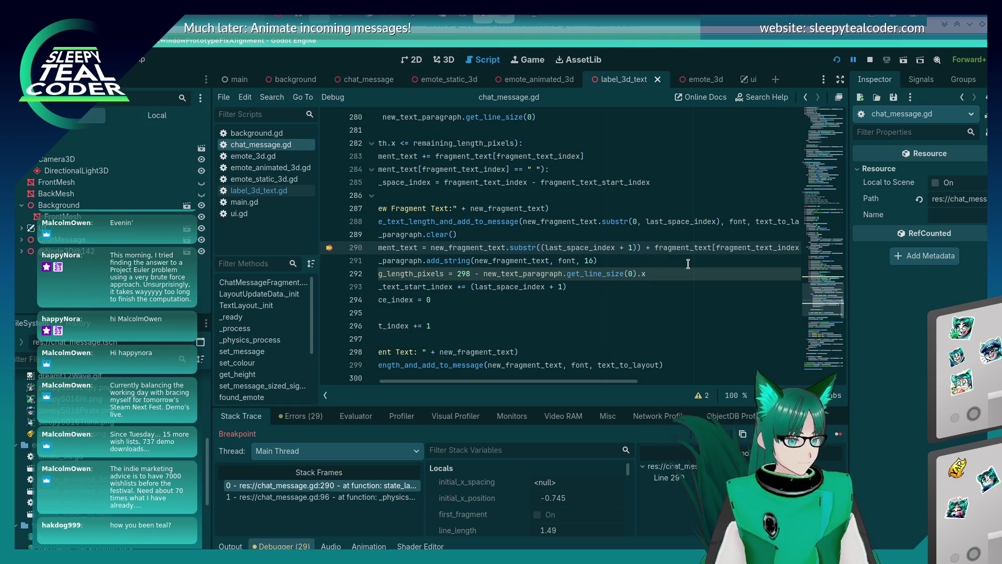
Step: Change line 290 to substr(last_space_index), removing the + 1 and extra parenthesis
key(Delete)
key(Delete)
key(Delete)
key(BackSpace)
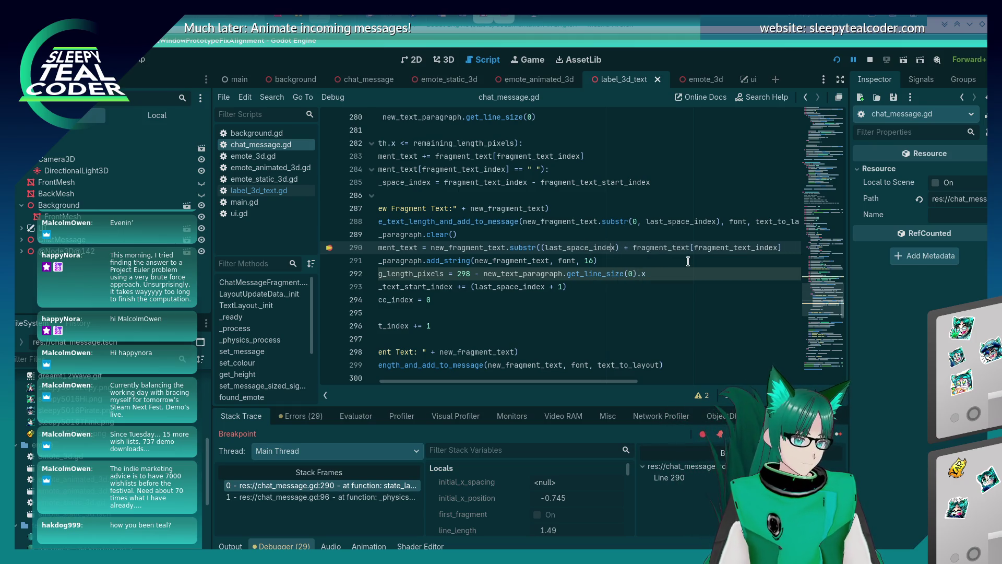
key(ctrl+Left)
key(BackSpace)
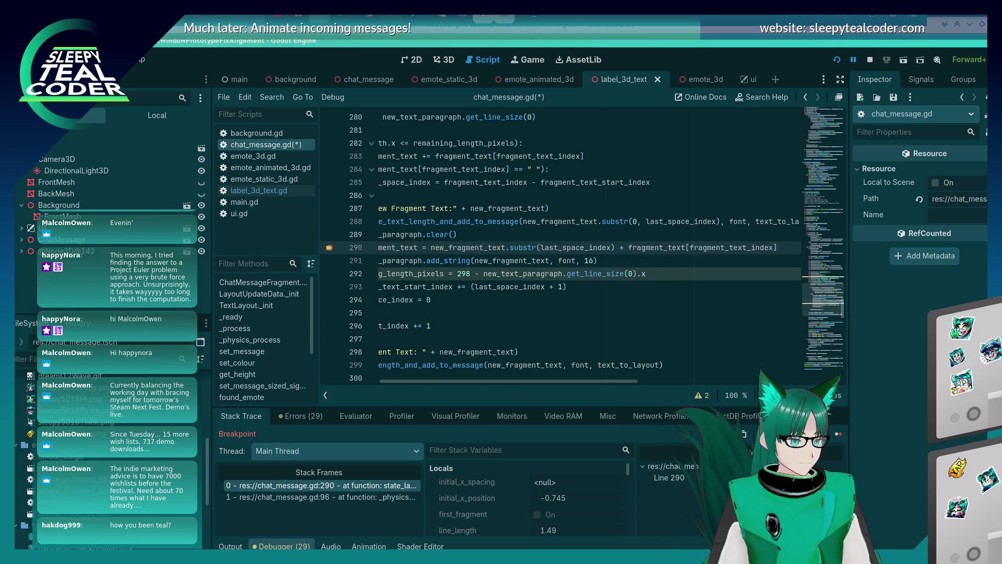
Step: Resume the game, add a test message to hit the line-290 breakpoint, and step over to line 291
click(840, 436)
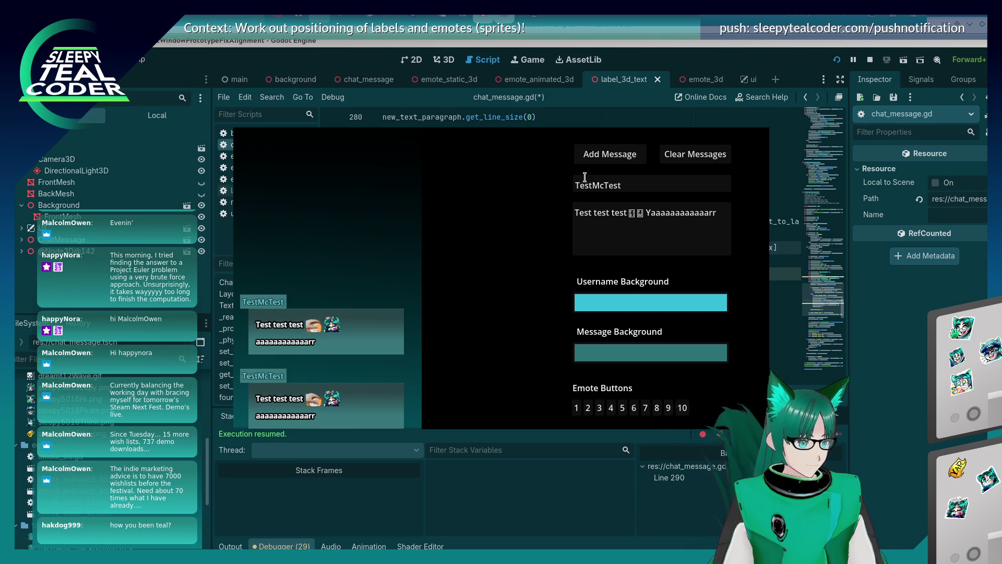
click(594, 161)
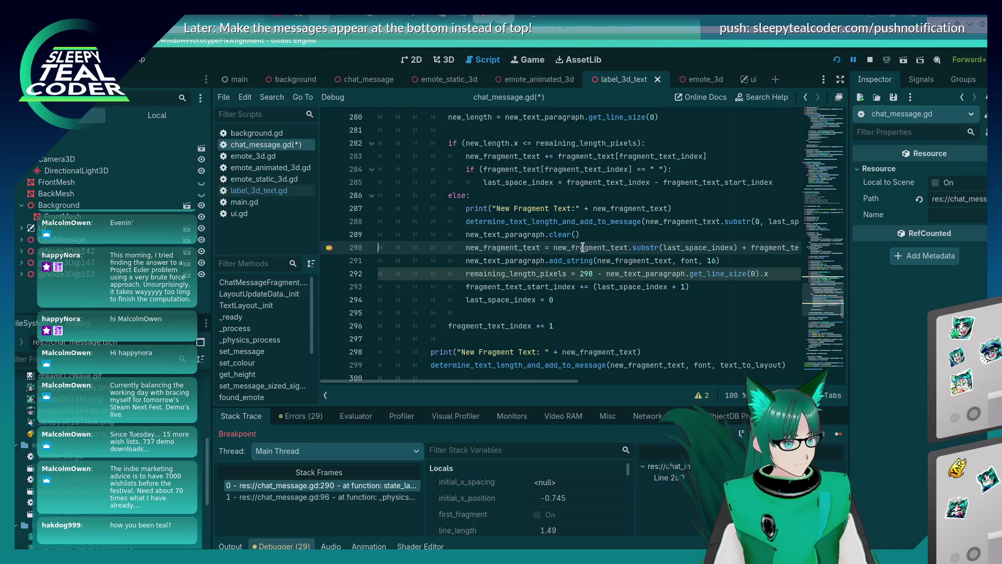
mouse_move(691, 245)
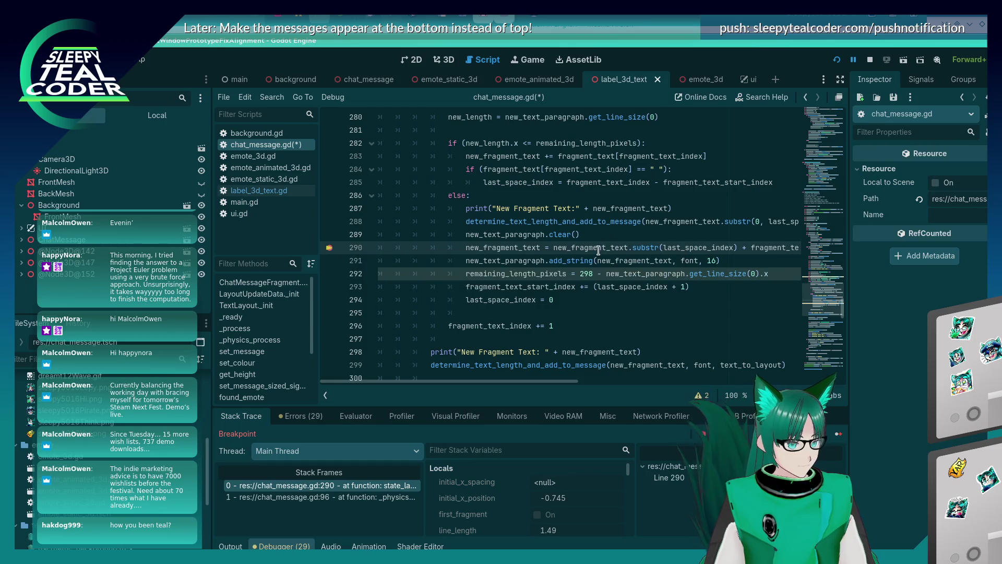
mouse_move(599, 250)
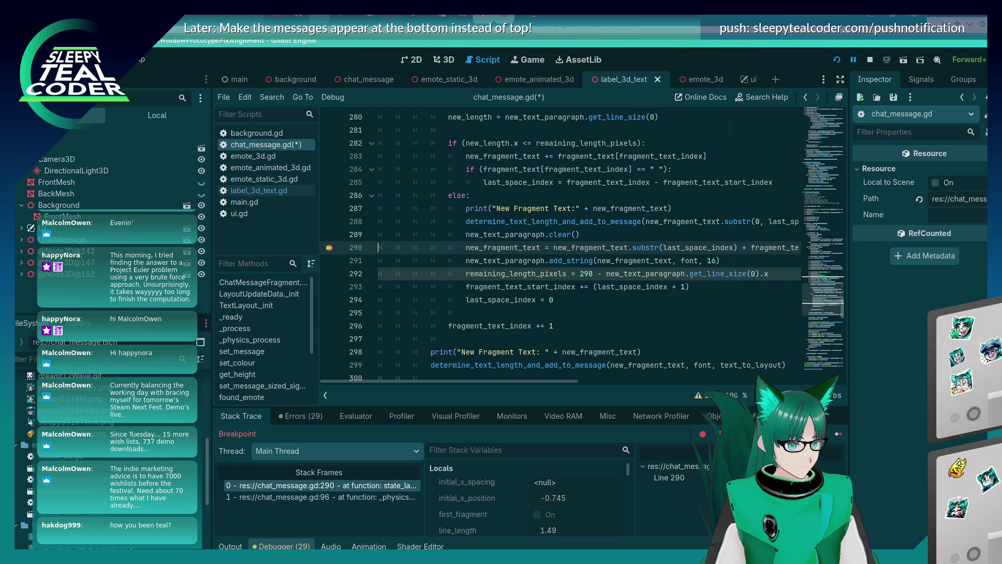
key(F10)
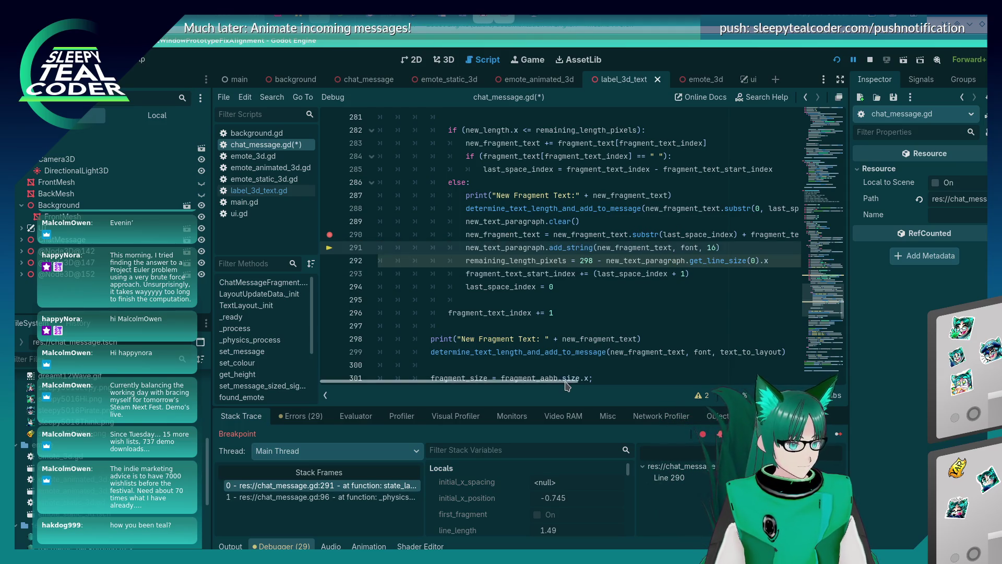
Step: Inspect new_fragment_text's value, then resume until the line-290 breakpoint pauses again
scroll(742, 233, right, 3)
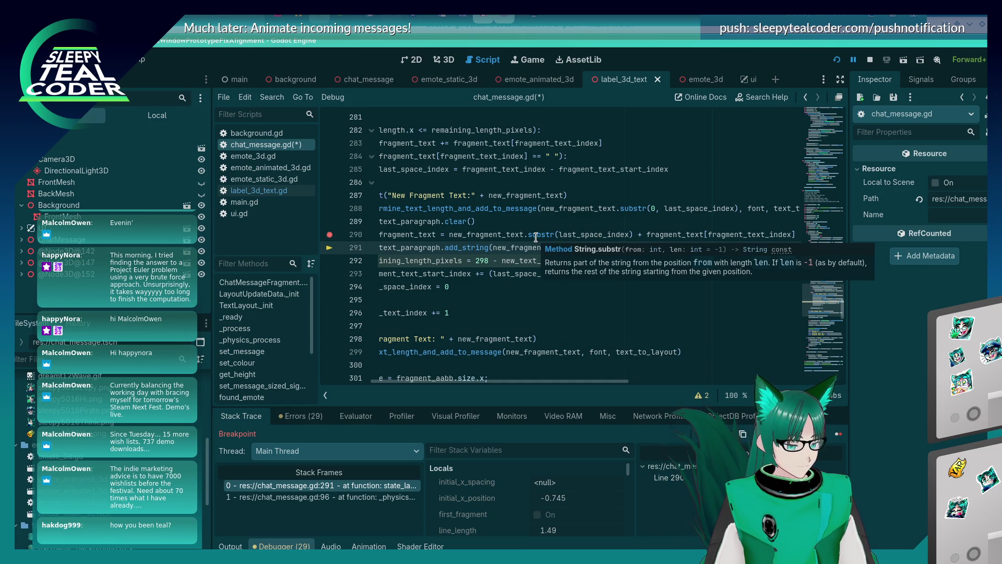
drag(555, 381, 506, 380)
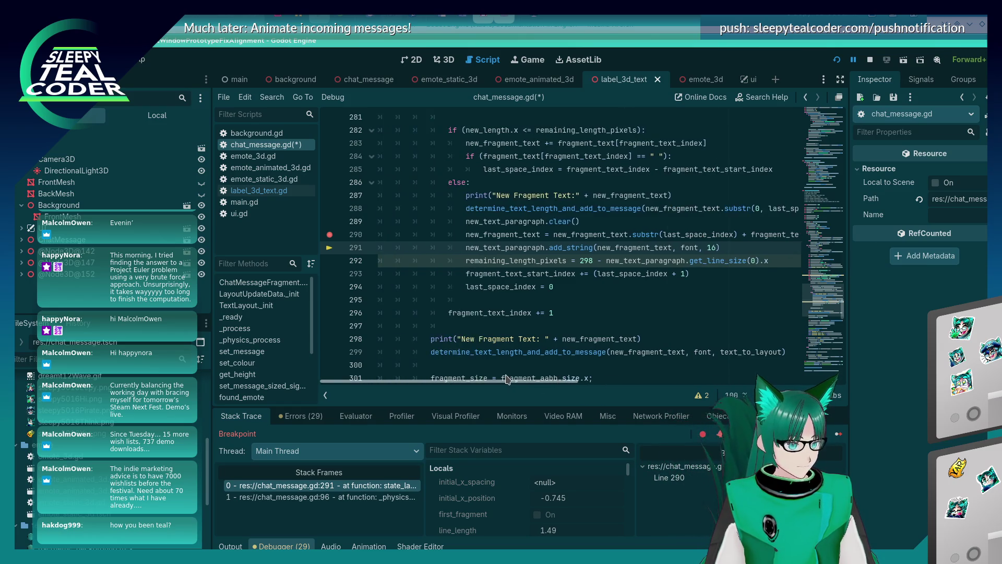
scroll(485, 293, right, 3)
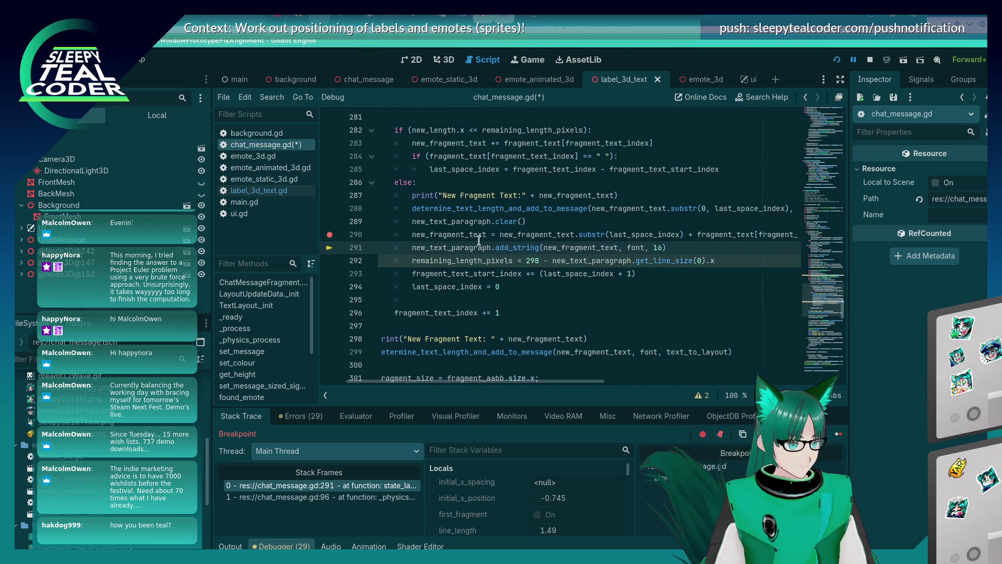
mouse_move(474, 235)
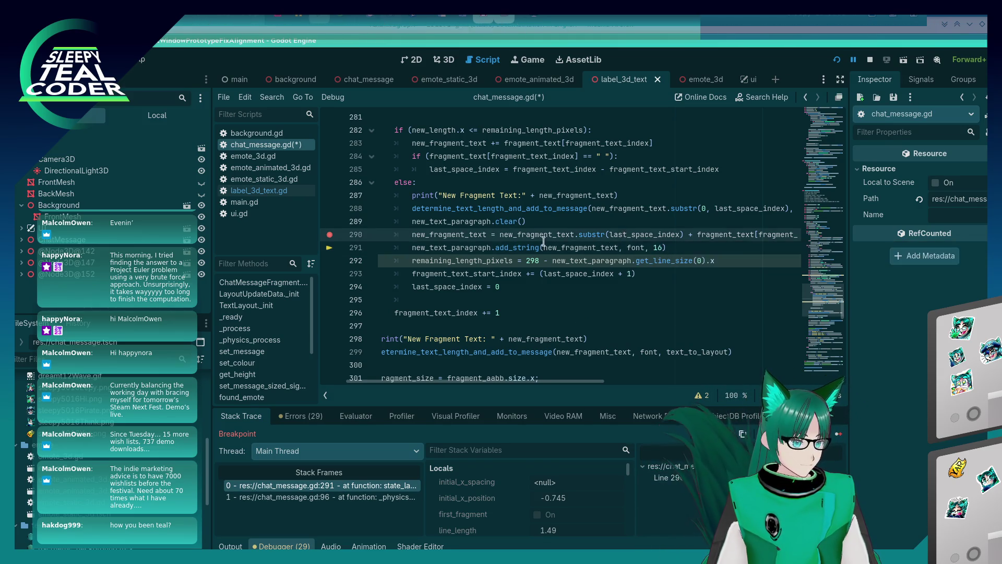
mouse_move(545, 237)
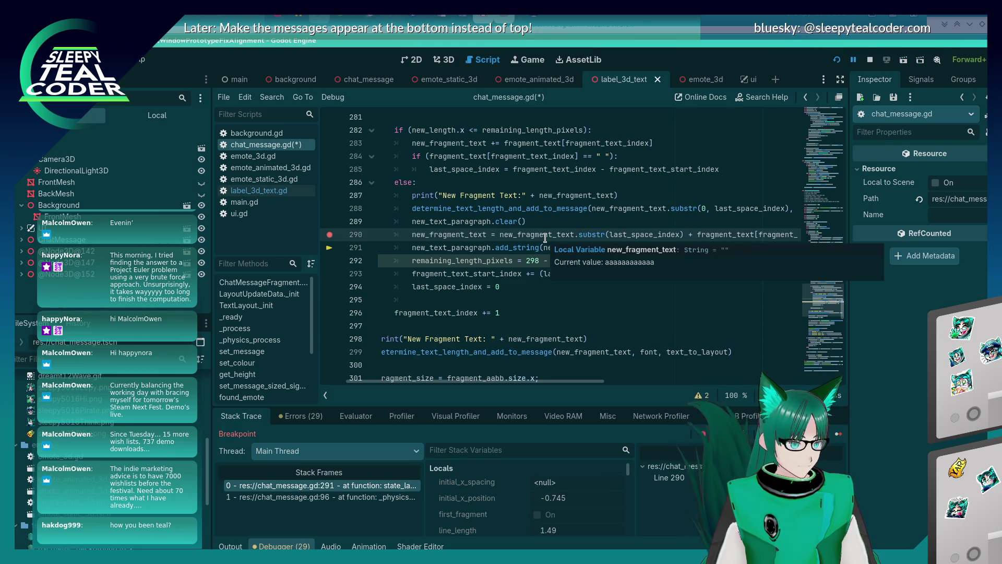
click(833, 440)
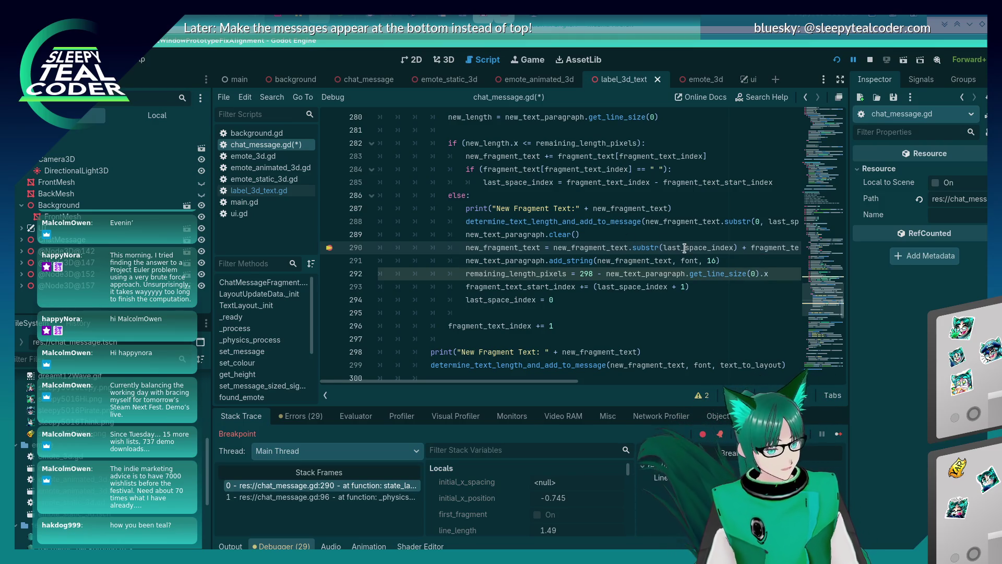
Step: Evaluate the line-290 substr expression in the debugger's Evaluator
drag(553, 247, 798, 247)
key(ctrl+c)
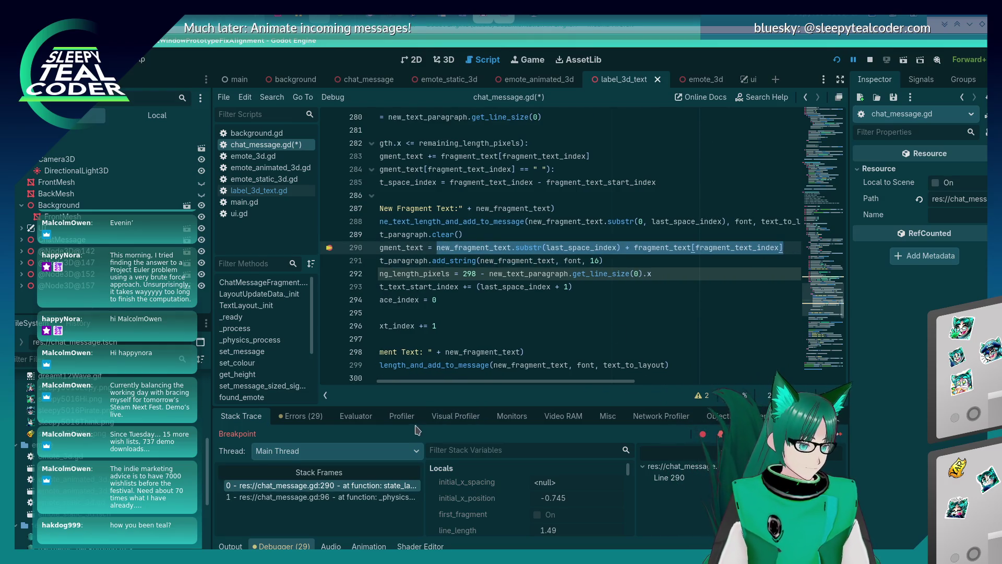
click(369, 422)
click(371, 436)
key(ctrl+v)
key(Return)
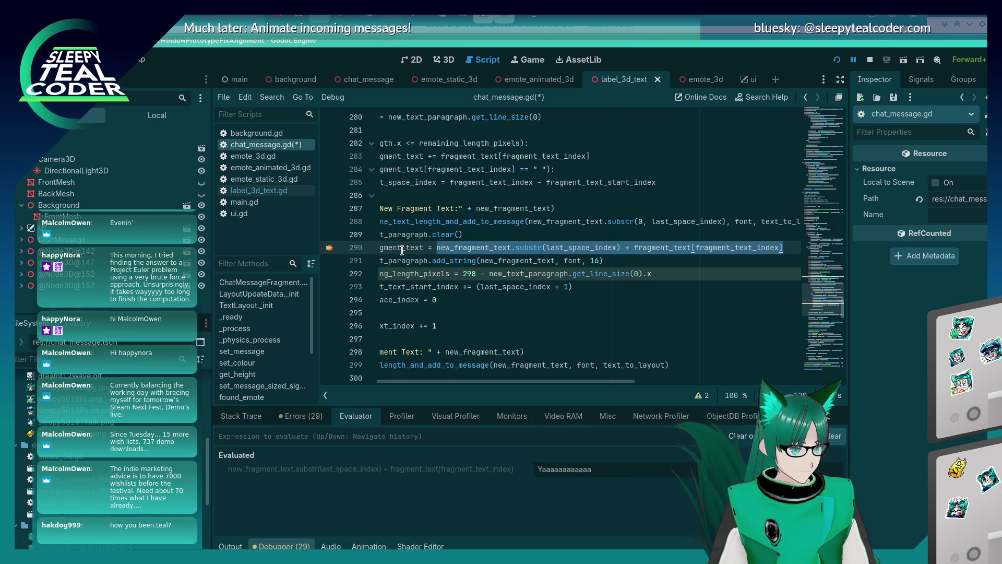
mouse_move(402, 251)
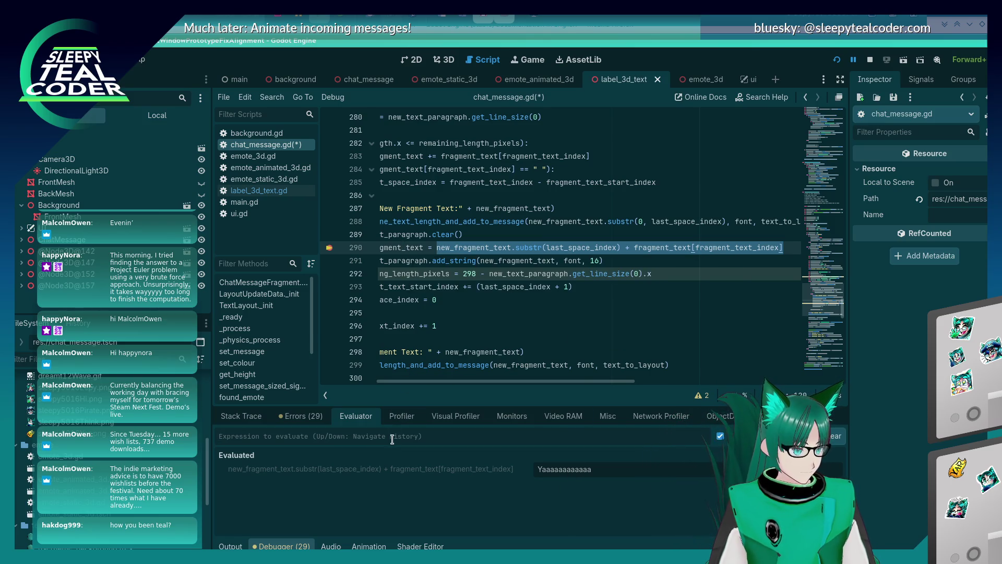
Step: In Stack Trace, step over to line 291, inspect the locals, and recheck the evaluated result
click(241, 416)
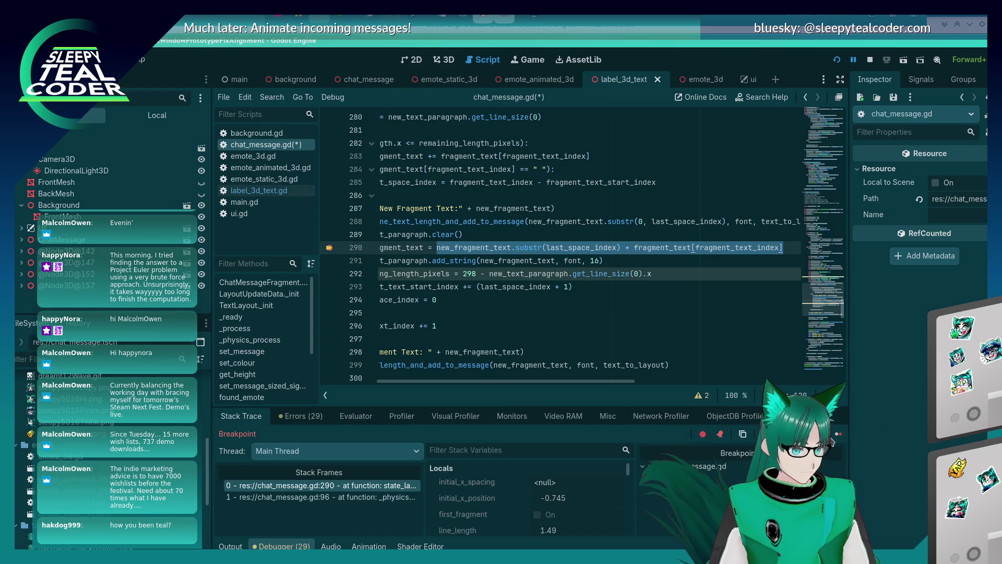
key(F10)
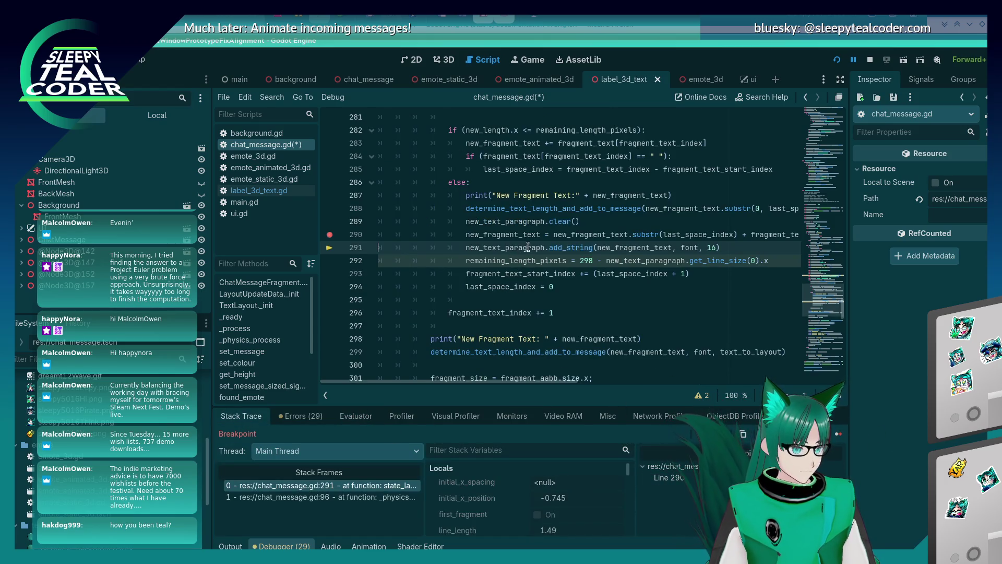
mouse_move(522, 235)
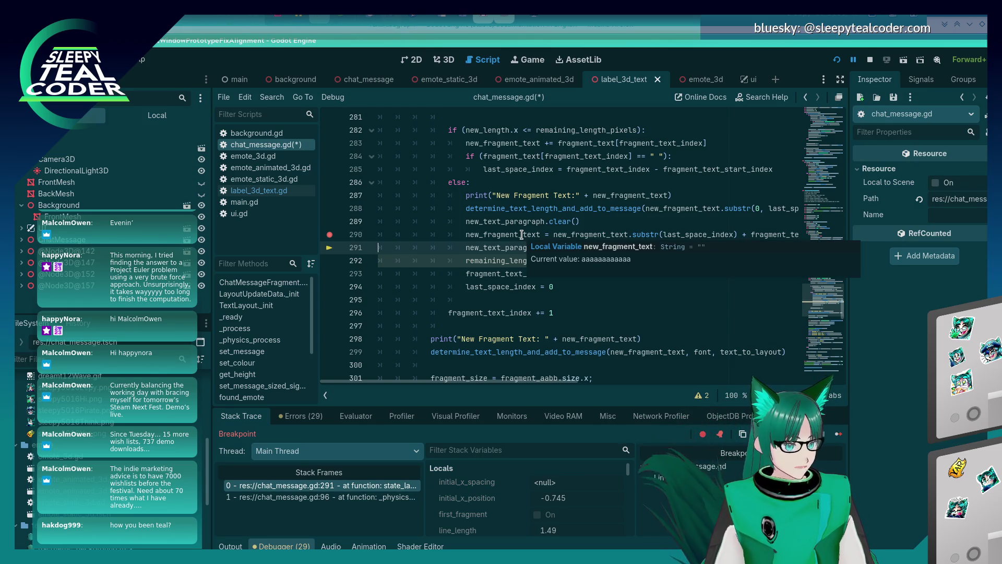
click(357, 417)
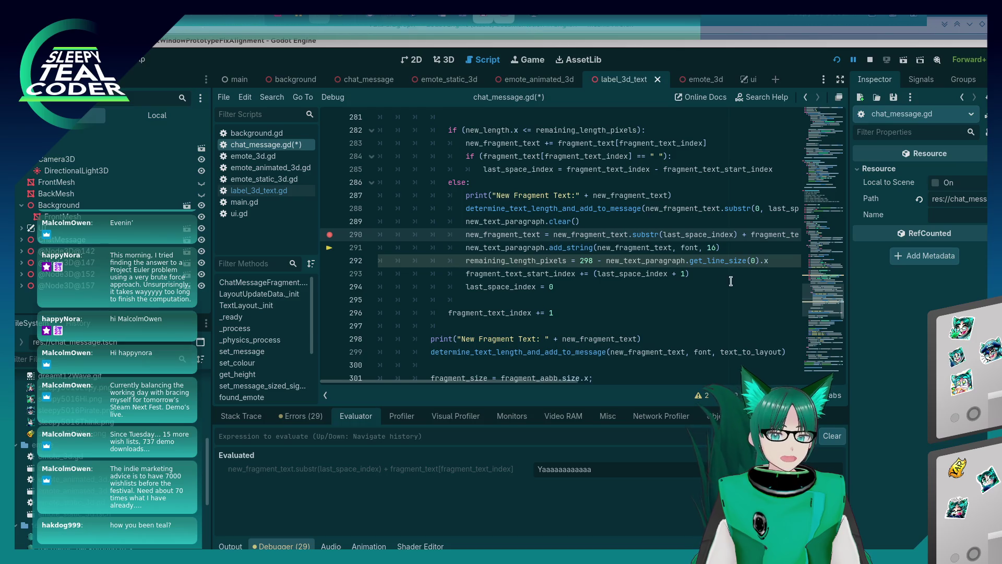
mouse_move(600, 234)
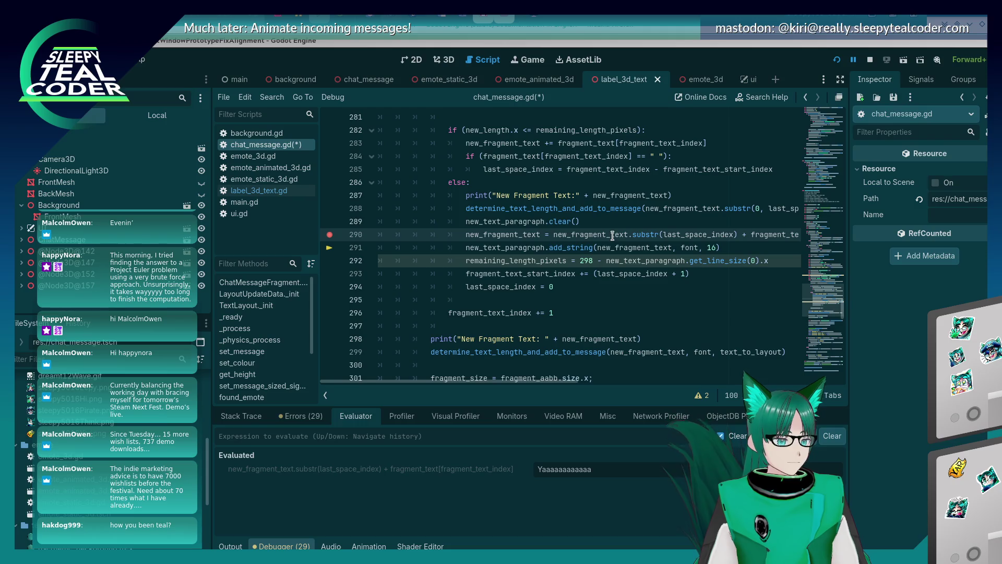
Step: Resume with F12, post another test message, and inspect last_space_index and fragment_text at line 290
click(241, 416)
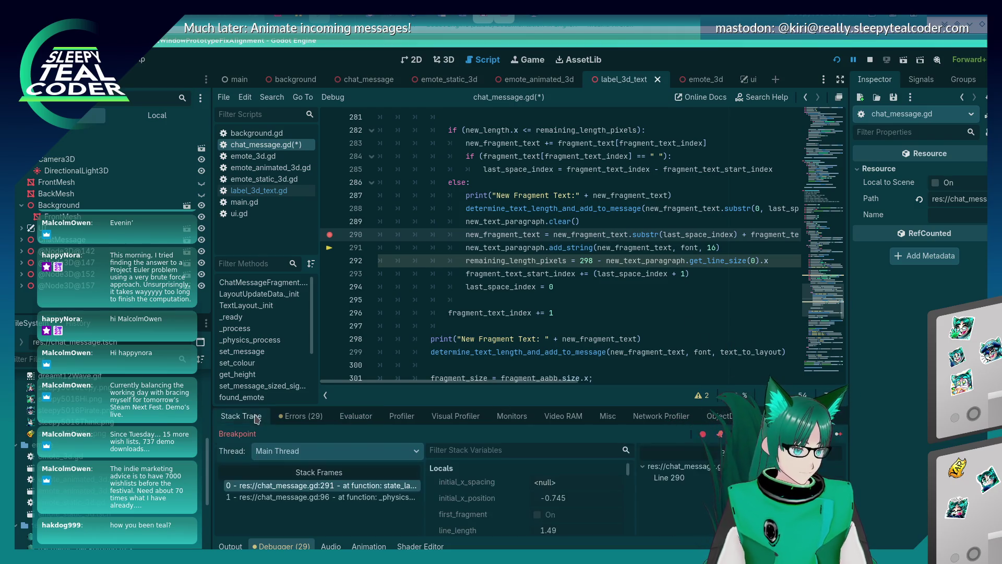
key(F12)
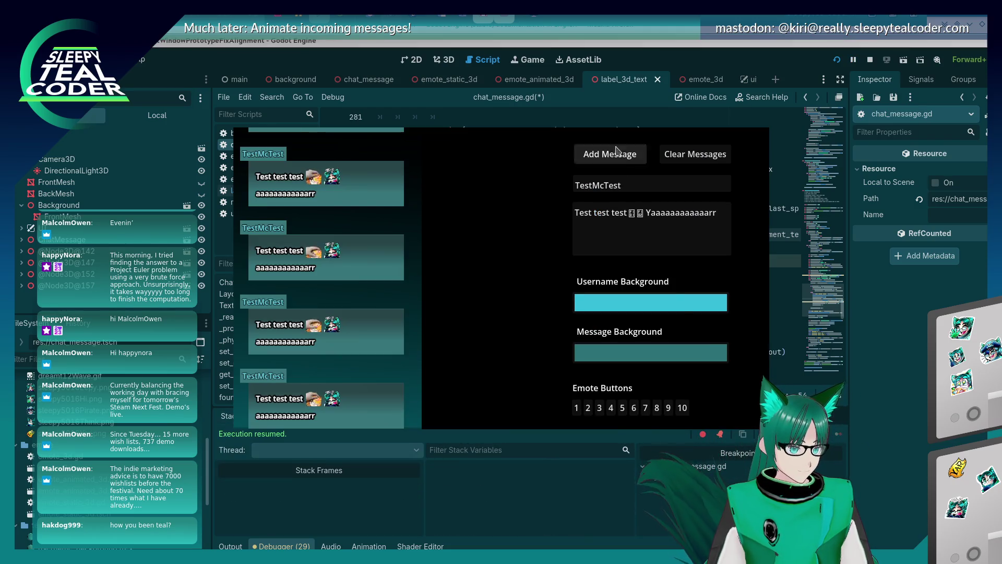
click(612, 150)
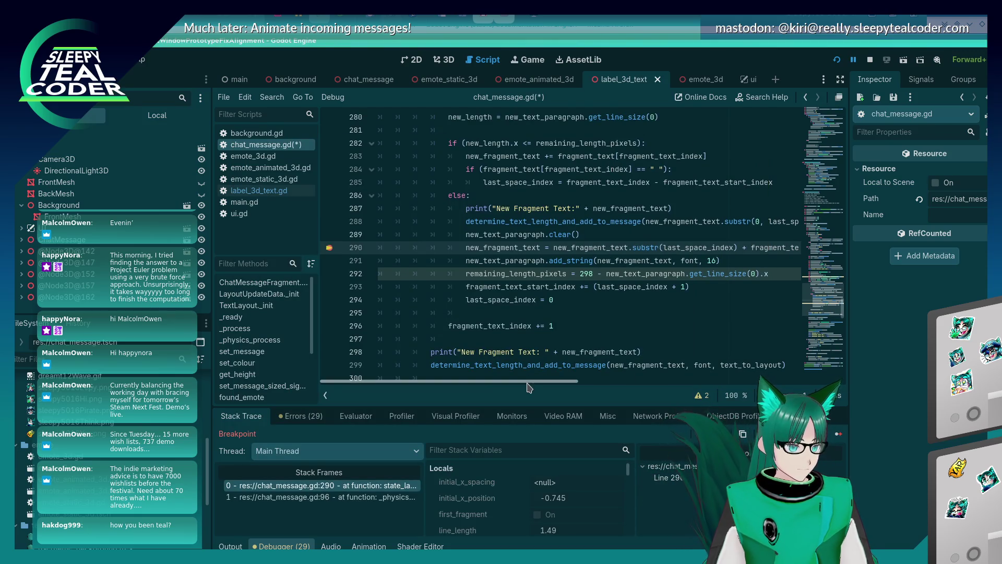
drag(530, 382, 561, 382)
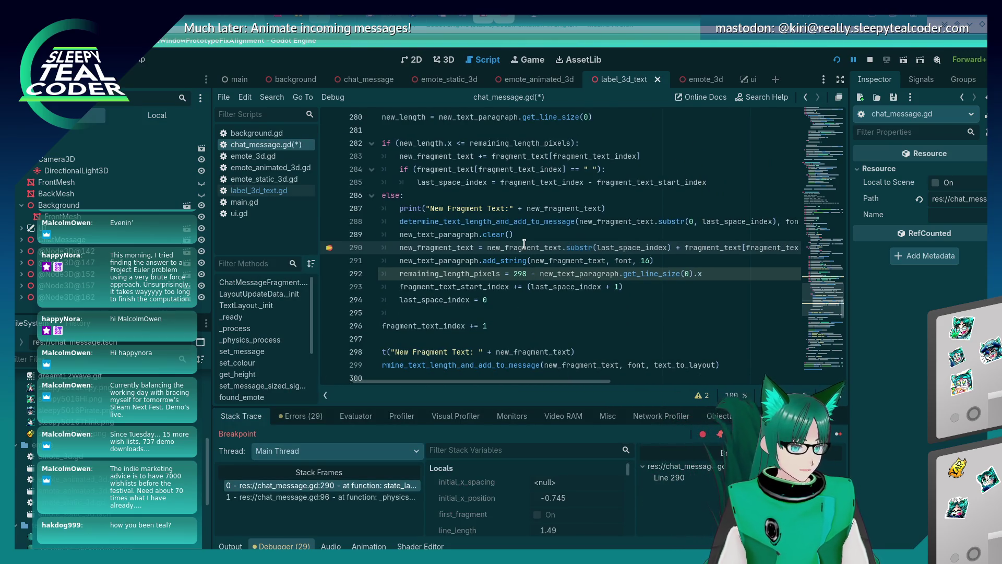
mouse_move(607, 245)
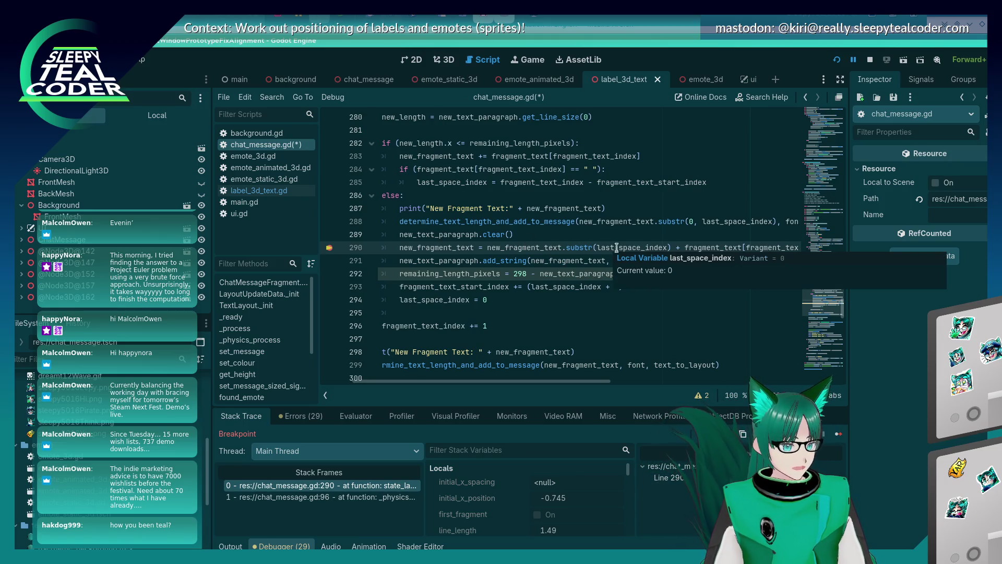
mouse_move(708, 245)
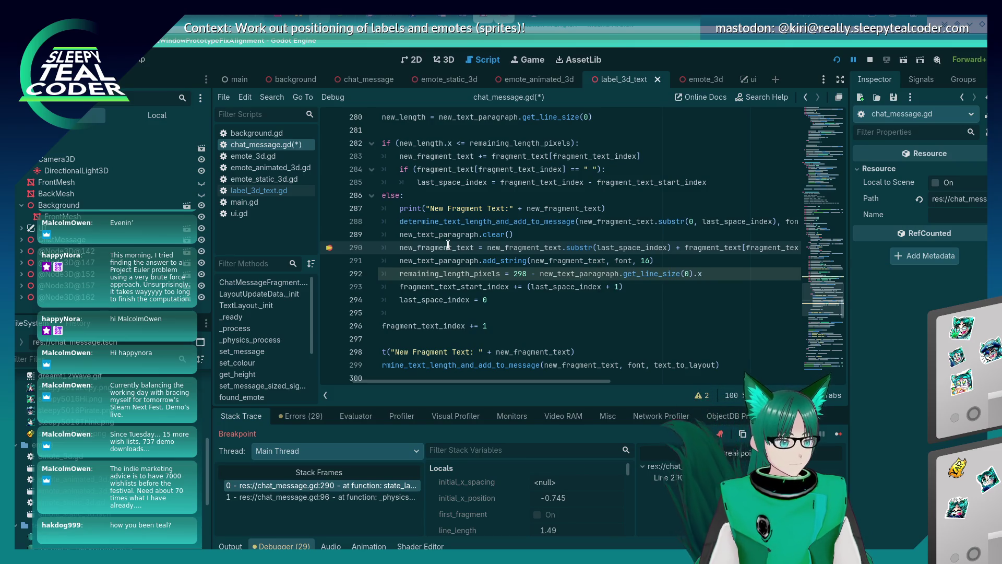
Step: Inspect the line-290 variables, then place the caret at the end of line 289
mouse_move(448, 245)
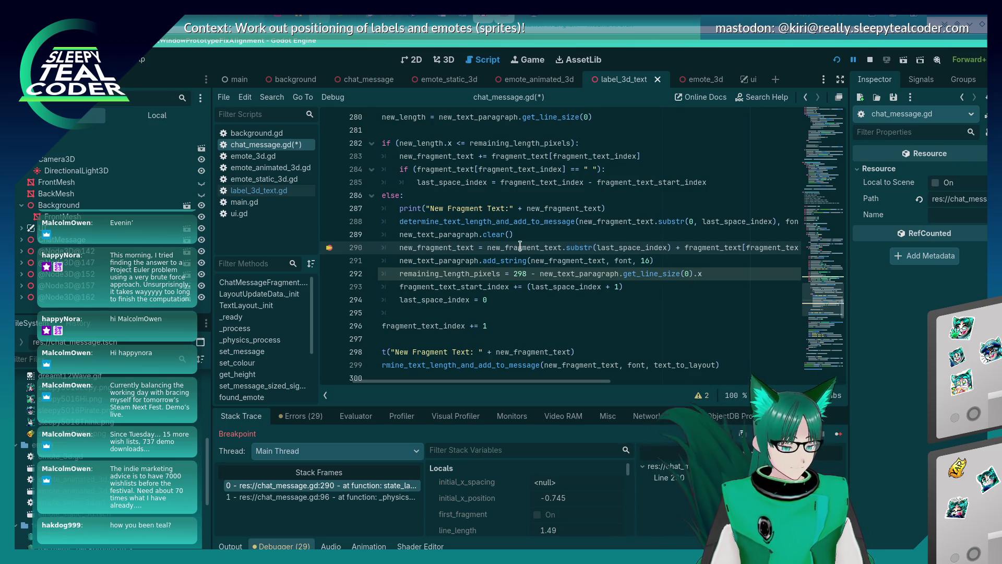
mouse_move(521, 246)
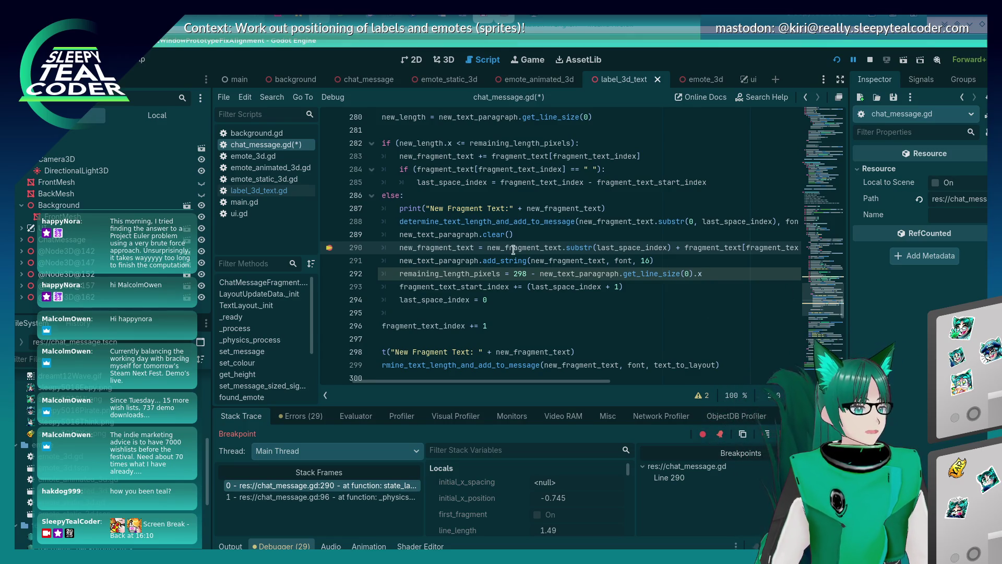
click(522, 236)
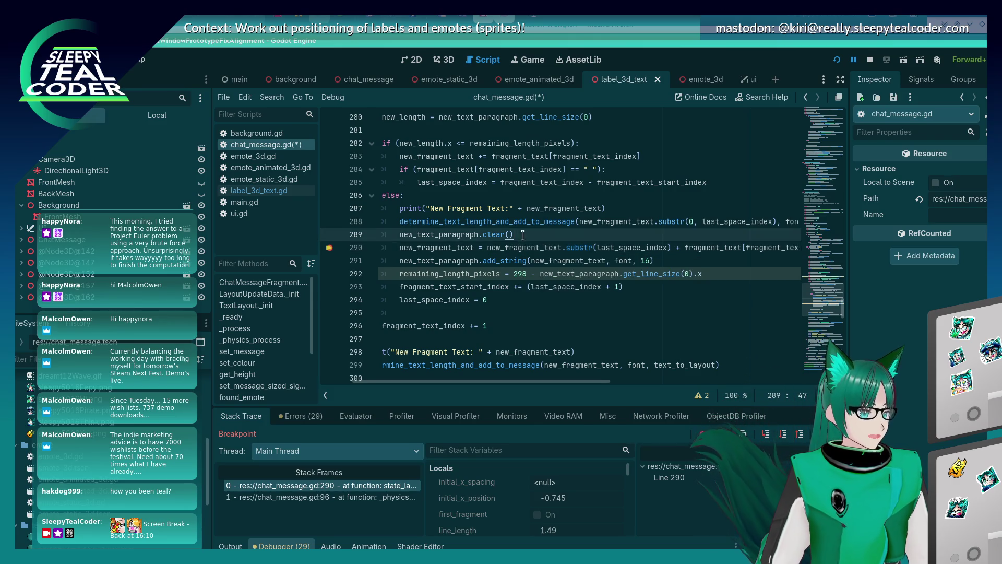
Step: Move the substr remainder expression from line 291 into a new new_new_fragment_text declaration on line 290
key(Return)
text(var new_new_fragment_text)
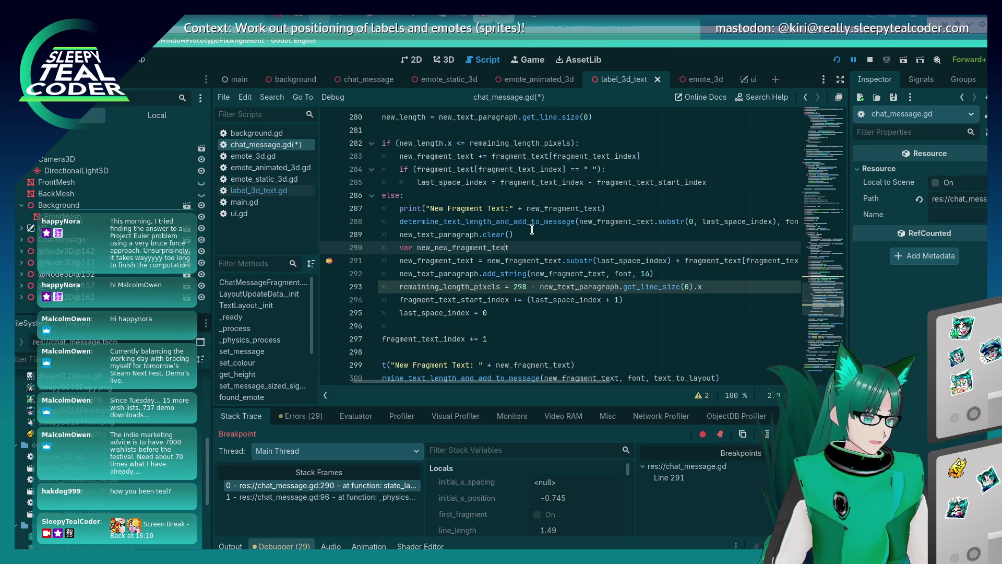
key(Down)
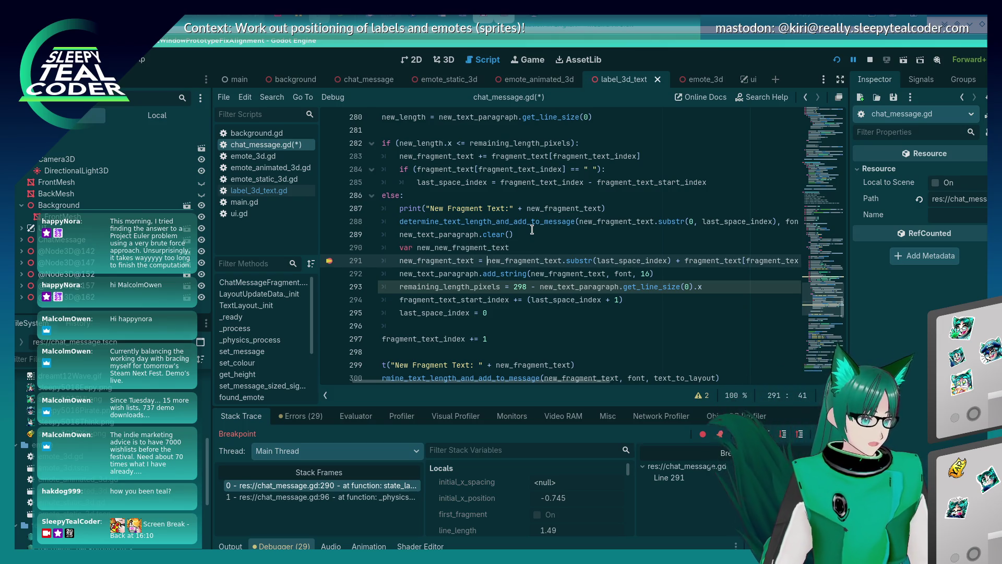
key(shift+End)
key(Delete)
key(Up)
key(End)
key(ctrl+v)
key(Home)
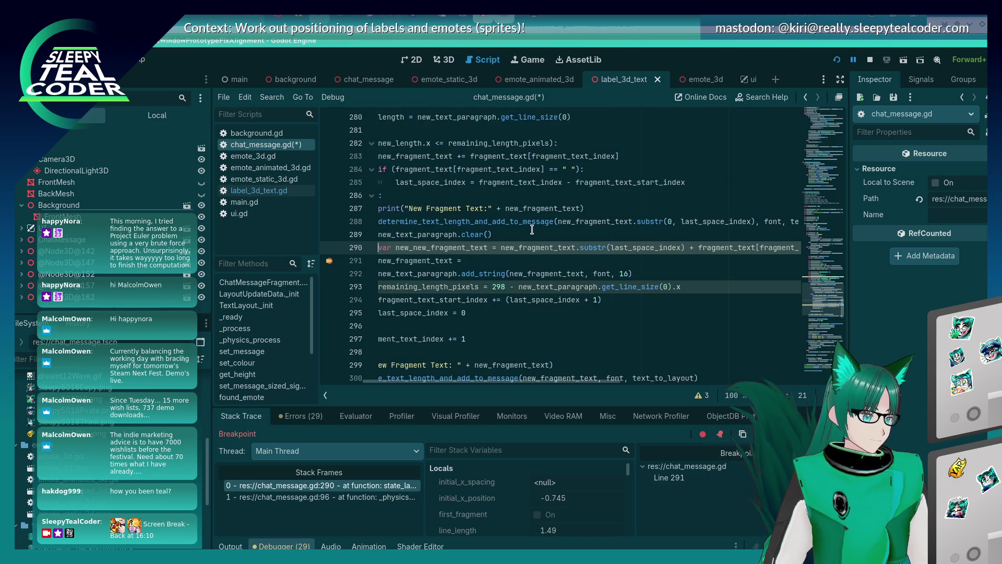
Step: Assign new_new_fragment_text to new_fragment_text on line 291 and save the script
double_click(459, 244)
key(ctrl+c)
key(Down)
key(End)
key(ctrl+v)
key(ctrl+s)
Step: Restart the game, add a test message, inspect the variables at the breakpoint, and resume
click(836, 60)
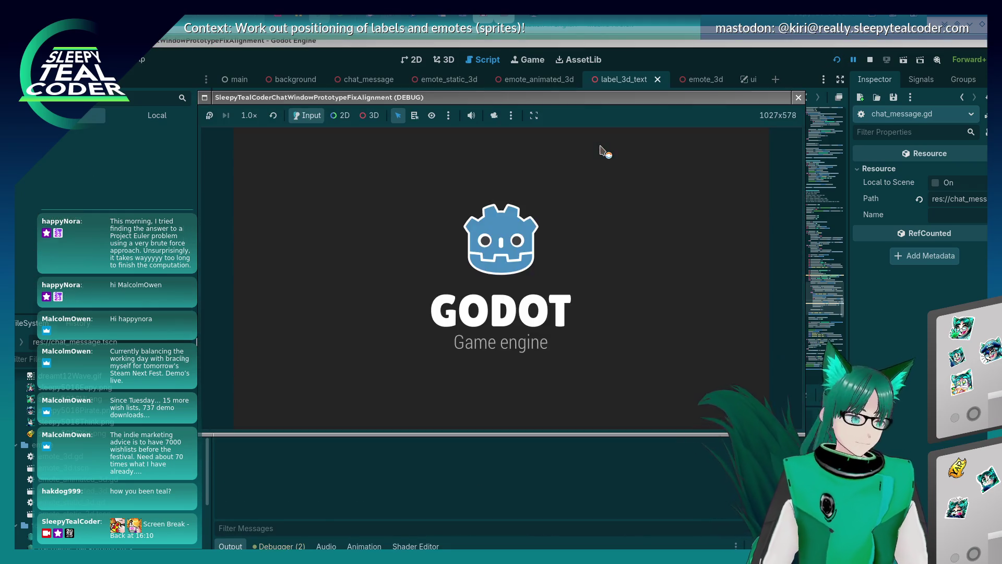
click(601, 152)
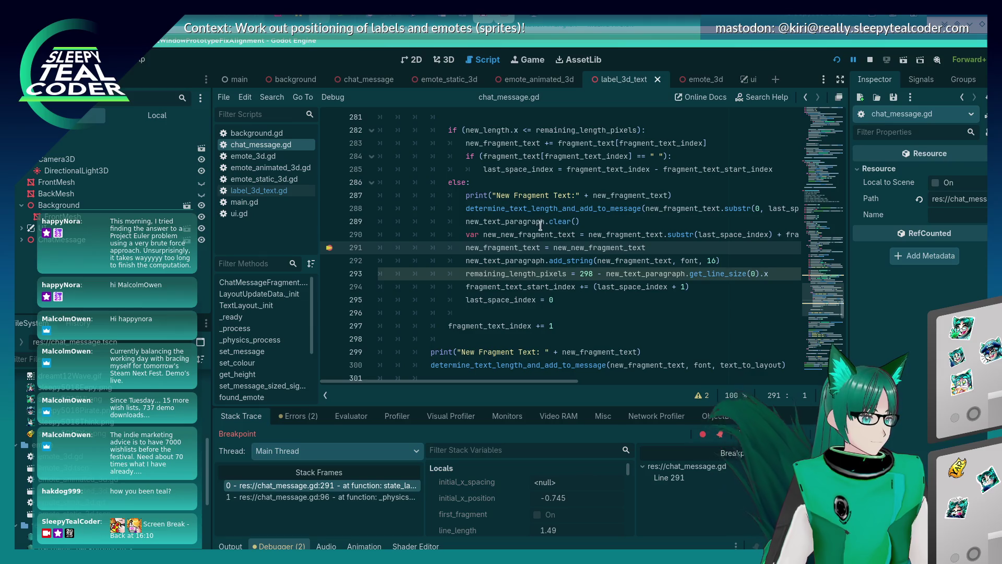
mouse_move(539, 237)
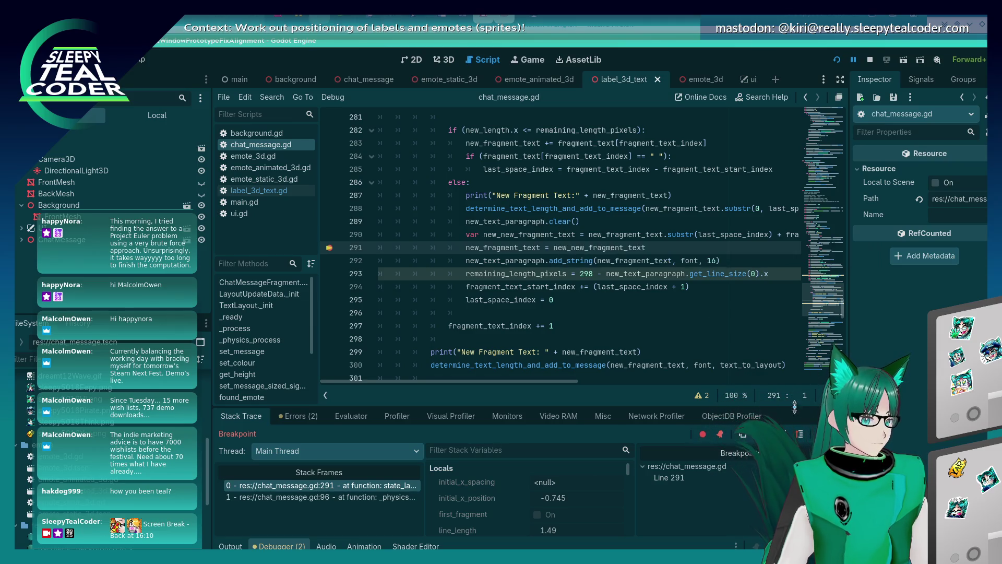
mouse_move(495, 233)
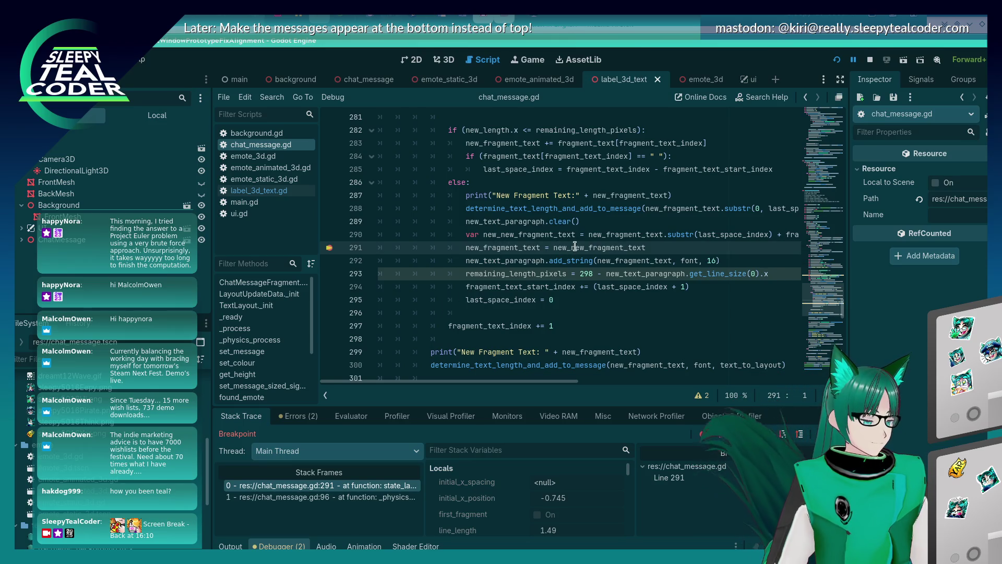
mouse_move(574, 246)
mouse_move(528, 381)
mouse_down()
mouse_move(626, 386)
mouse_move(528, 387)
mouse_up()
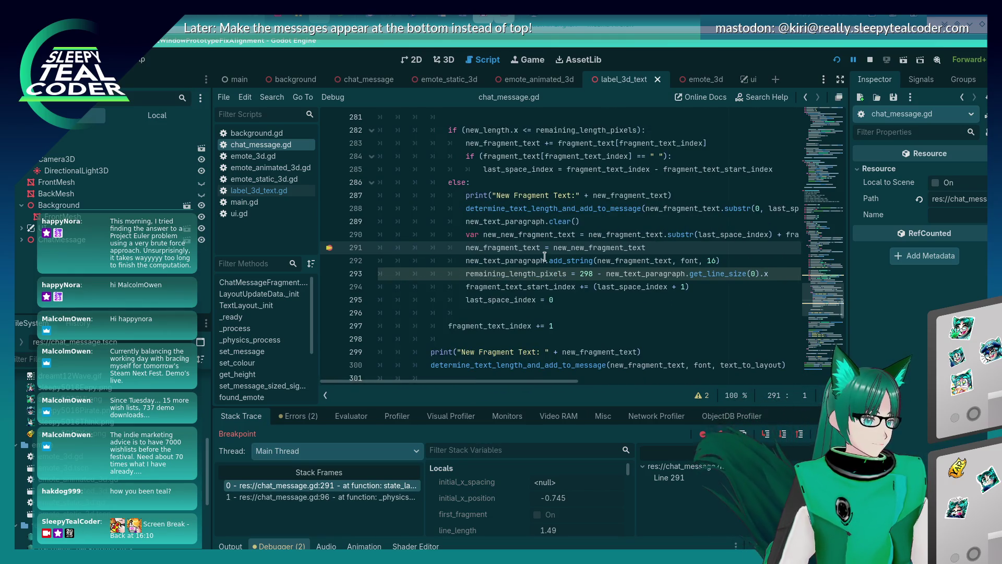
key(F12)
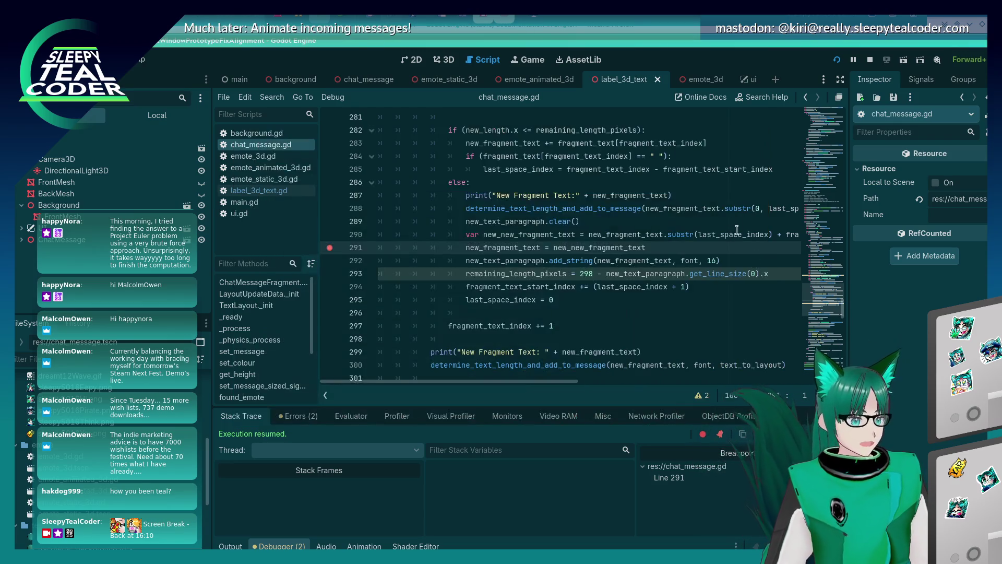
Step: Change the line-290 substr argument to last_space_index + 1
click(696, 234)
text(()
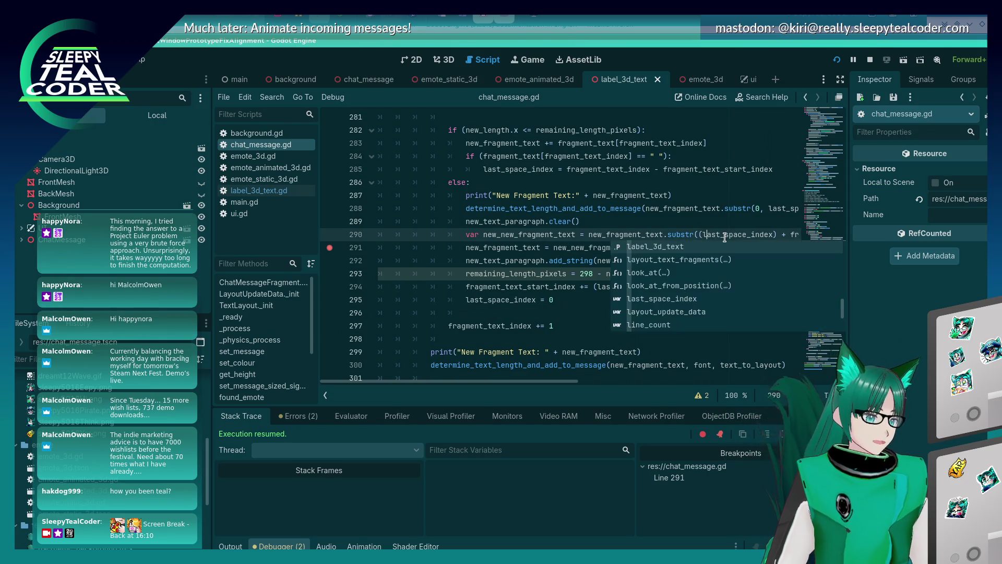
key(ctrl+Right)
text(+ 1))
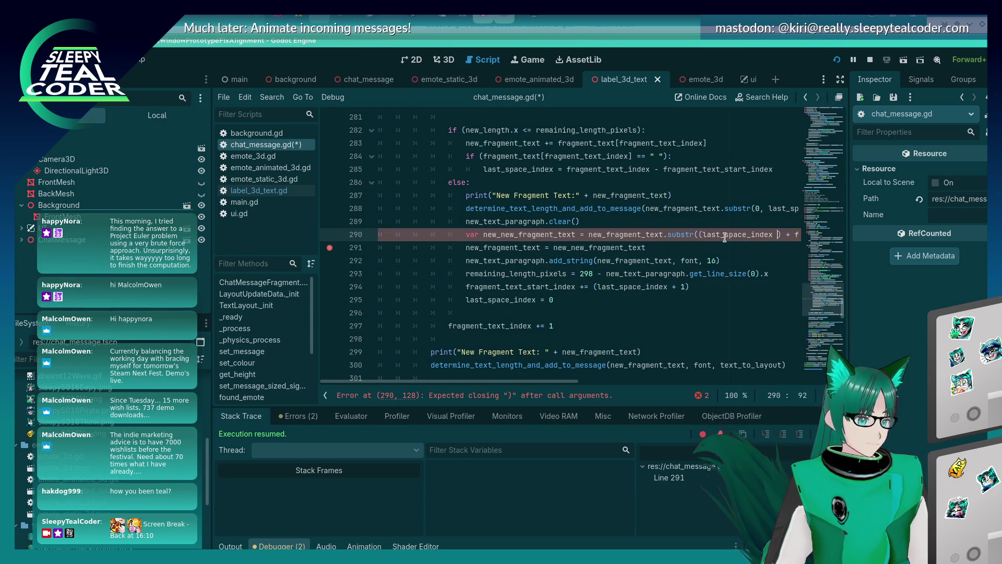
Step: Rerun the game, clear the existing messages, and add a new emote test message
key(F5)
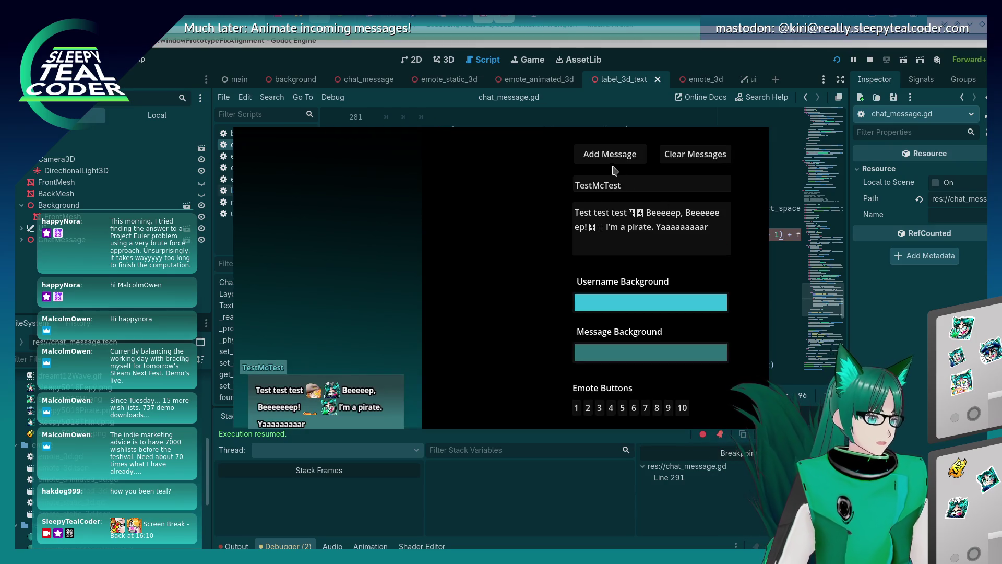
click(693, 165)
click(600, 156)
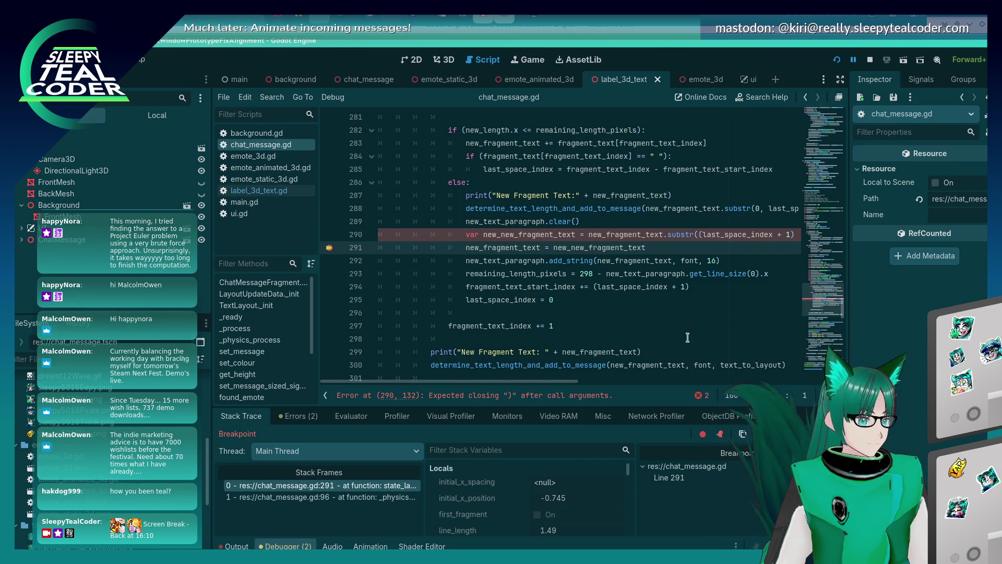
mouse_move(563, 382)
mouse_down()
mouse_move(656, 385)
mouse_move(643, 385)
mouse_up()
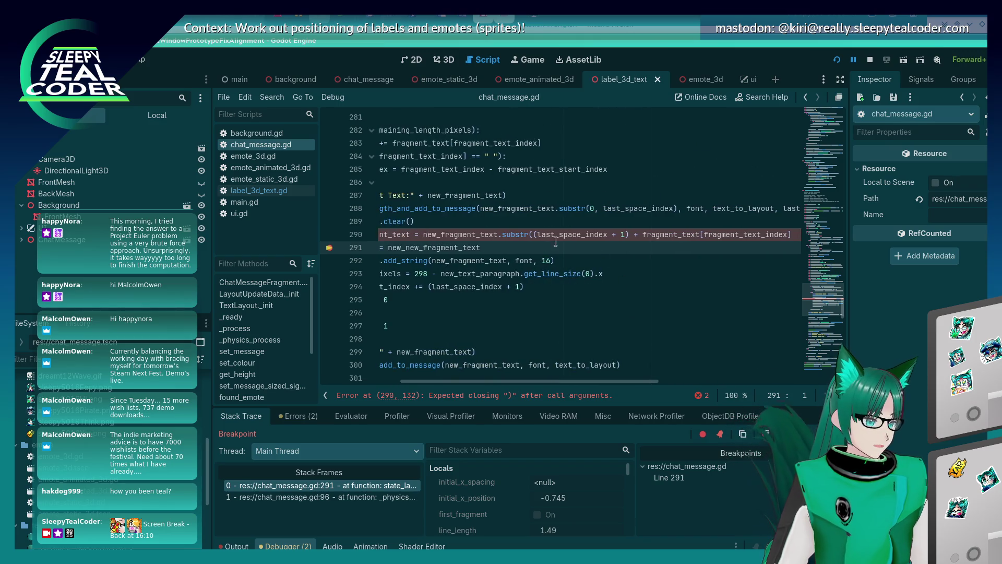
Step: Delete the extra bracket at the end of line 290 and return to the running game
click(545, 235)
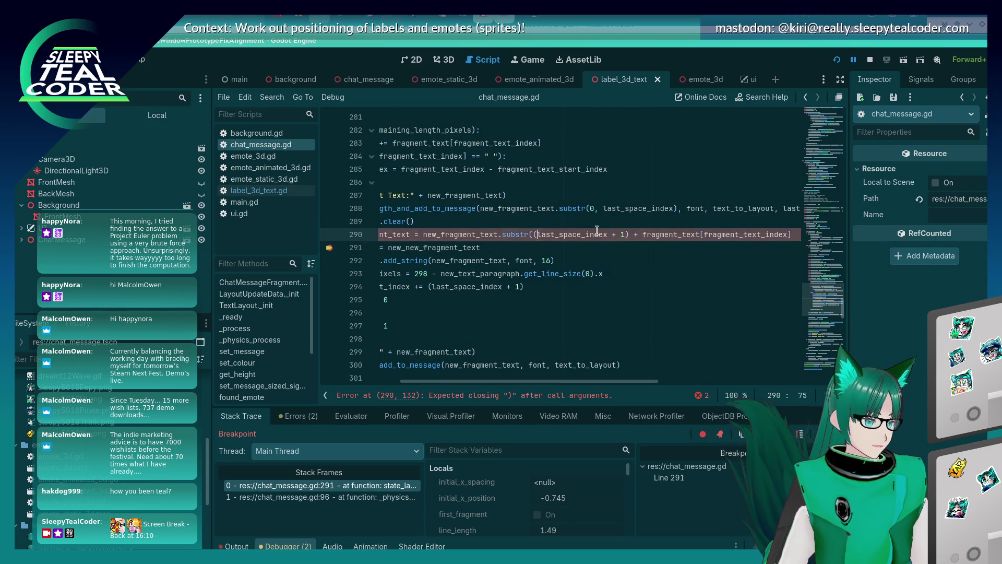
key(End)
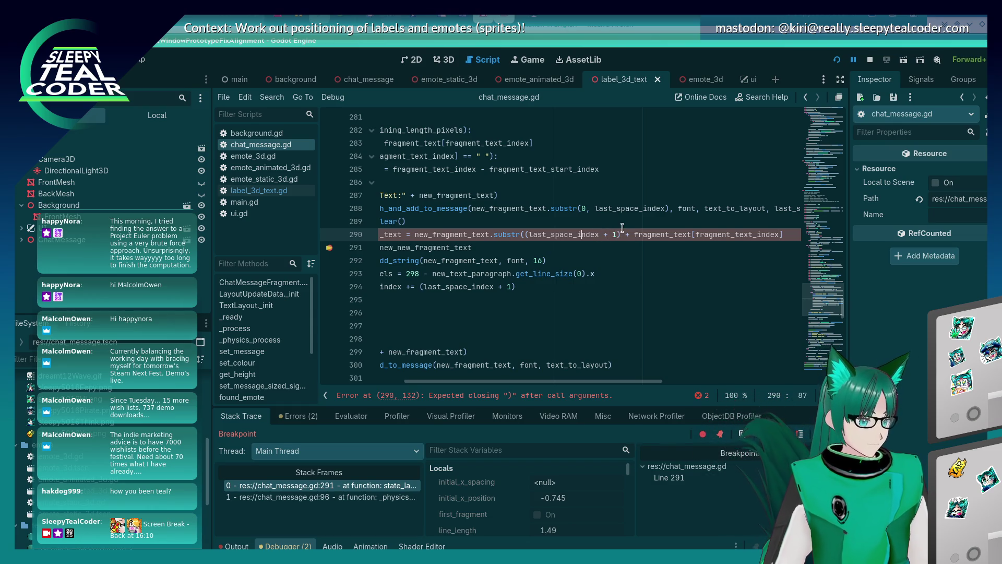
key(BackSpace)
key(alt+Tab)
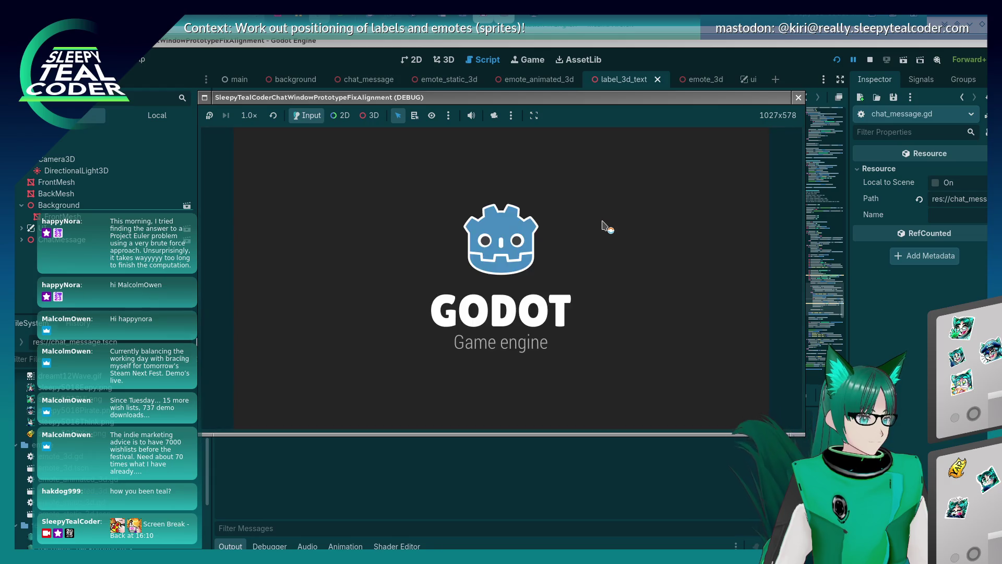
Step: Post test messages, resuming past the breakpoint, and remove the line-291 breakpoint
click(600, 154)
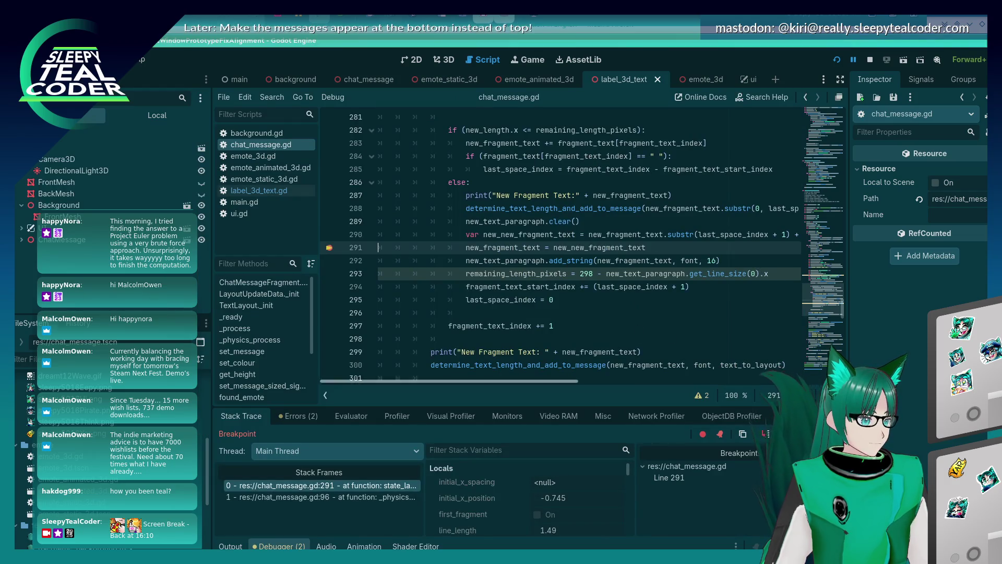
key(F12)
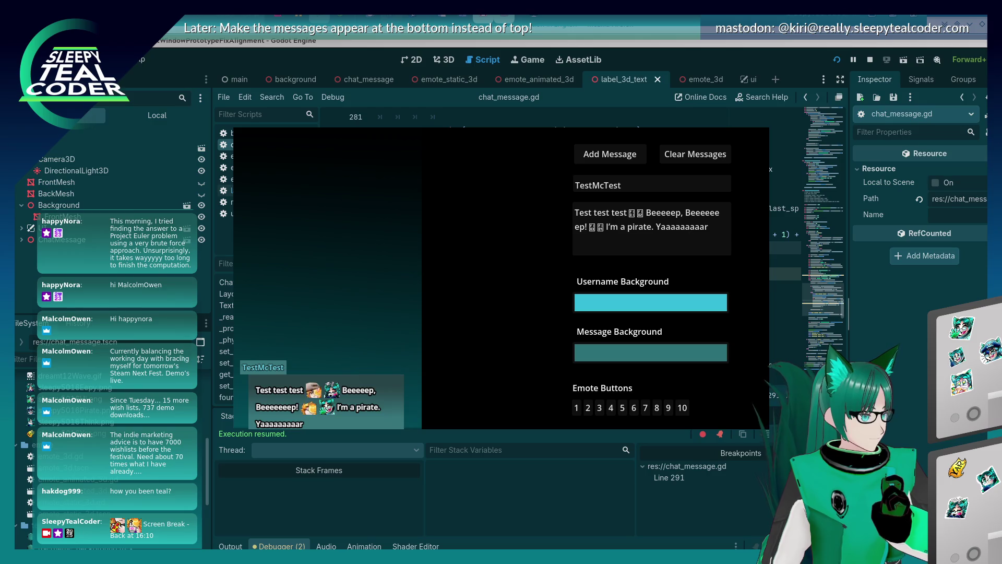
key(alt+Tab)
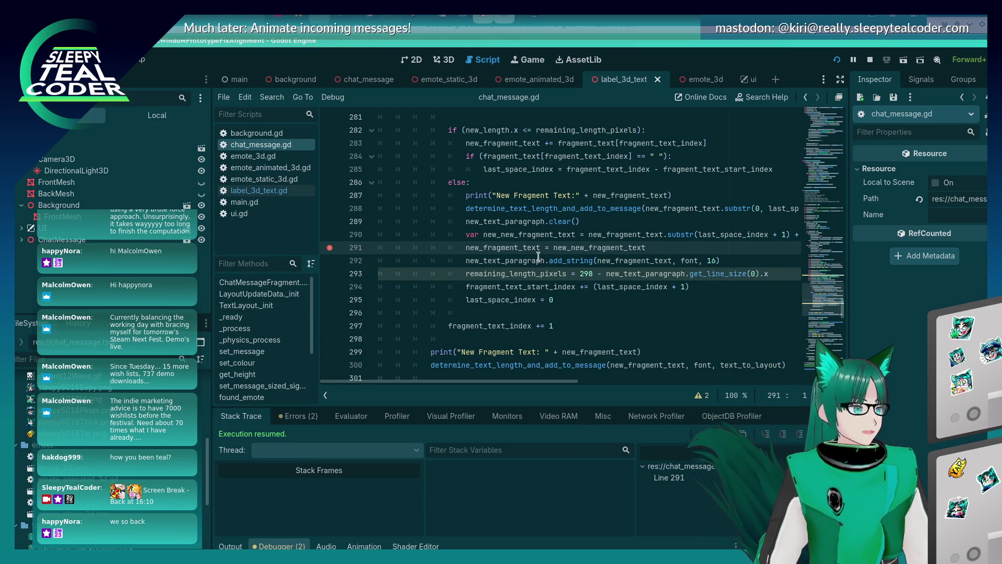
key(alt+Tab)
click(387, 282)
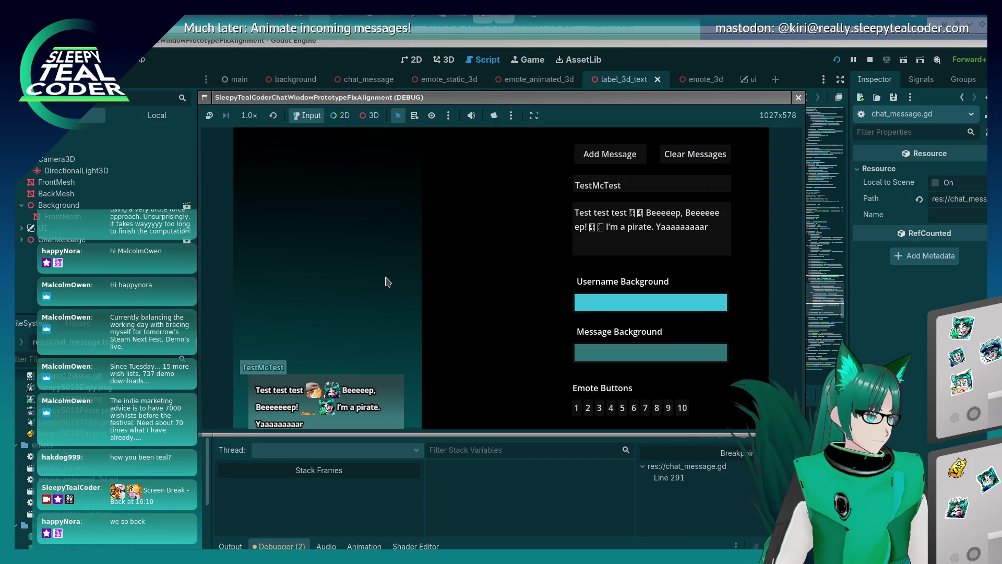
click(605, 155)
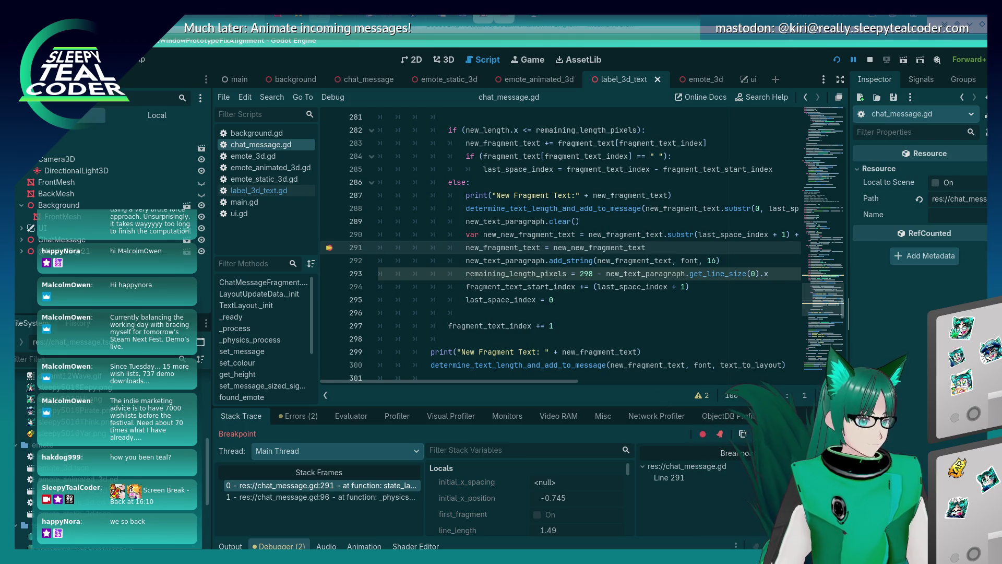
click(330, 247)
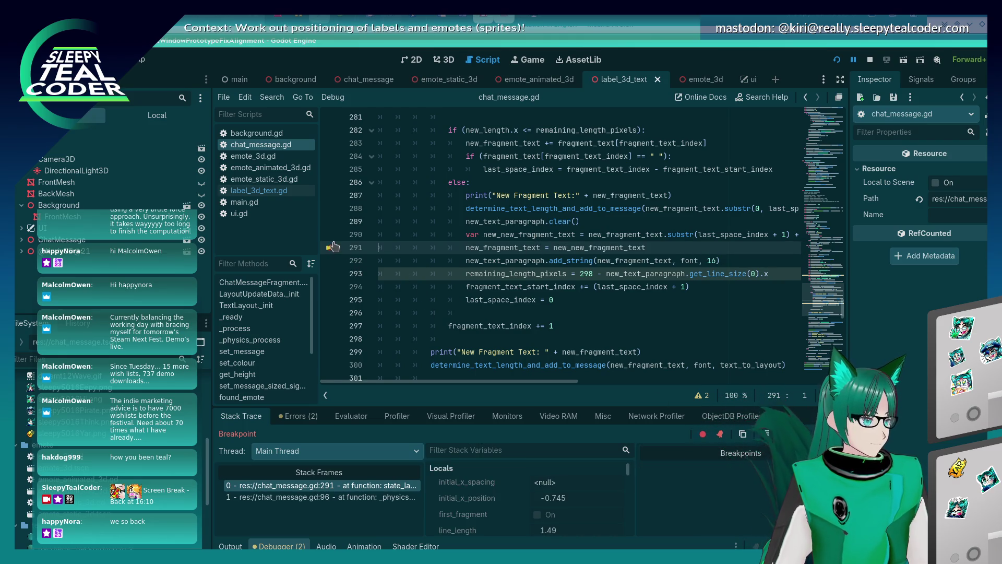
key(F12)
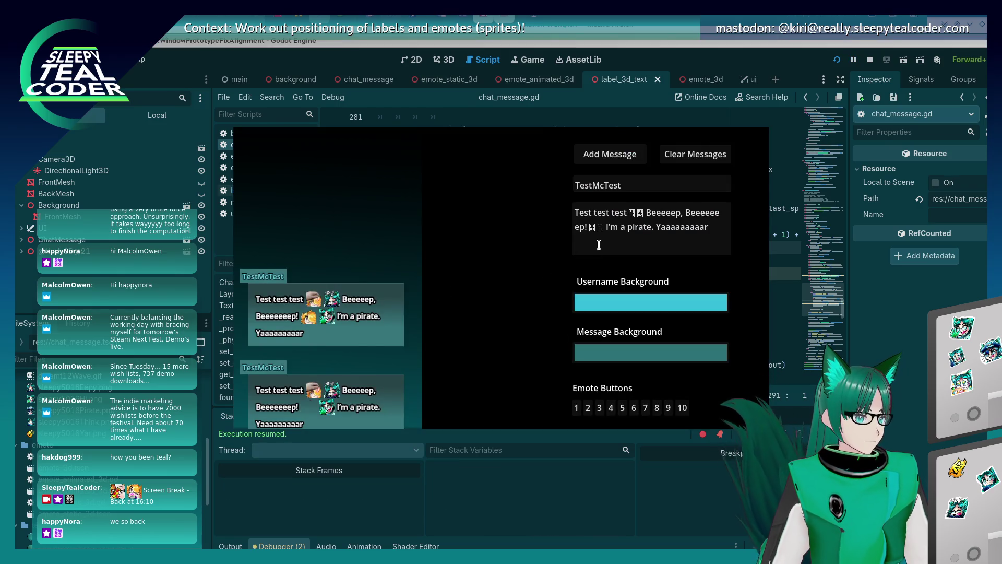
Step: Lengthen the Beeeep word with extra e's and post the longer test messages
click(694, 213)
text(eeeeeeeeee)
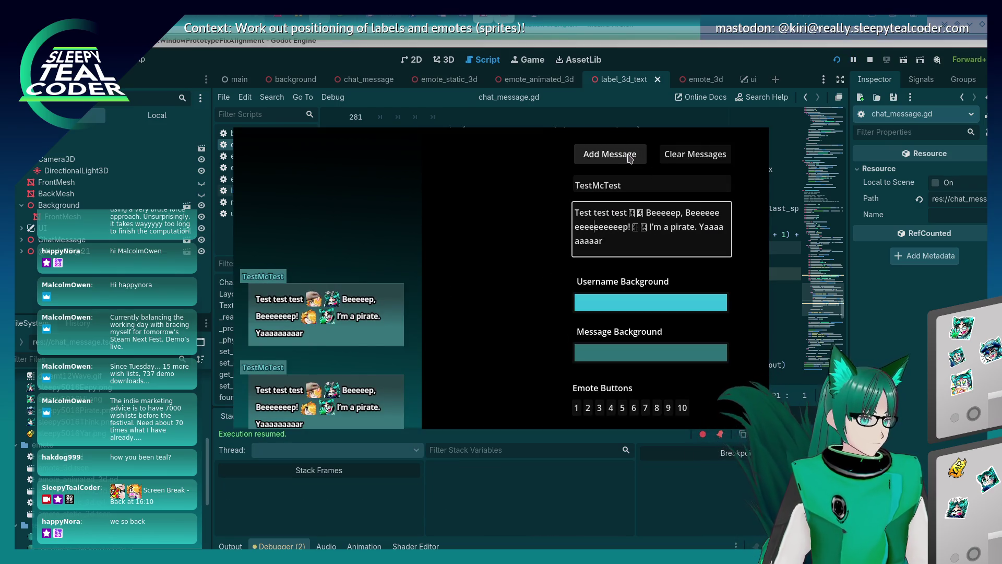
click(630, 155)
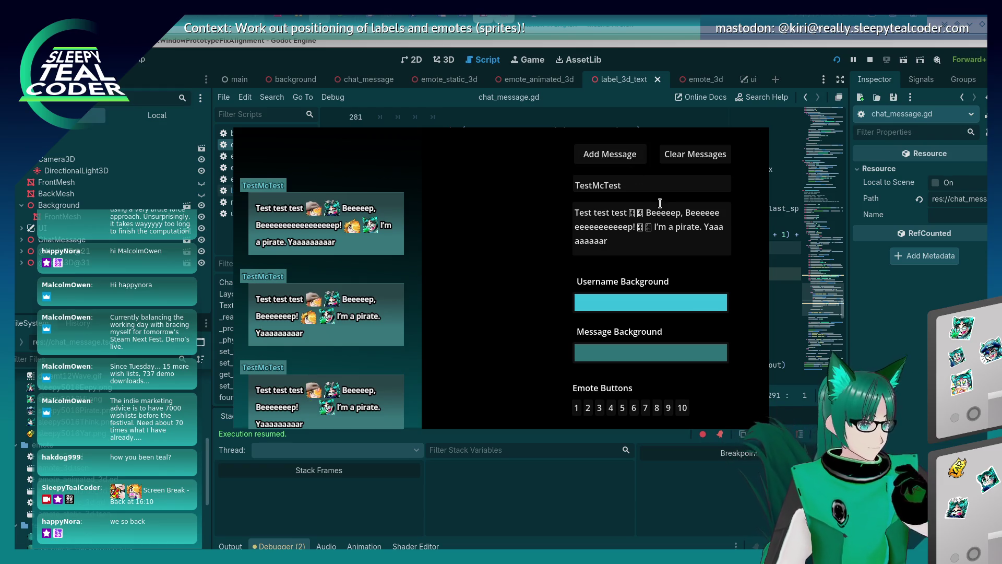
click(606, 203)
text(eeeeee)
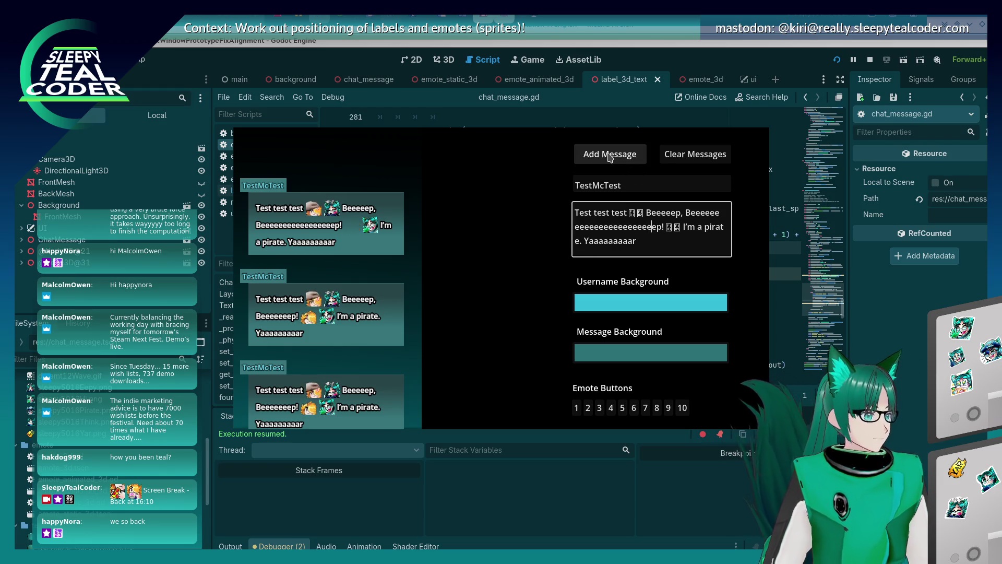
click(609, 155)
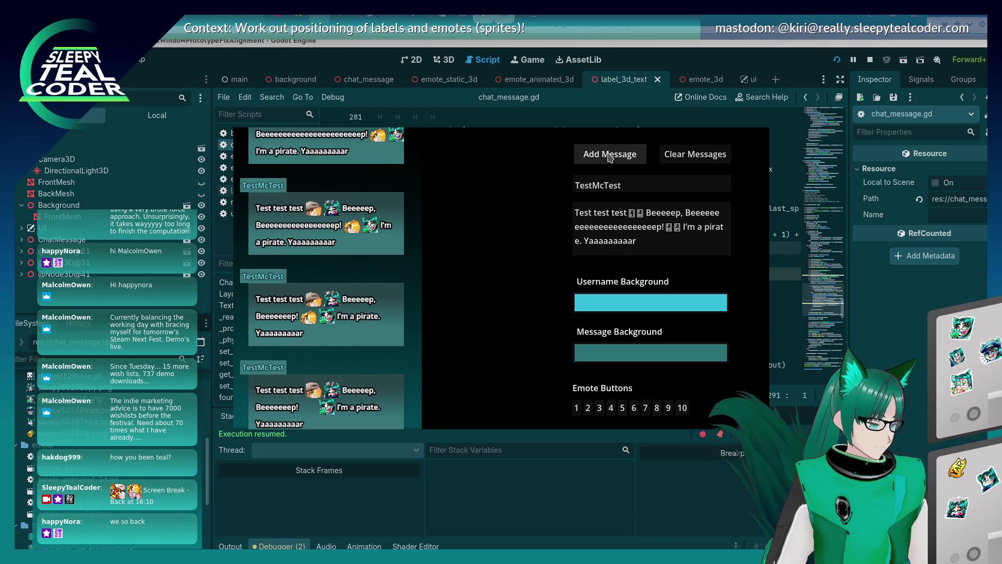
click(610, 156)
Step: Lengthen Beeeep further, post it, trim some e's and repost, then clear all chat messages
click(605, 224)
text(eeee)
click(609, 156)
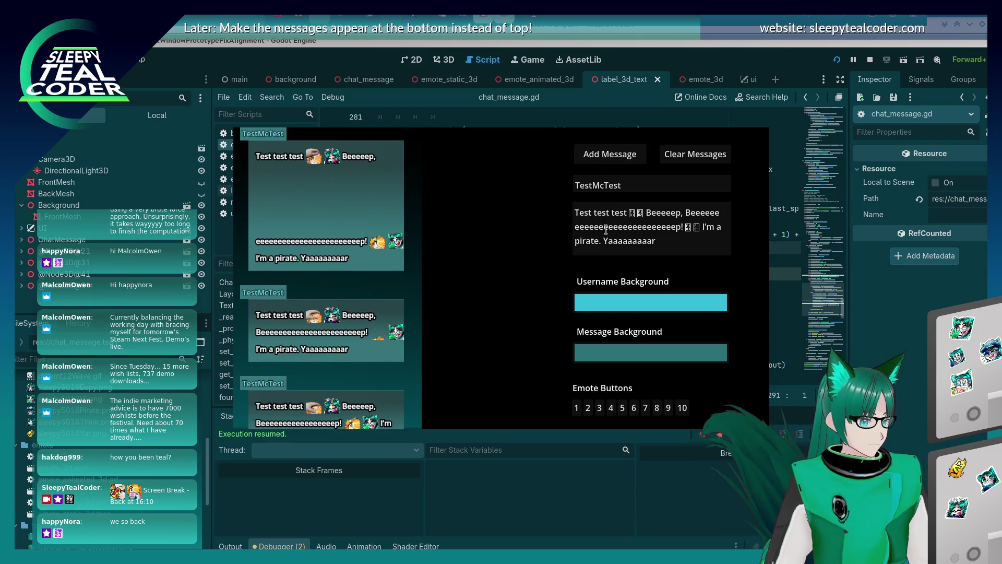
text(eeee)
click(614, 162)
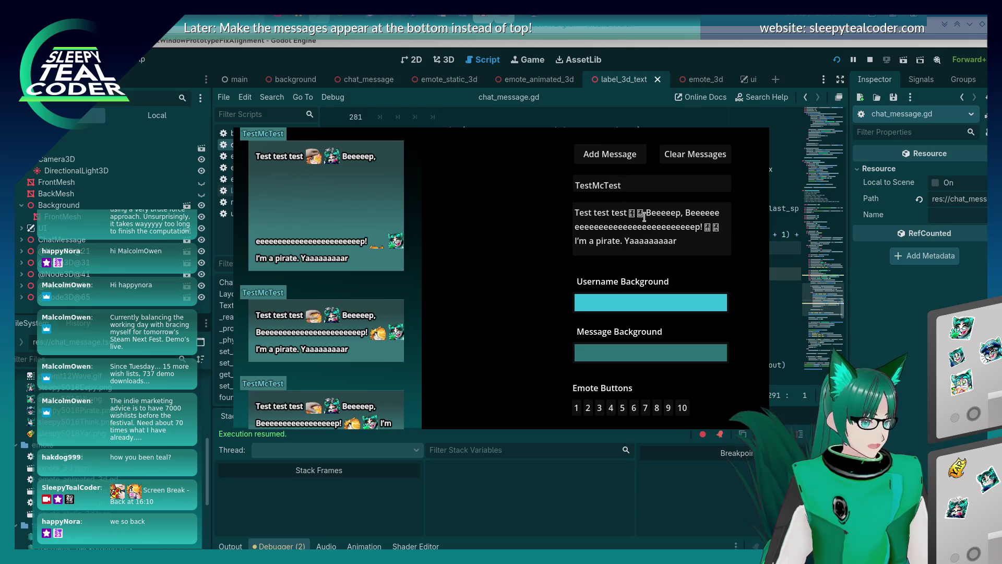
drag(679, 228, 598, 228)
key(BackSpace)
click(615, 157)
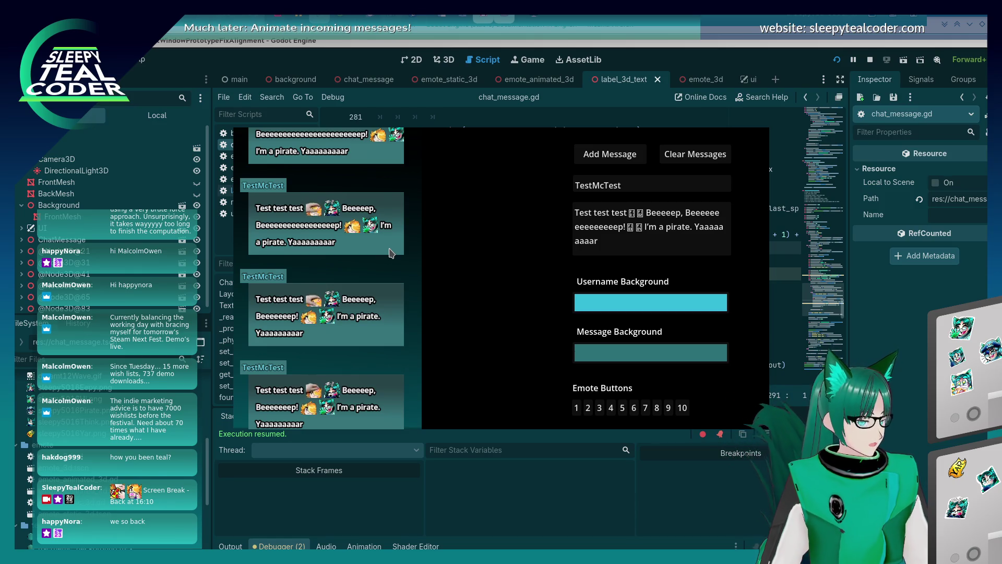
click(694, 154)
mouse_move(632, 252)
mouse_down()
mouse_move(647, 211)
mouse_move(632, 231)
mouse_up()
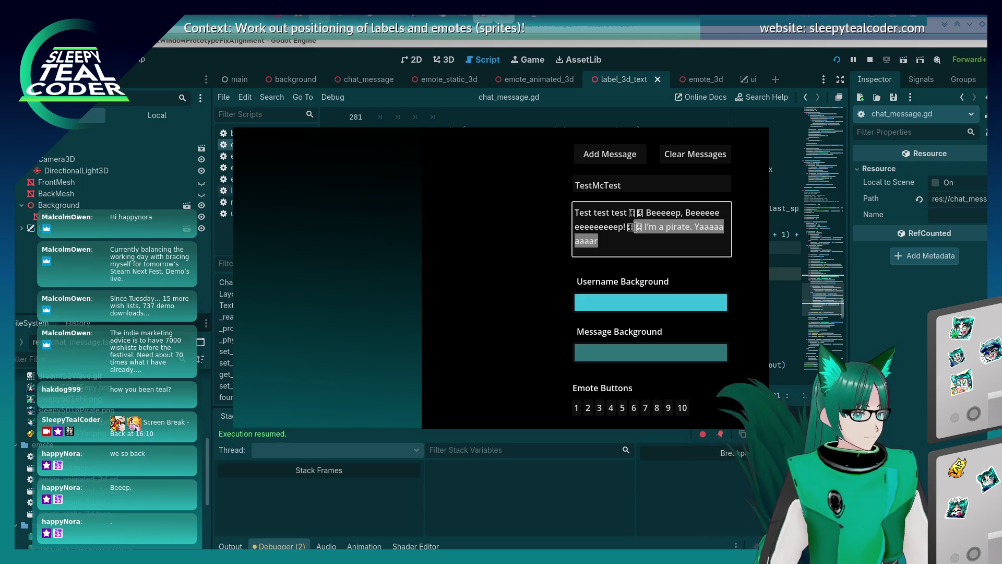
Step: Replace the message tail with 'eeeeeeeeeeeeeep' and post progressively longer versions
click(632, 242)
drag(617, 242, 566, 225)
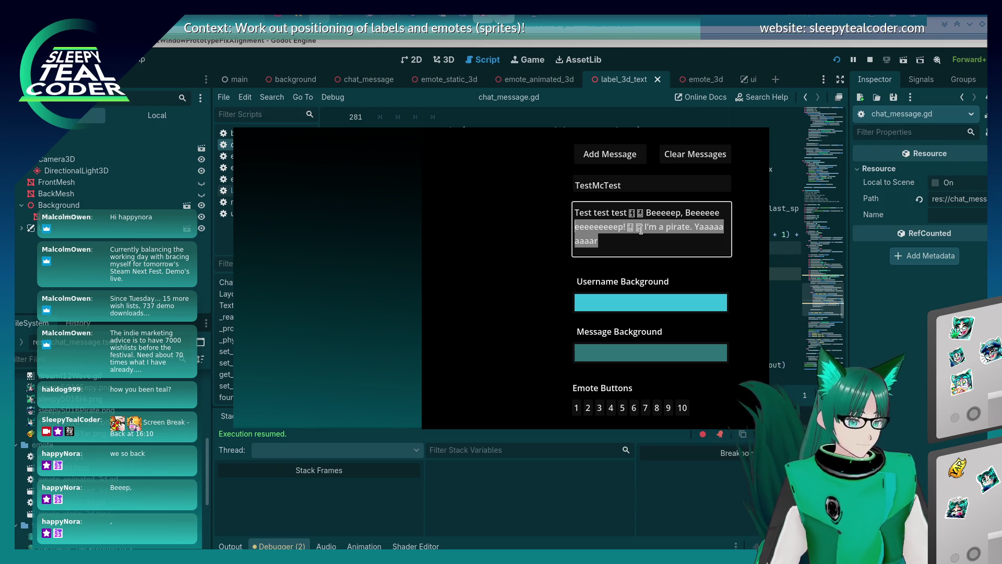
key(BackSpace)
key(BackSpace)
key(BackSpace)
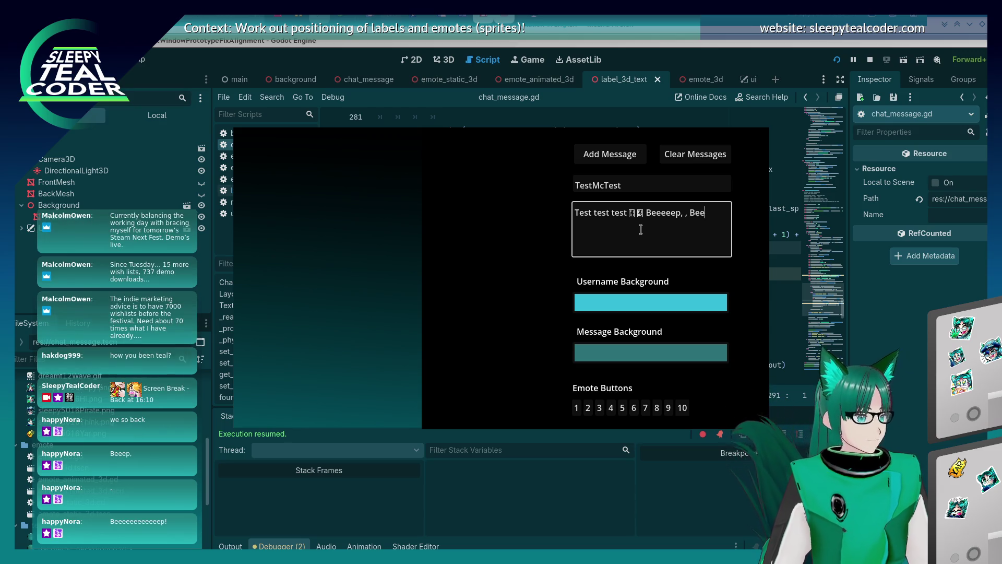
text(eeeeeeeeeeeeeep!)
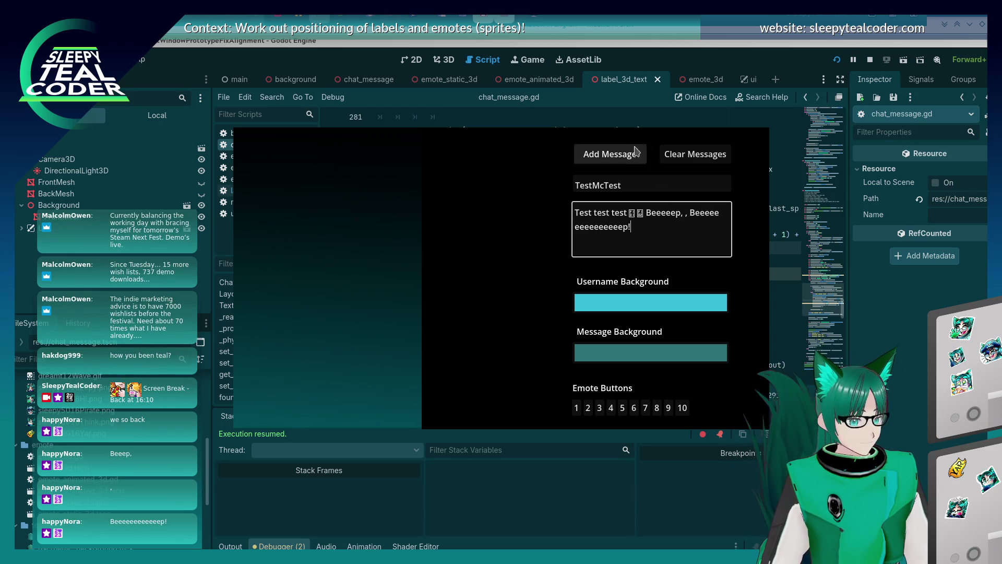
click(610, 154)
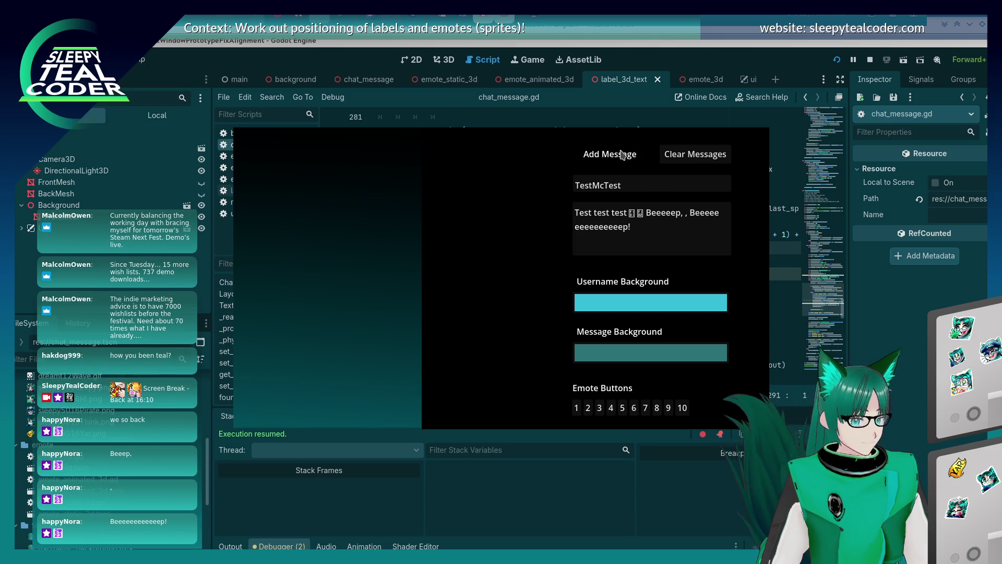
click(593, 224)
text(eeeeeeee)
click(617, 153)
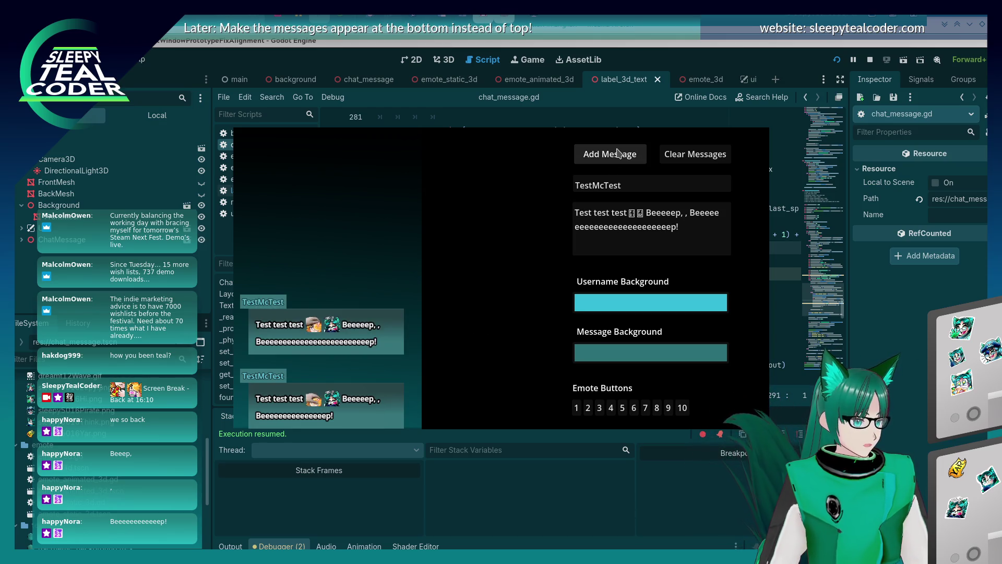
click(600, 228)
text(eeeeeeee)
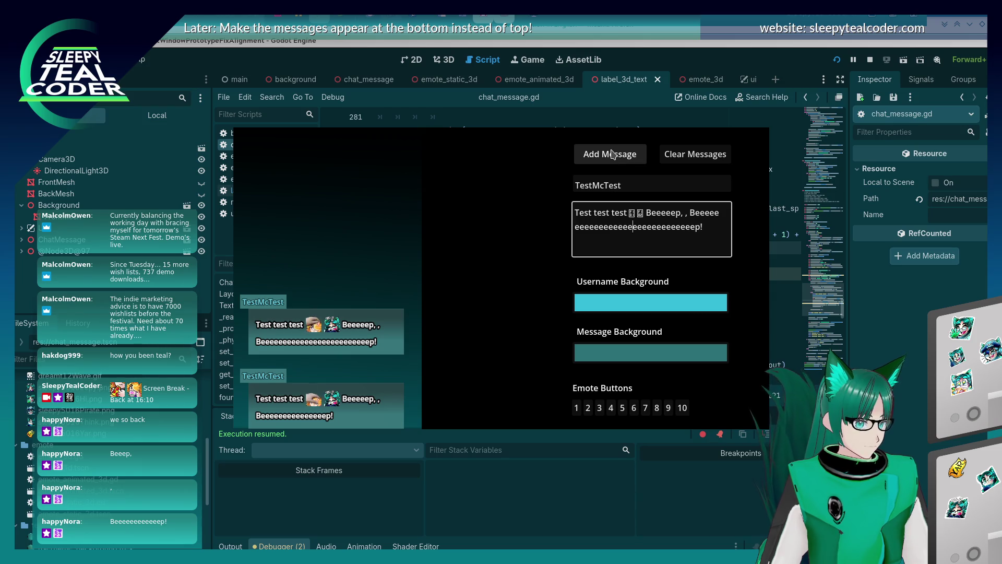
click(613, 154)
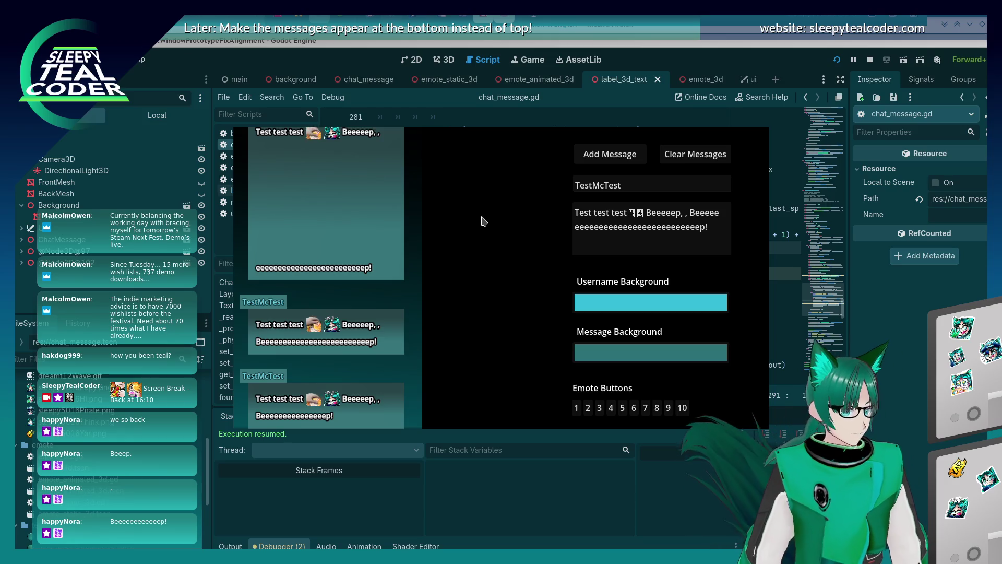
Step: Replace the text after the emotes with a long run of i's, post it, clear, and post a shortened version
drag(707, 233, 647, 209)
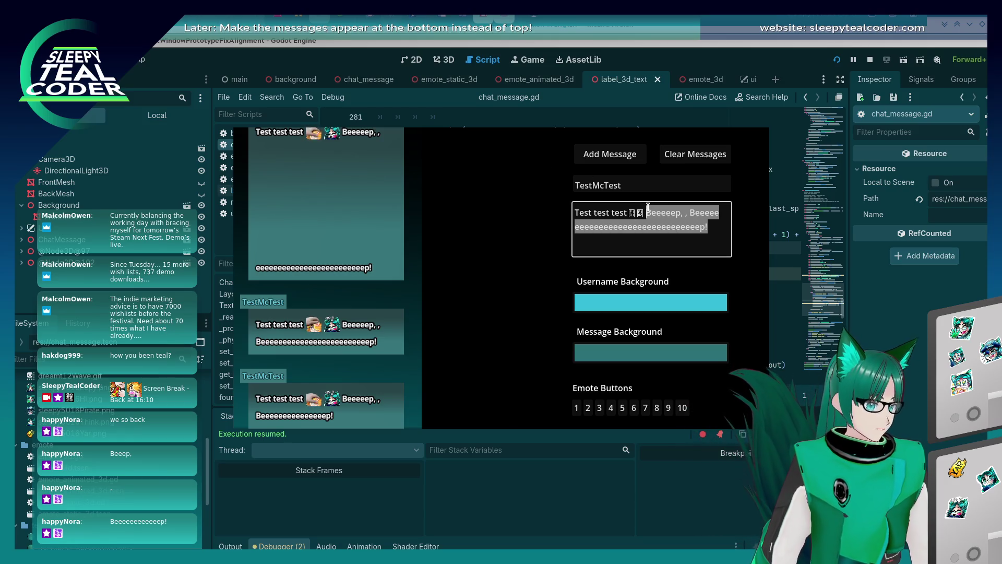
key(BackSpace)
text(iiiiiiiiiiiiiiiiiiiiiiiiiiiiiiiii)
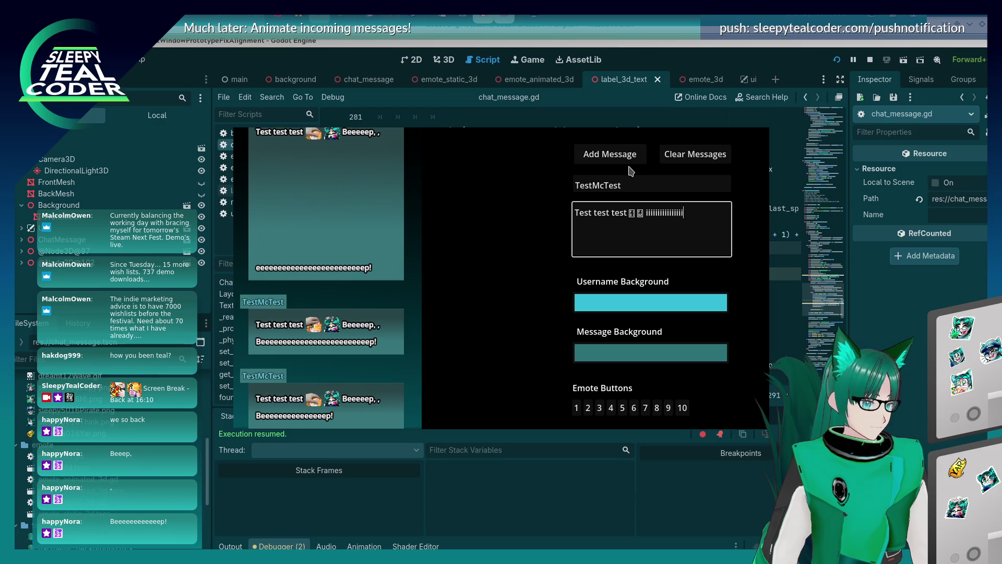
text(iiiiiiiiiiiiiiiiiiiiiiiiiiiiiiiiiiiiiiiiiiiiiiiiii)
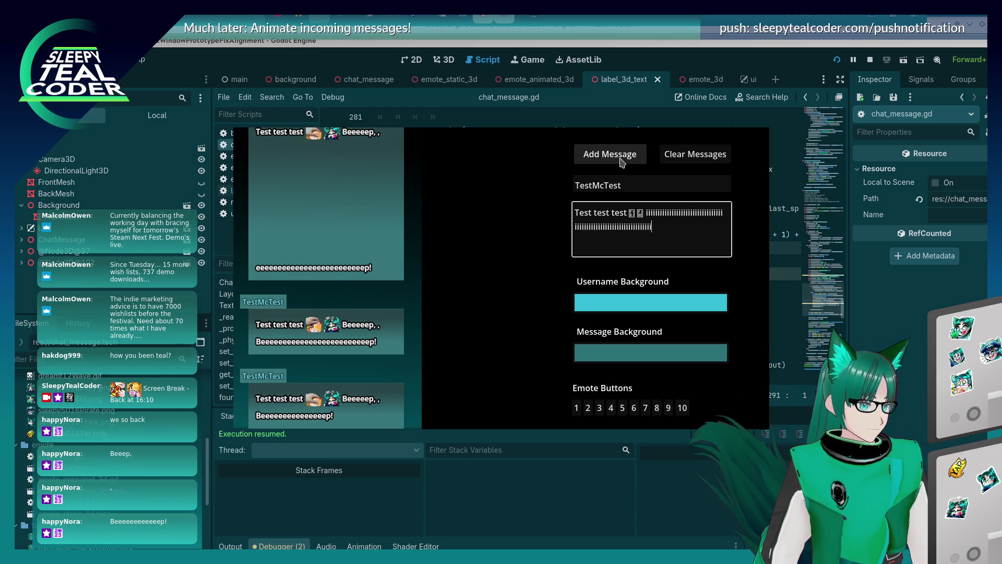
text(iiiiiiiiiiiiiiiiiiiiiiiiiiiiiiiiiiiiiiiii)
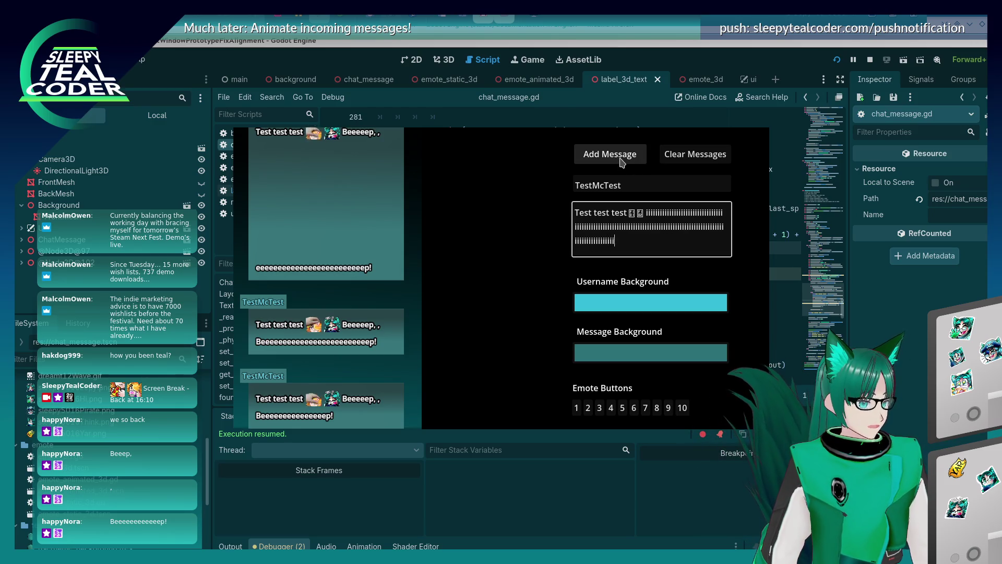
click(621, 162)
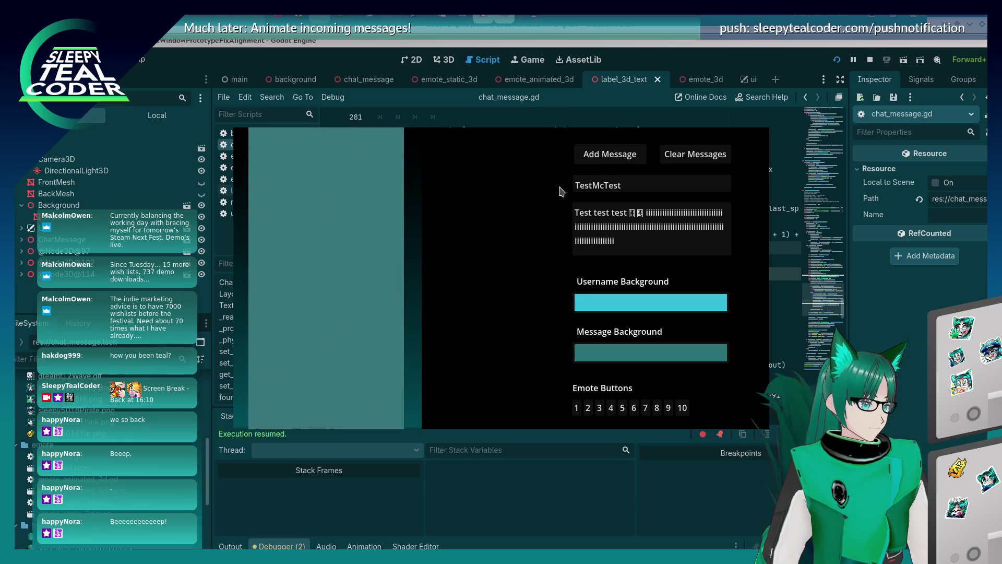
click(662, 252)
key(BackSpace)
key(BackSpace)
key(BackSpace)
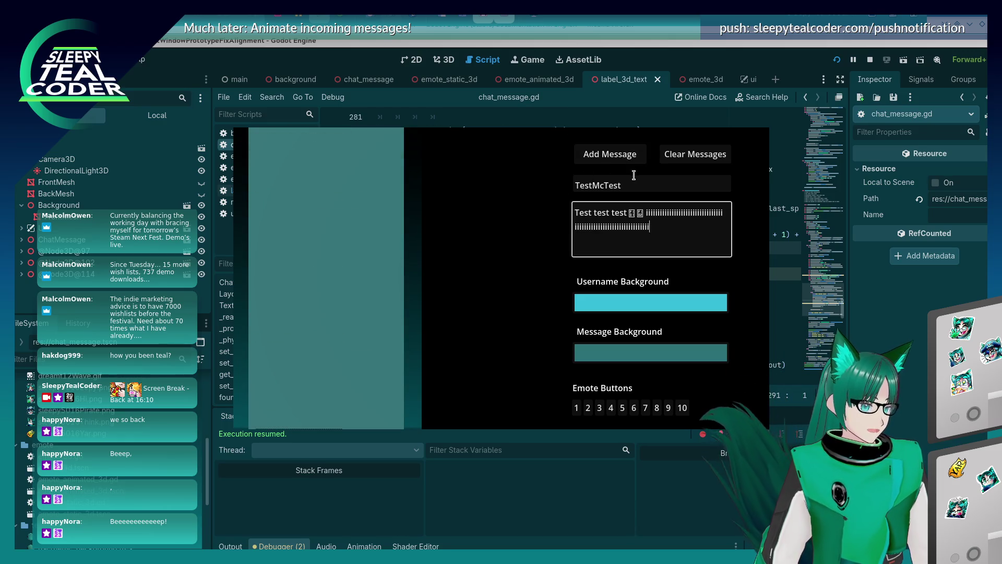
click(665, 162)
click(621, 161)
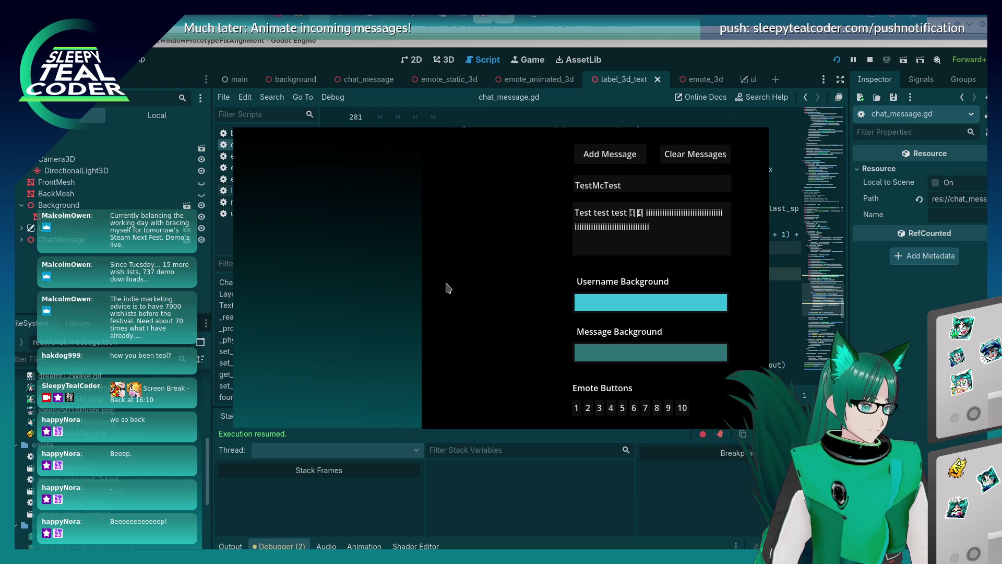
Step: Clear the chat preview and post the message with fewer trailing i's
click(673, 157)
click(675, 230)
key(BackSpace)
key(BackSpace)
key(BackSpace)
click(626, 162)
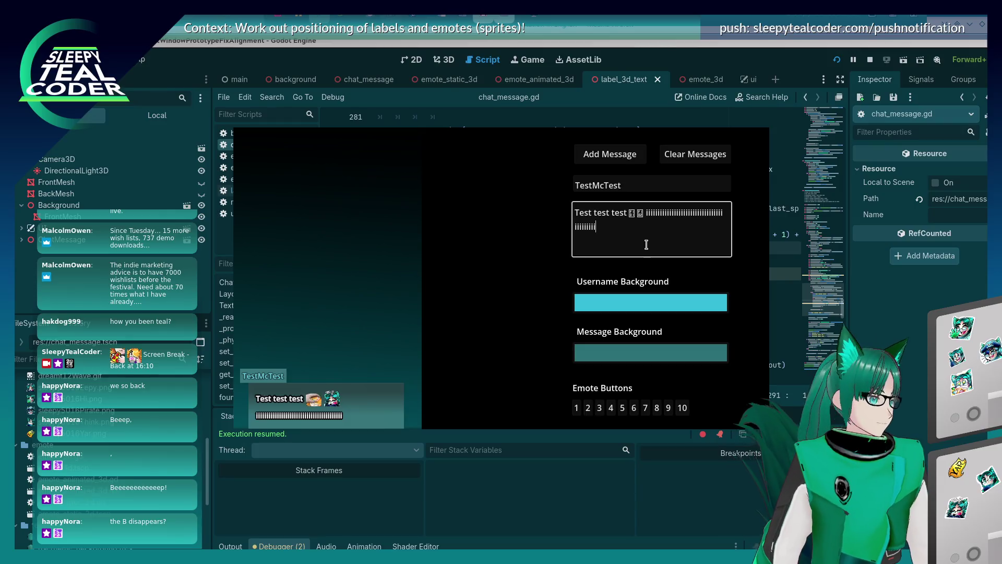
Step: Replace the i's with the pasted pirate sentence and post the full message
double_click(647, 225)
key(ctrl+v)
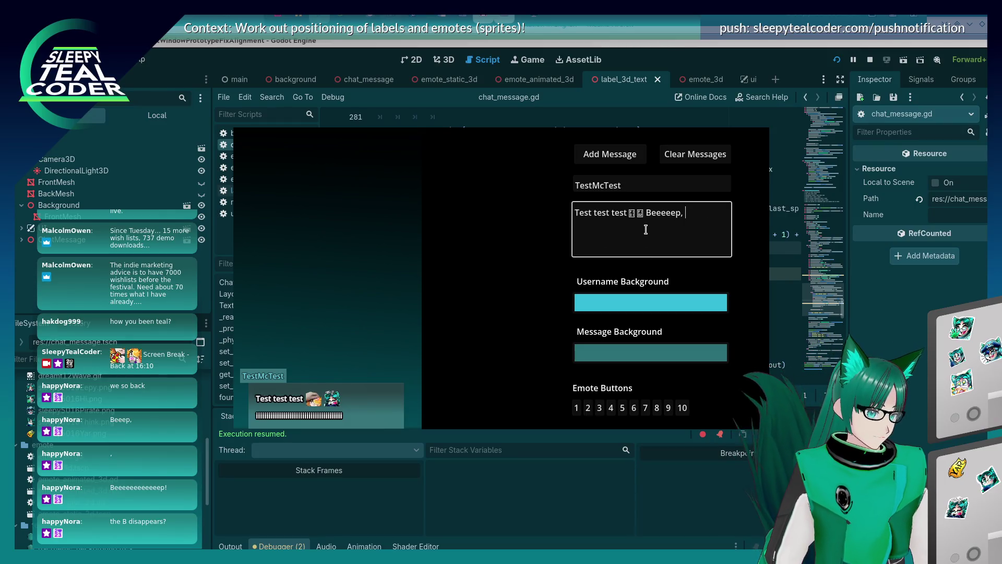
click(633, 153)
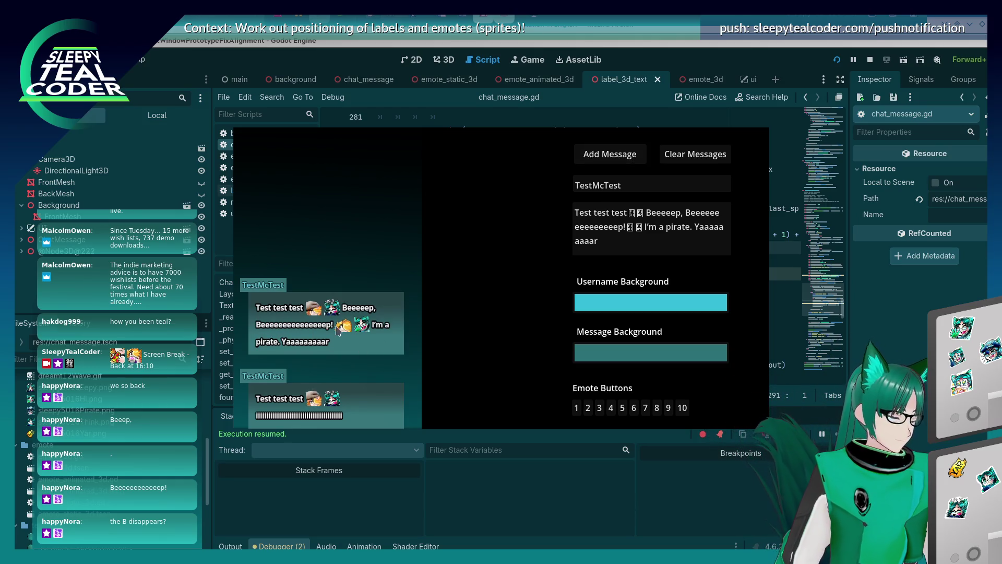
click(615, 238)
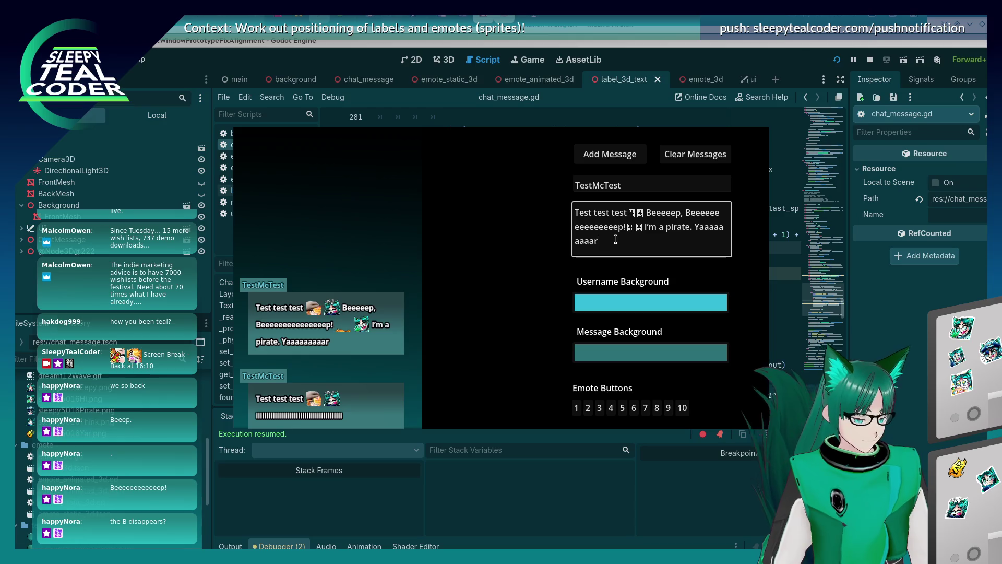
key(ctrl+BackSpace)
key(ctrl+BackSpace)
key(ctrl+BackSpace)
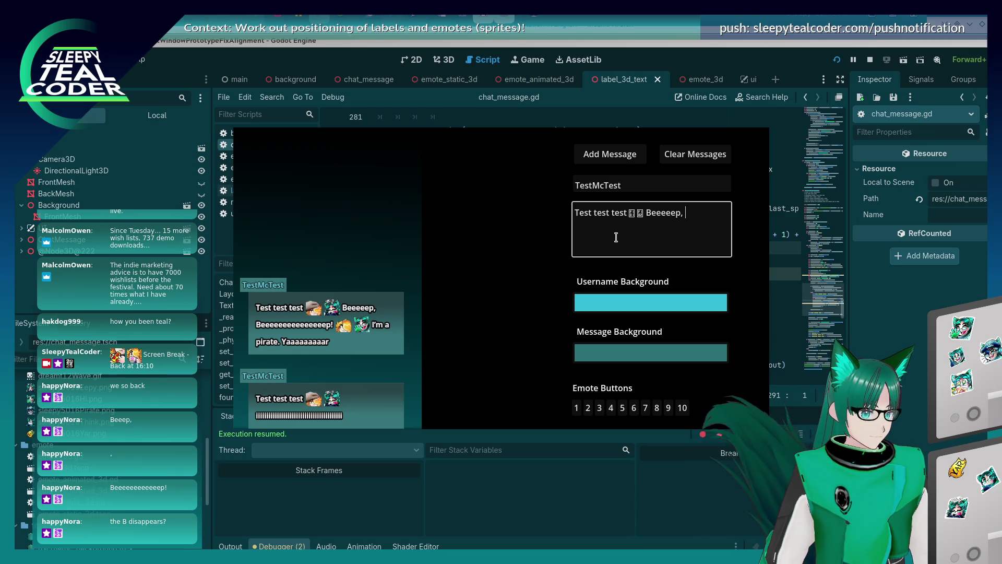
key(ctrl+z)
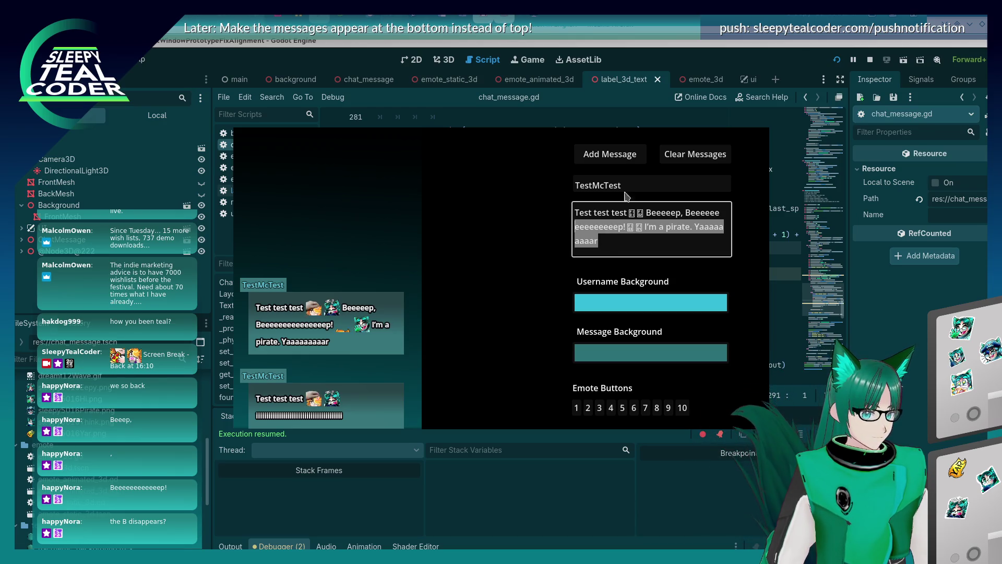
click(605, 154)
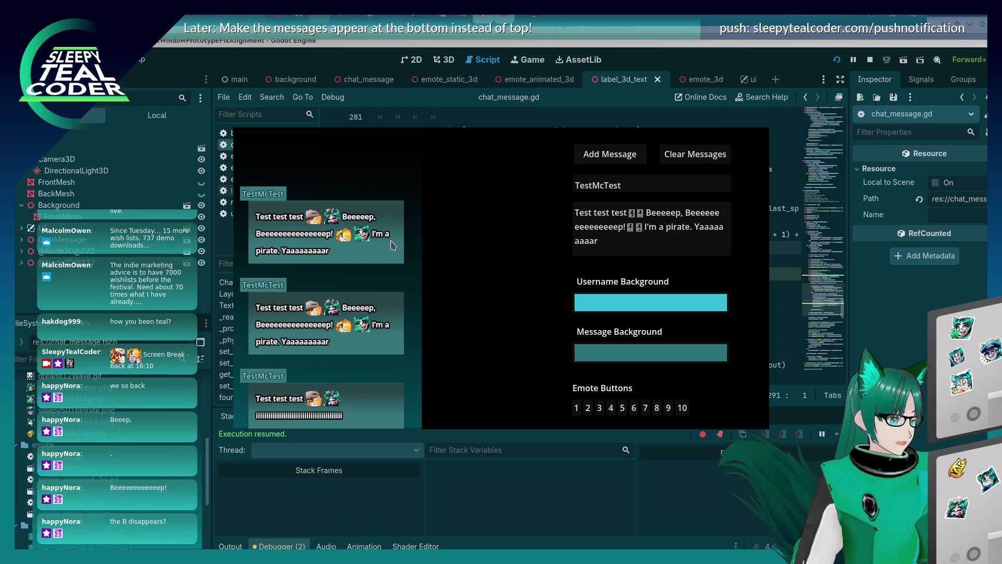
Step: Delete ', Beeeeeeeeeeeeeeep' from the pirate message and post the shortened bubble
double_click(623, 227)
drag(624, 227, 678, 212)
key(BackSpace)
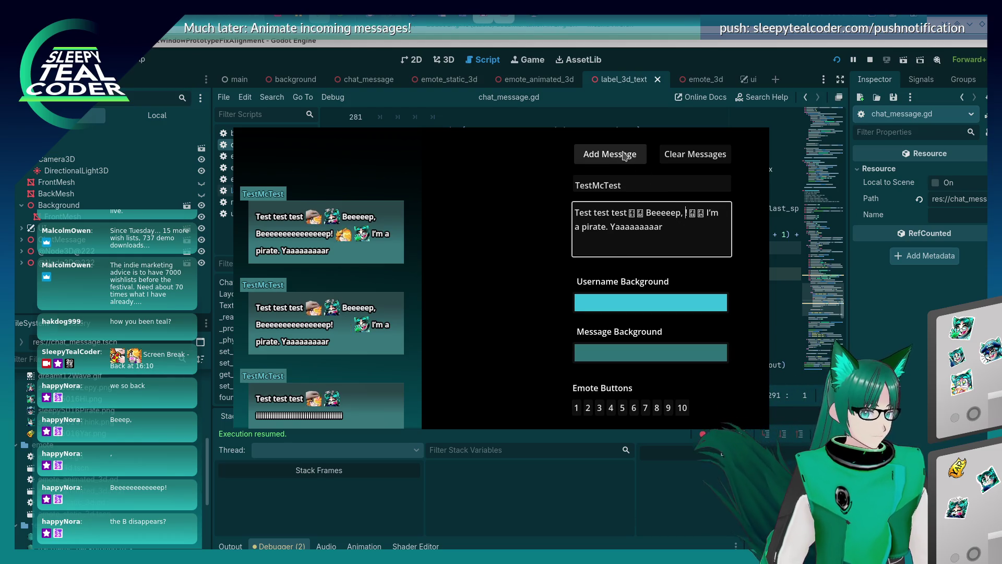
click(610, 154)
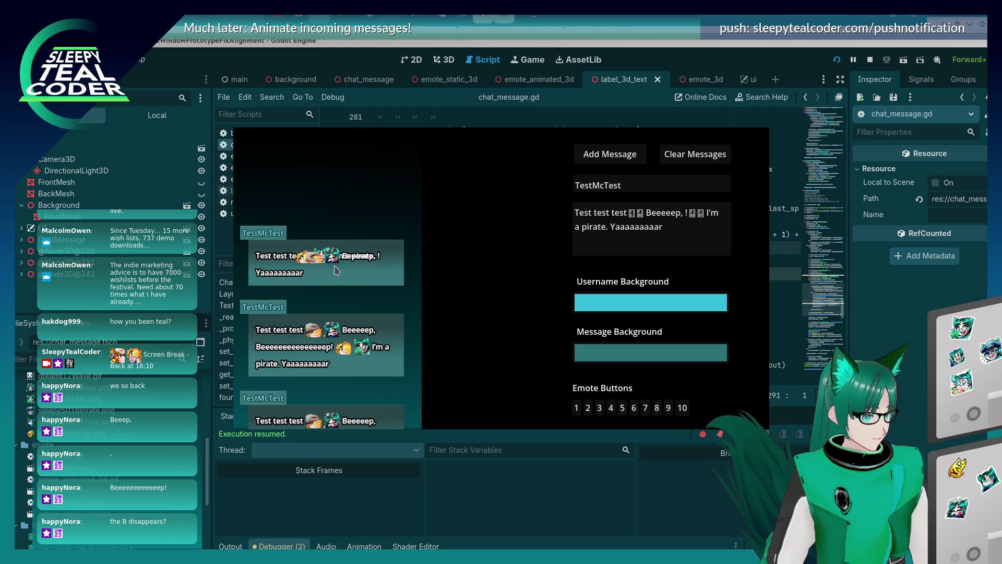
click(682, 213)
Step: Post test messages with the word after Beeeeep, set to Beeep and then Be
text(Beeep)
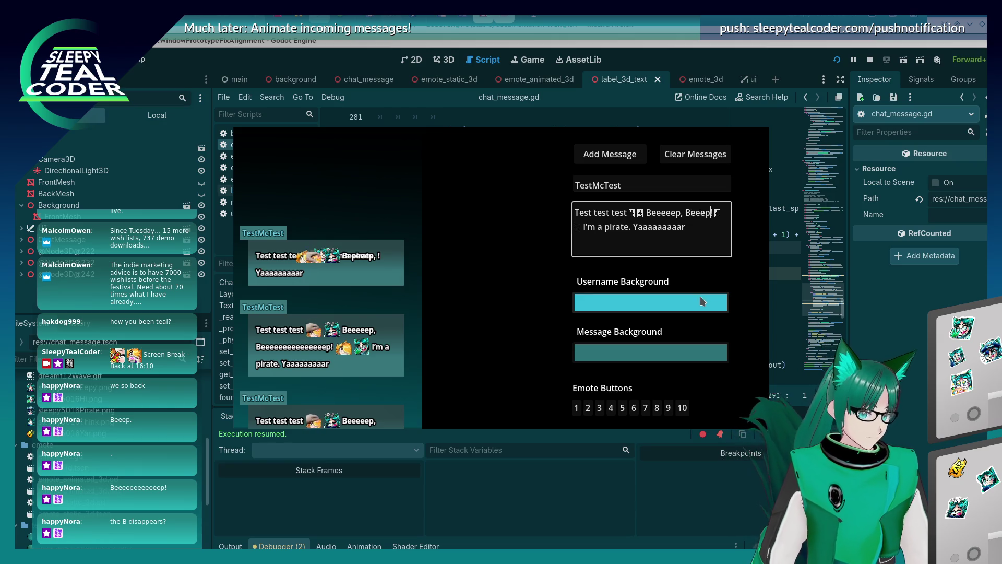
click(609, 154)
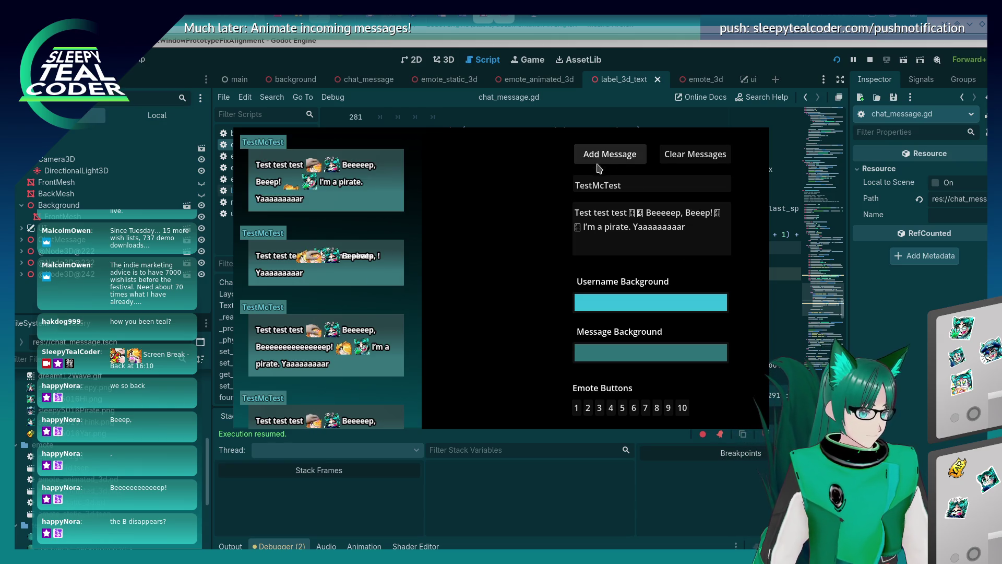
click(694, 213)
key(Delete)
key(Delete)
key(Delete)
click(627, 156)
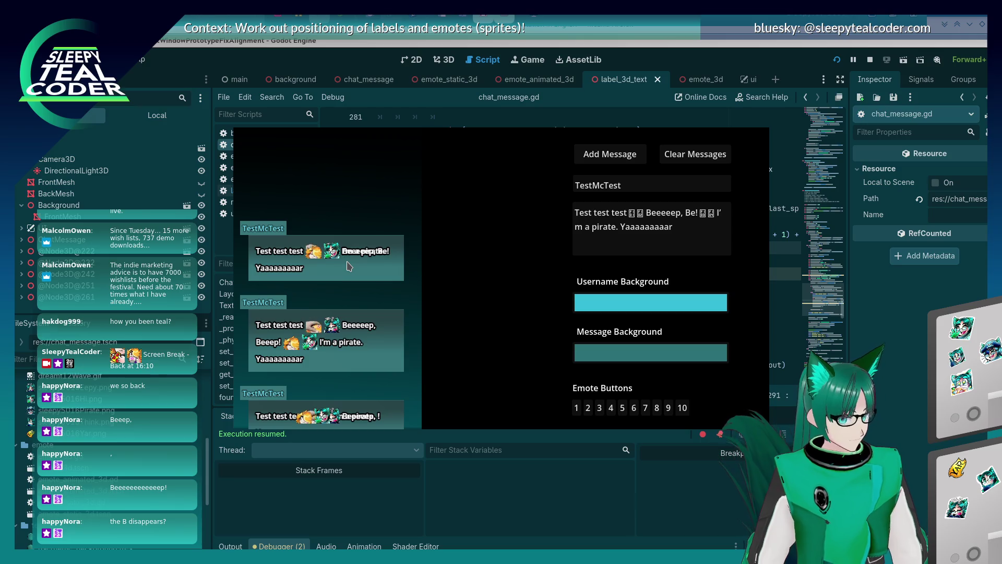
Step: Post the Bee and Beee variants of the message, then return to chat_message.gd
click(693, 214)
text(e)
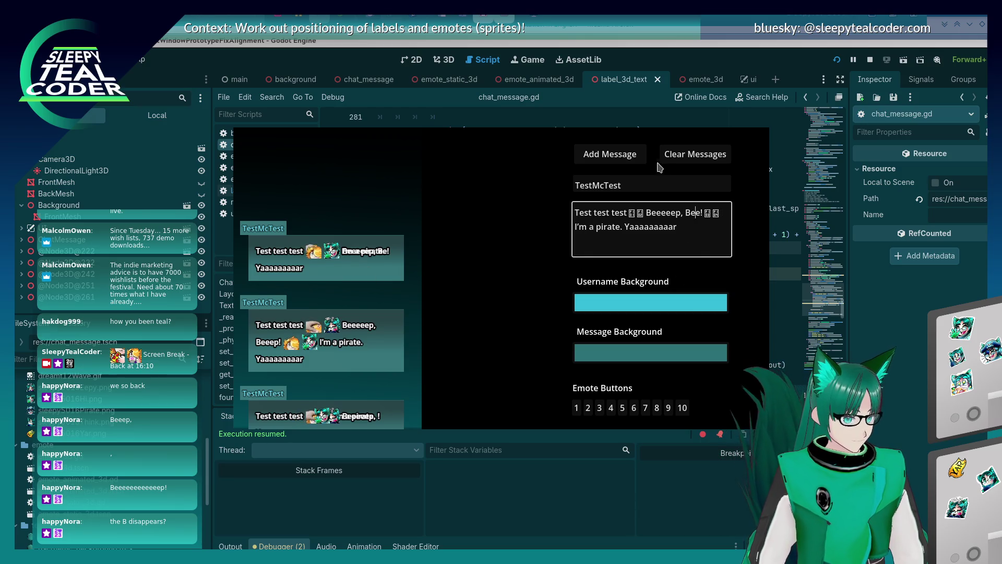
click(609, 155)
click(695, 214)
text(e)
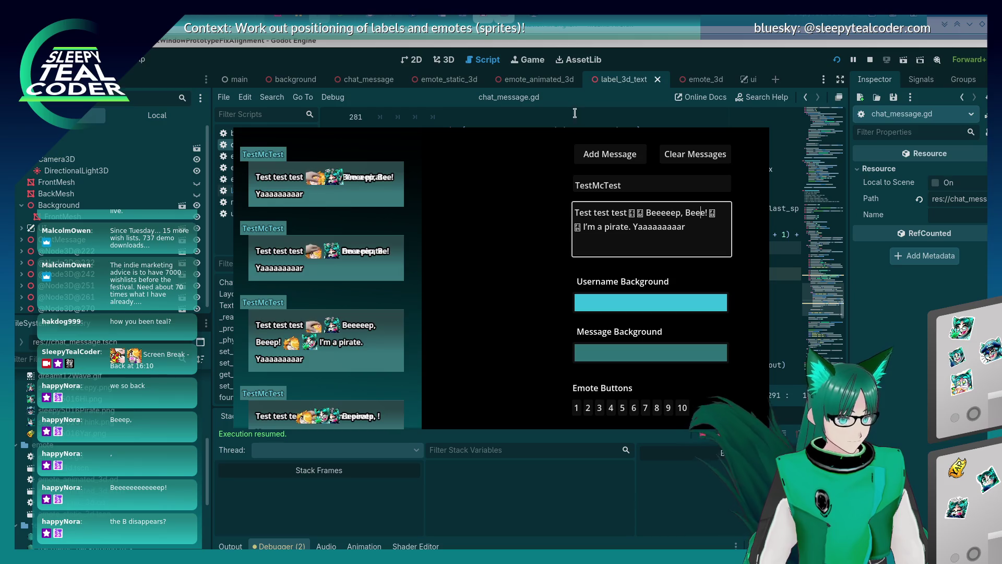
click(595, 155)
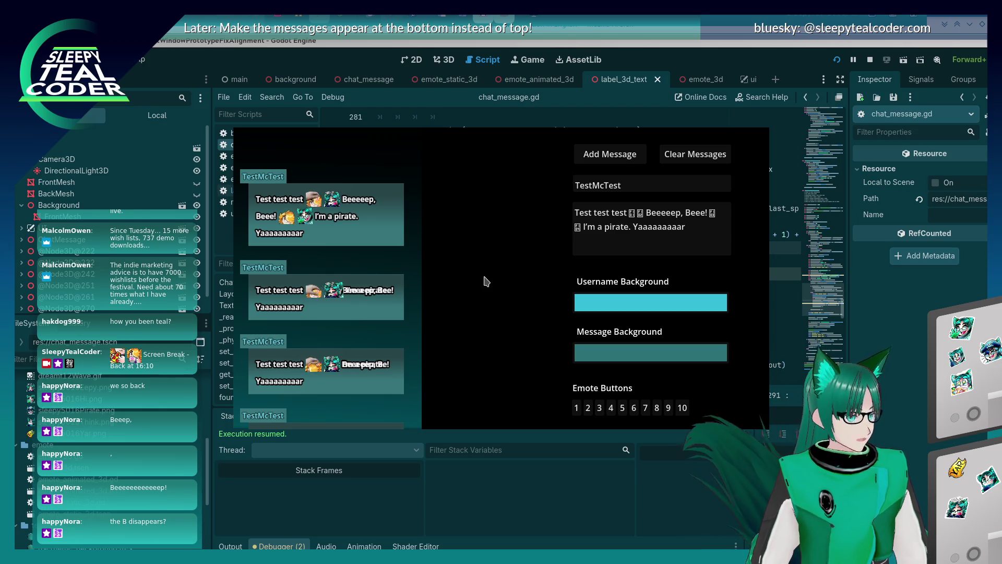
click(912, 377)
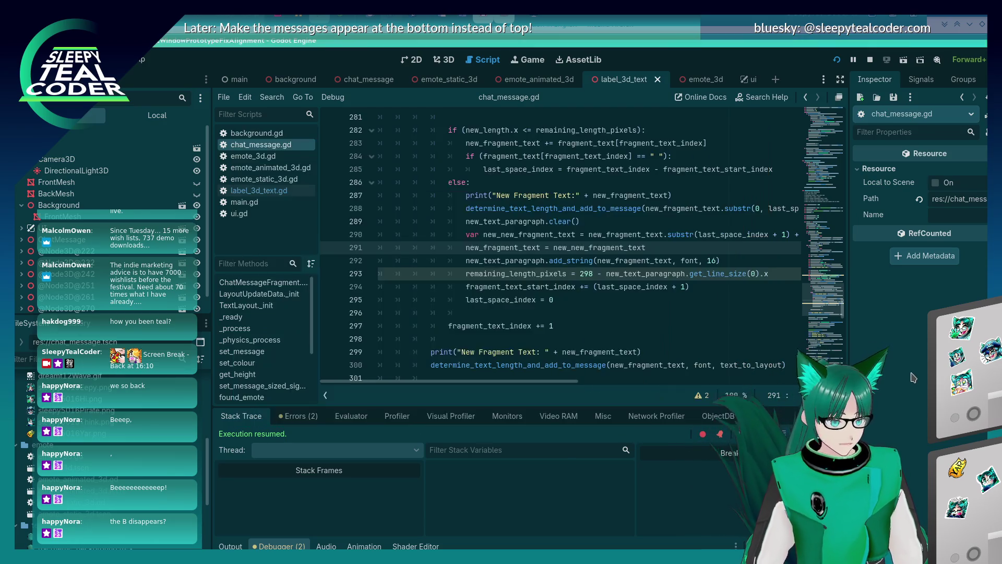
click(597, 282)
click(589, 297)
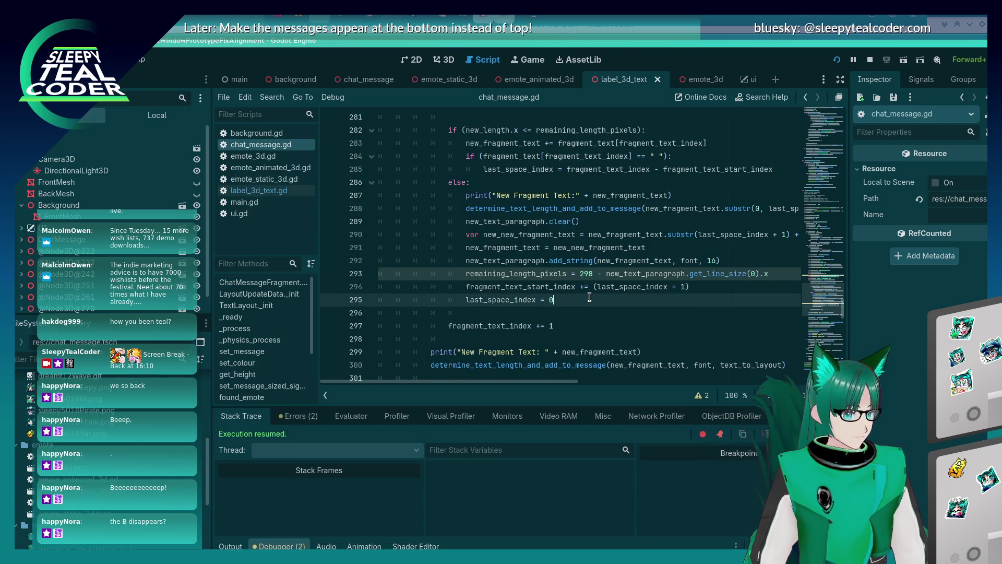
double_click(552, 274)
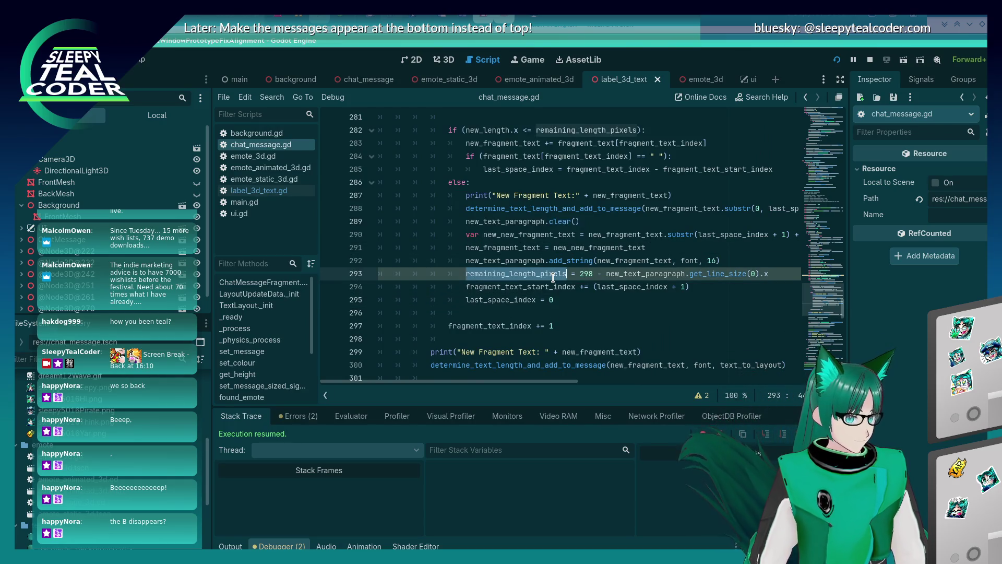
scroll(553, 291, up, 1)
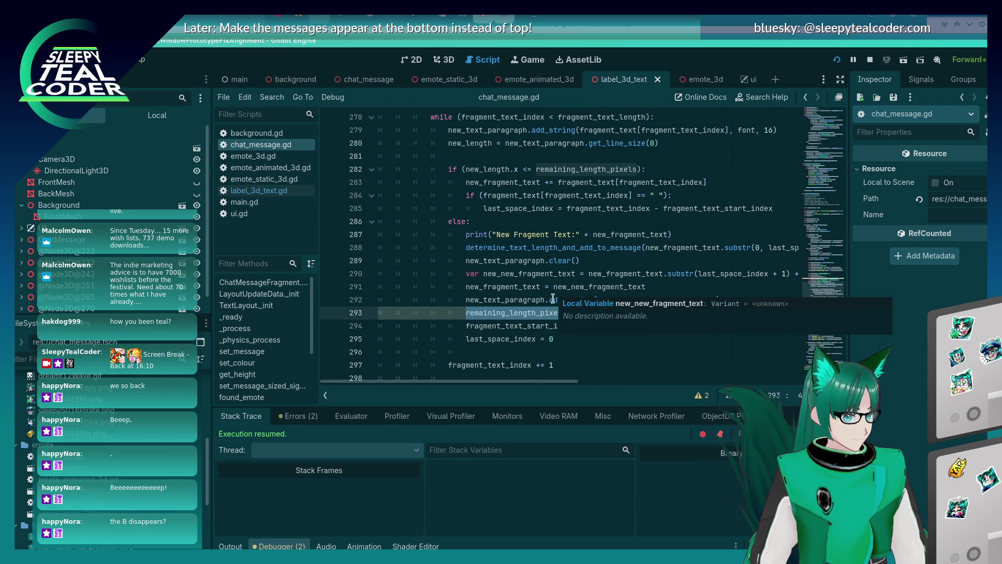
scroll(552, 300, up, 2)
scroll(551, 303, up, 3)
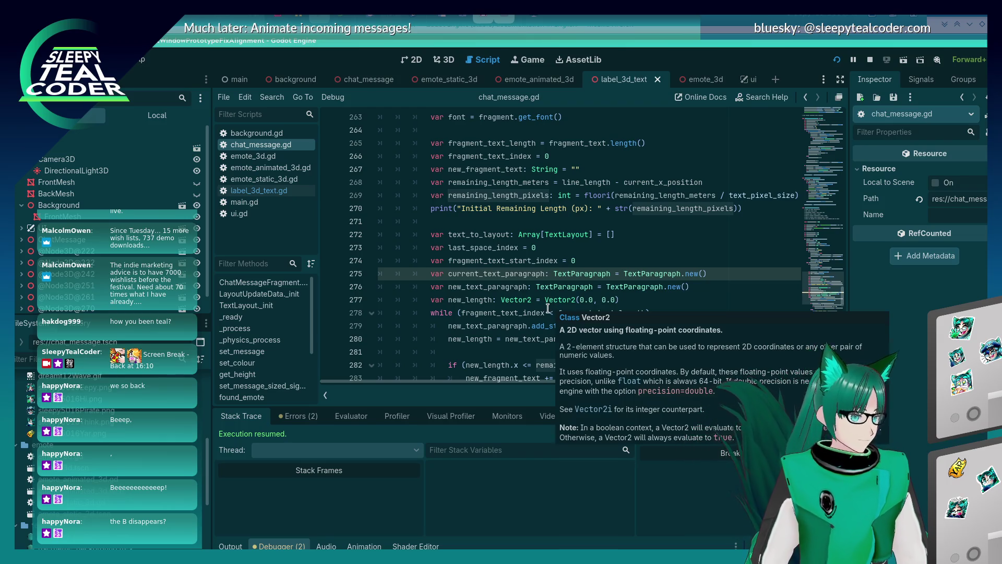
scroll(547, 309, down, 4)
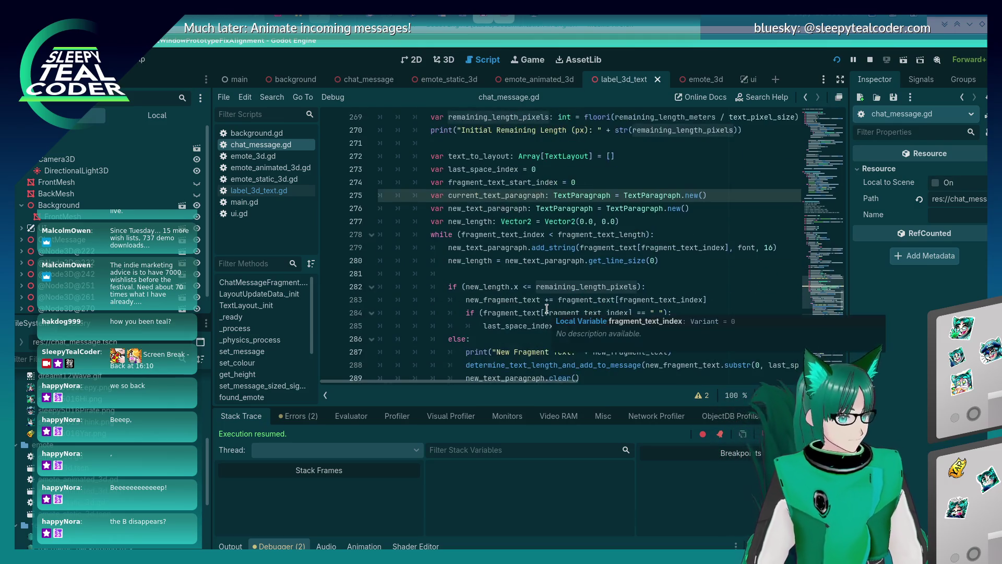
scroll(547, 309, up, 4)
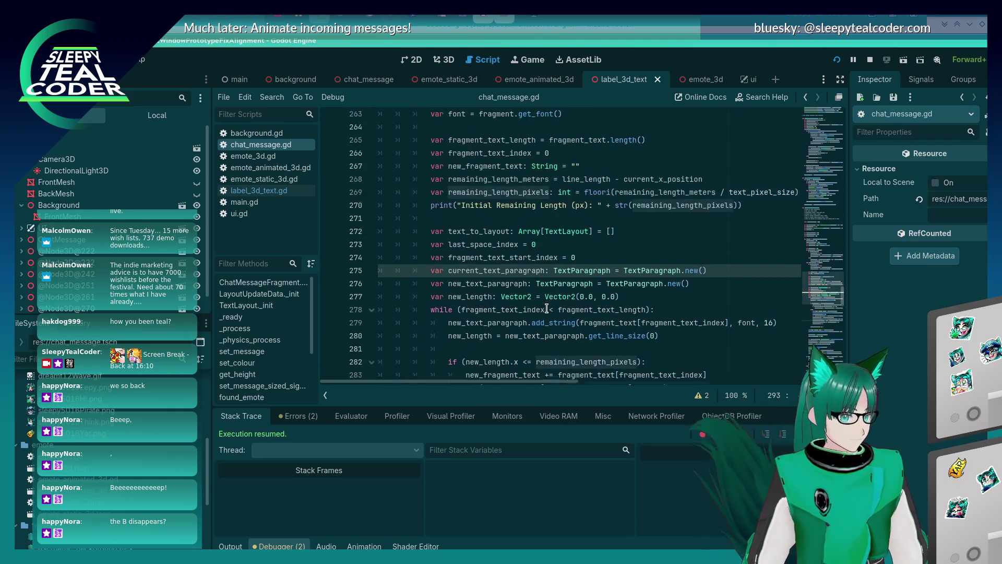
click(588, 193)
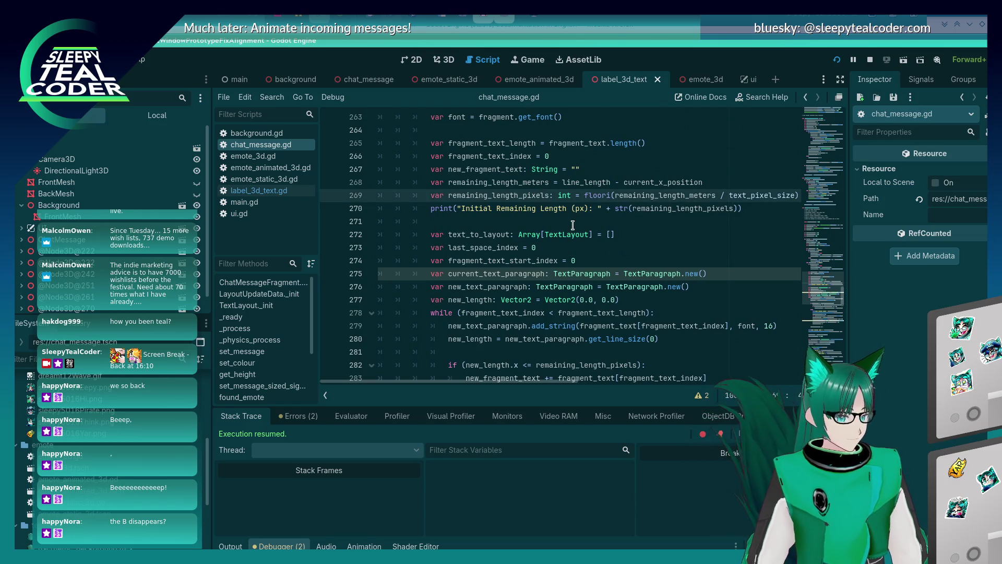
scroll(573, 225, down, 5)
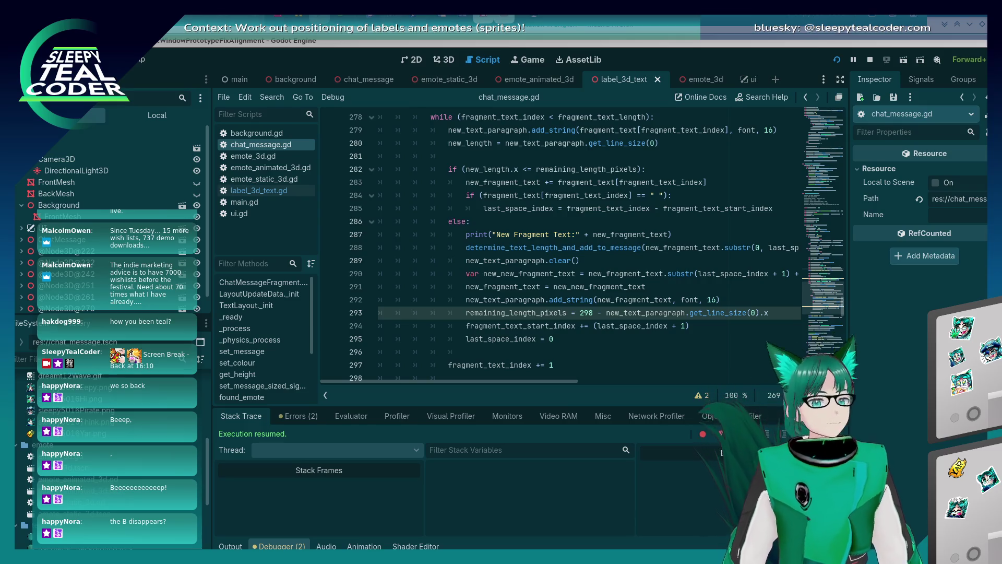
mouse_move(743, 85)
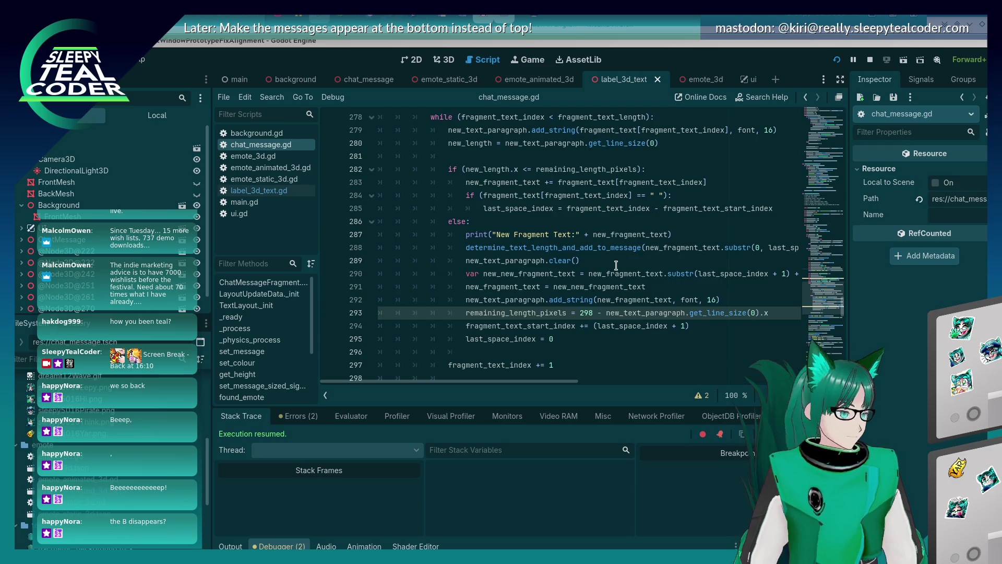
key(alt+Tab)
Step: In the running game, shorten the trailing word to Yaaaaaar and add several bubbles
click(384, 287)
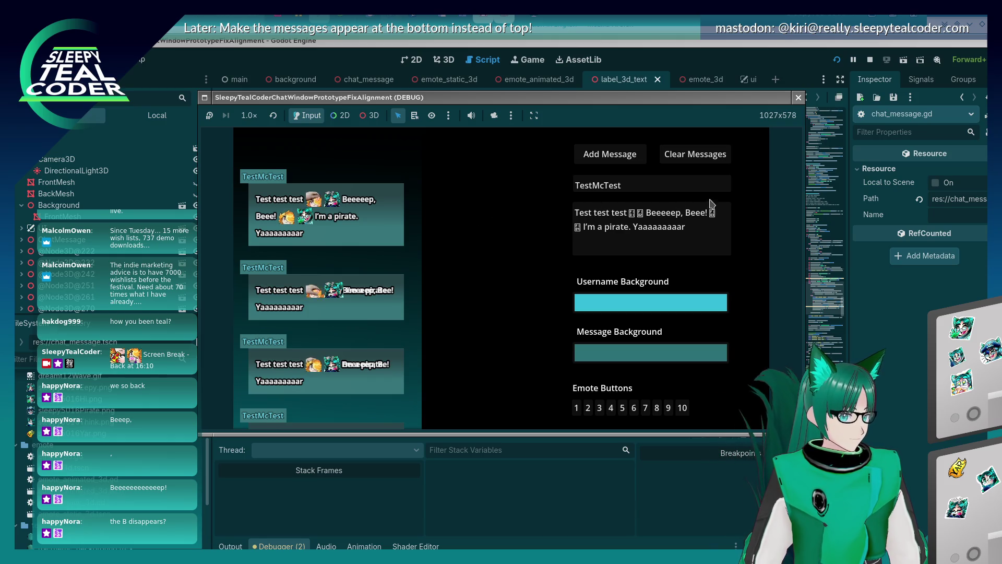
click(680, 227)
key(BackSpace)
key(BackSpace)
key(BackSpace)
click(632, 156)
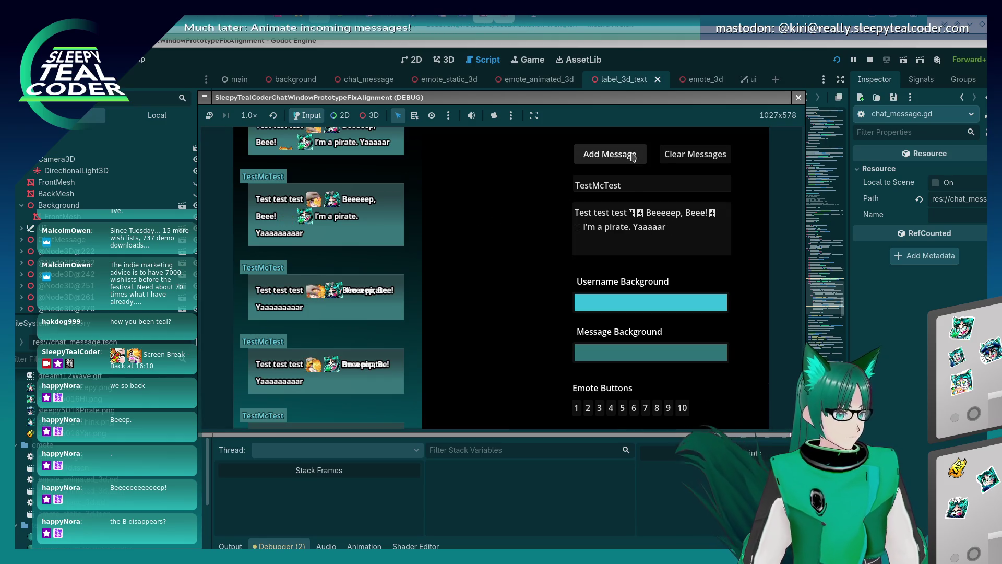
click(658, 227)
click(626, 158)
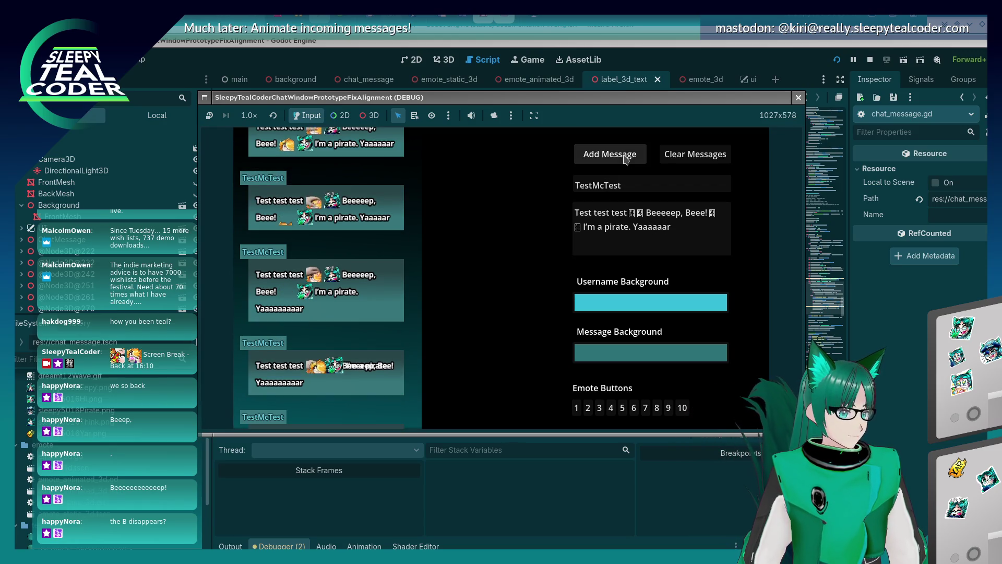
Step: Add two bubbles with the message ending in Yaaaaaar!
click(697, 230)
text(!)
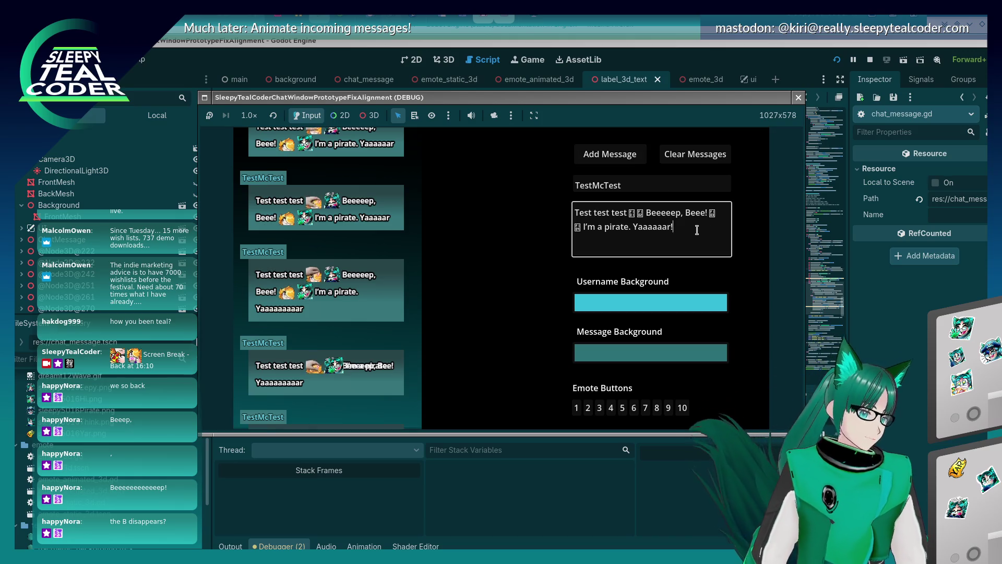
click(615, 159)
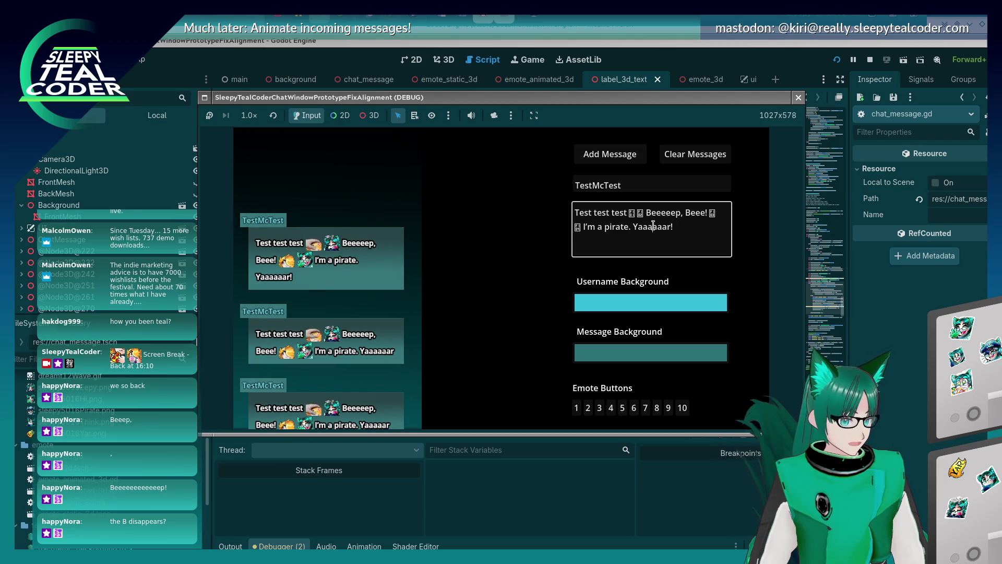
click(608, 155)
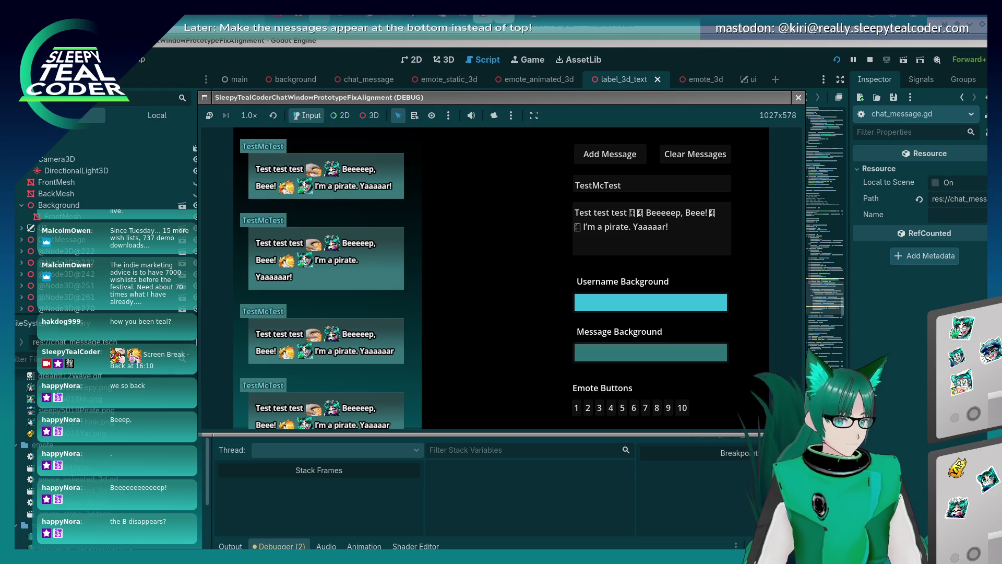
scroll(608, 284, up, 6)
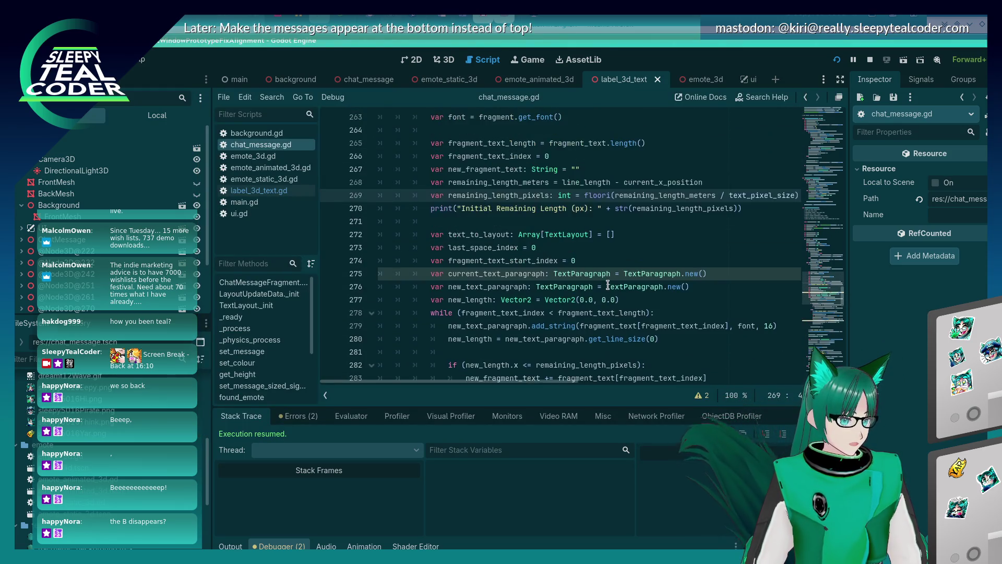
Step: Stop the running test scene with F8 and go to the line-width check on line 282
scroll(607, 284, up, 3)
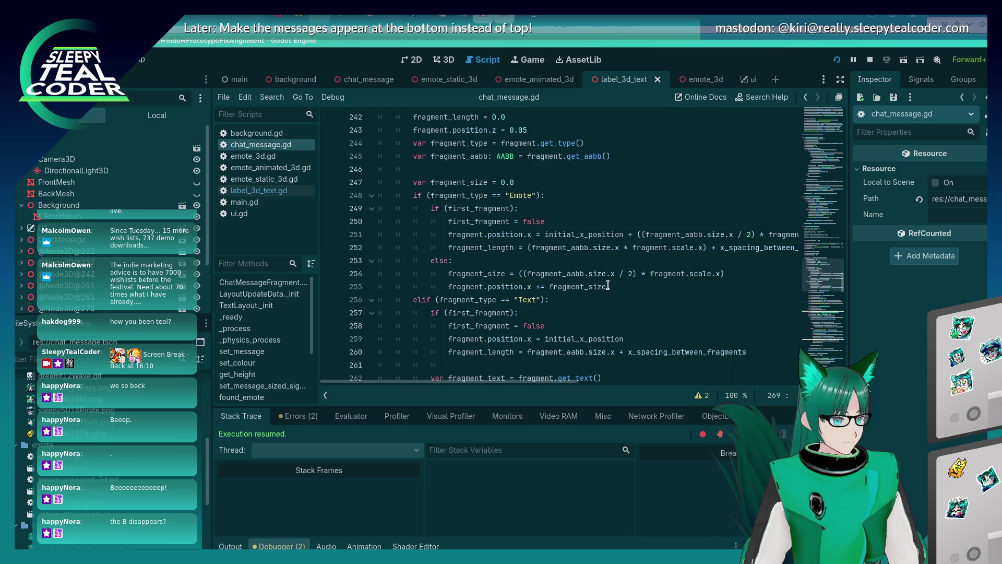
scroll(608, 286, down, 2)
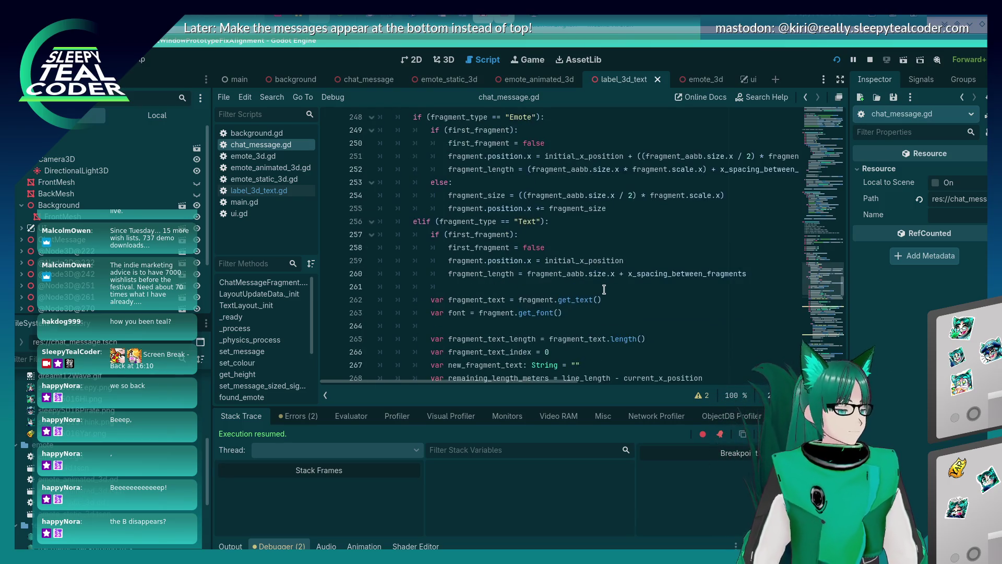
scroll(603, 288, down, 2)
scroll(603, 288, up, 3)
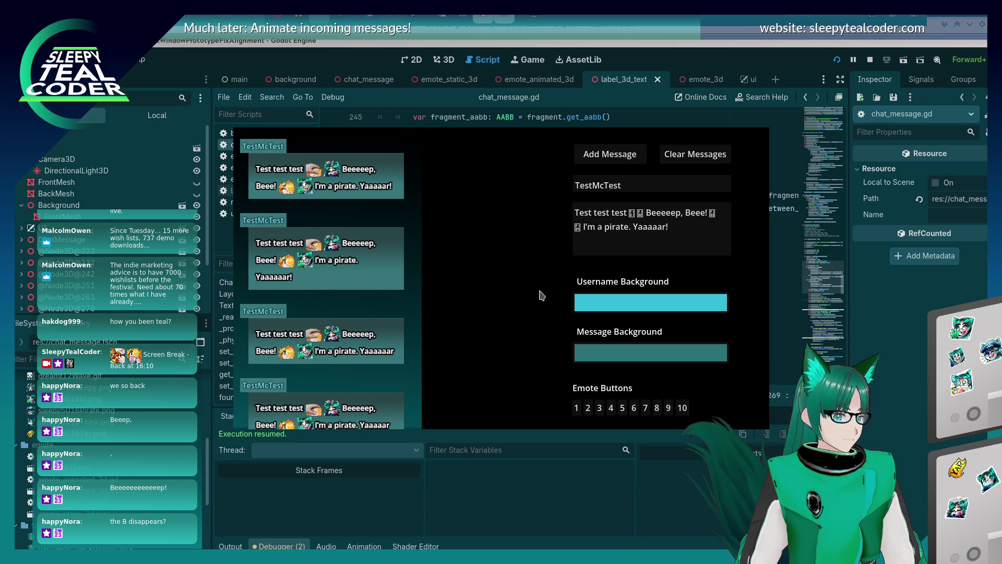
key(F8)
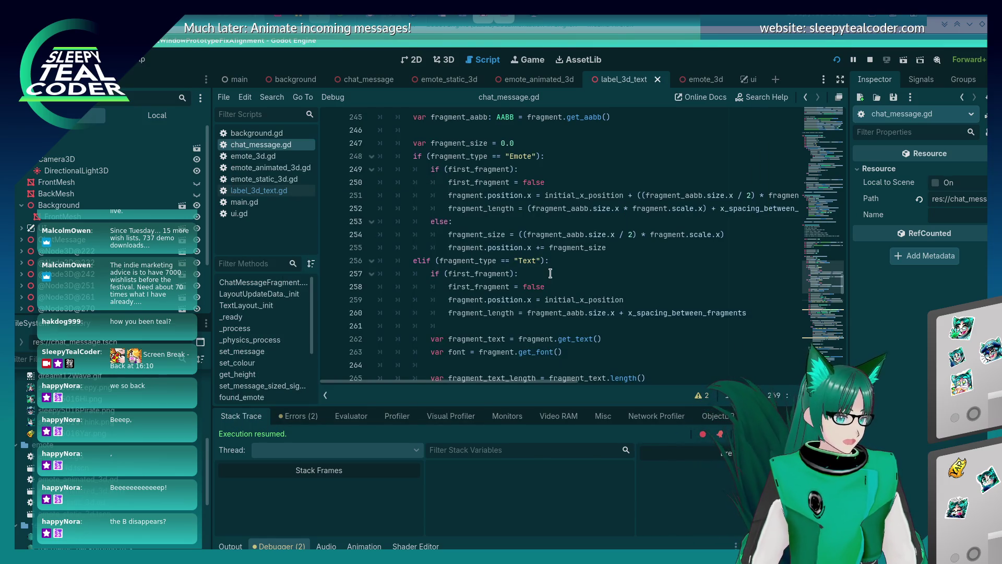
scroll(550, 286, down, 9)
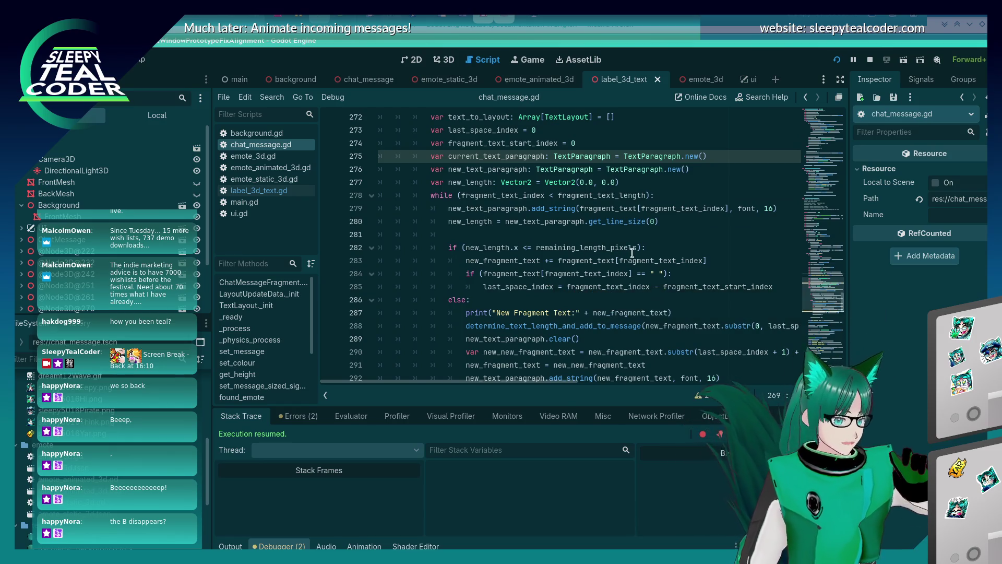
click(606, 249)
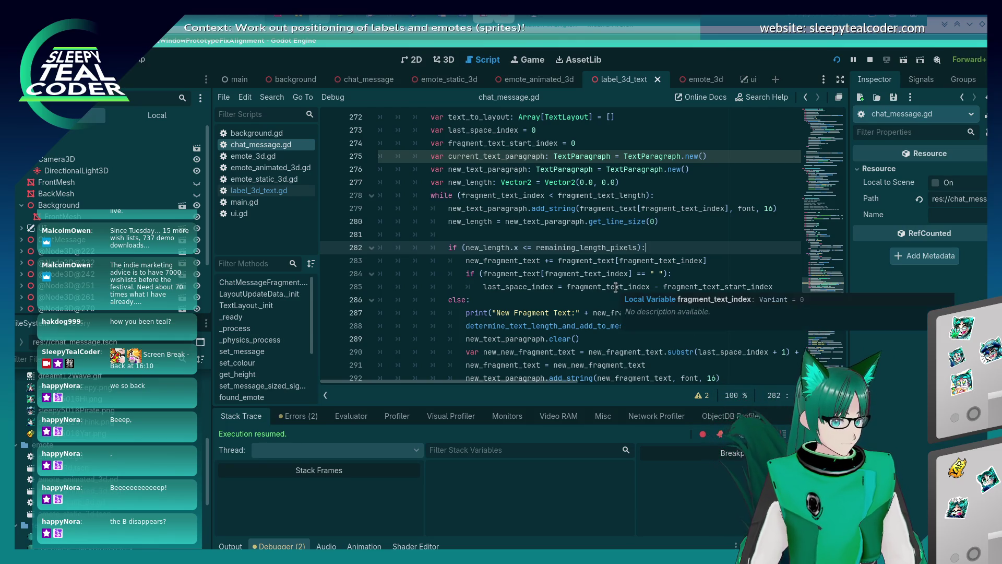
Step: Review the fragment layout code and select remaining_length_meters on line 268
scroll(615, 286, up, 14)
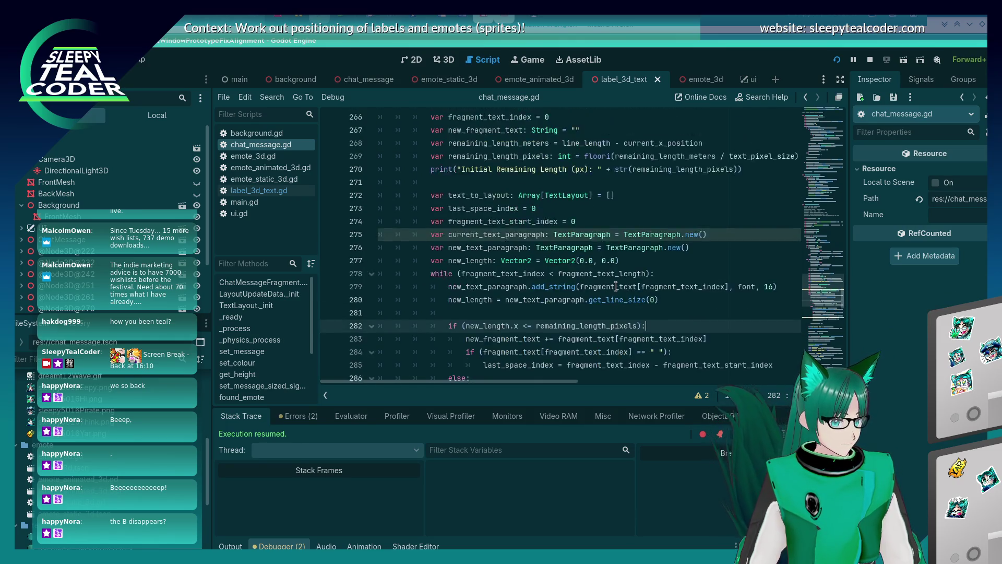
scroll(615, 286, up, 3)
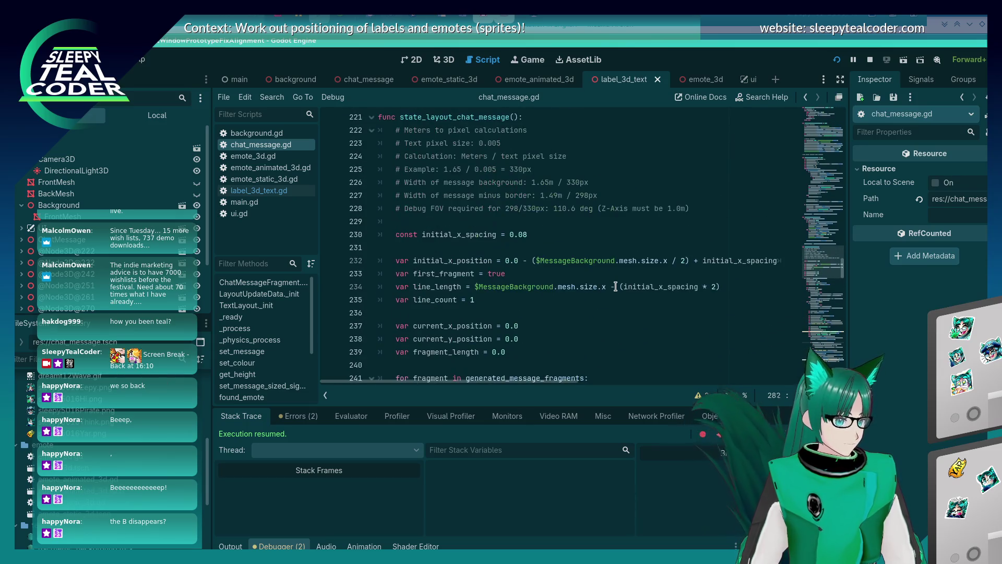
scroll(616, 286, down, 6)
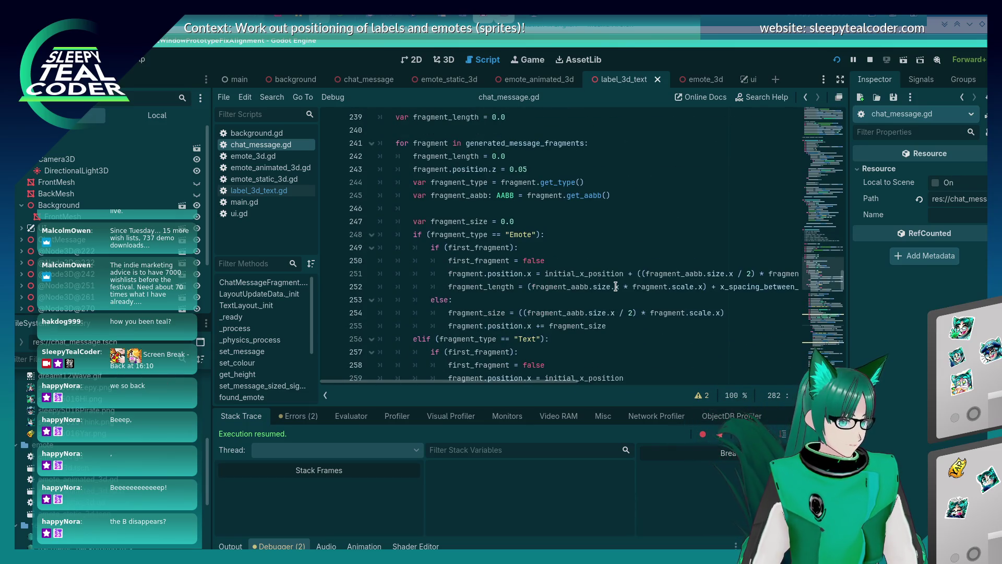
scroll(616, 287, up, 6)
scroll(615, 287, down, 6)
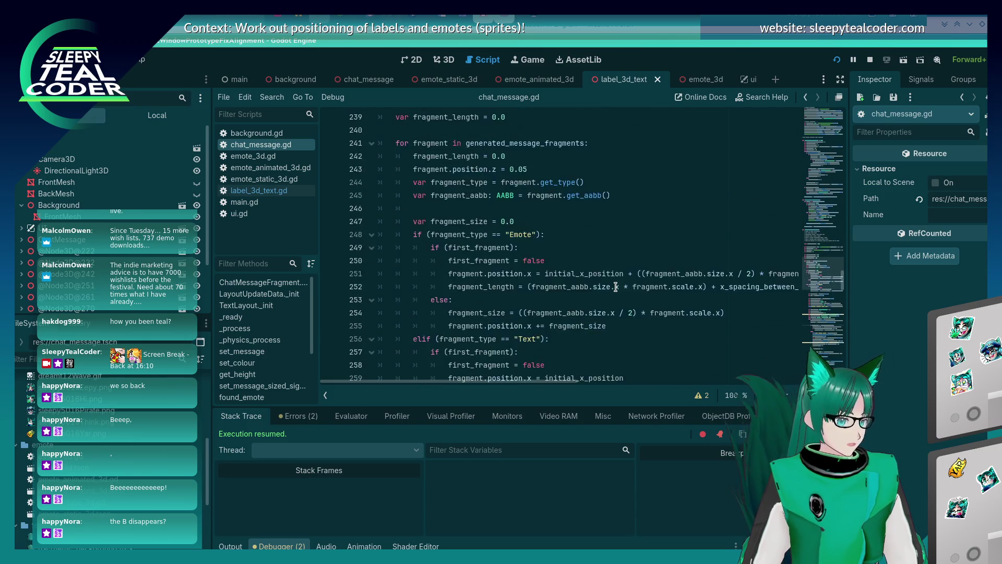
scroll(615, 287, down, 3)
scroll(615, 286, up, 2)
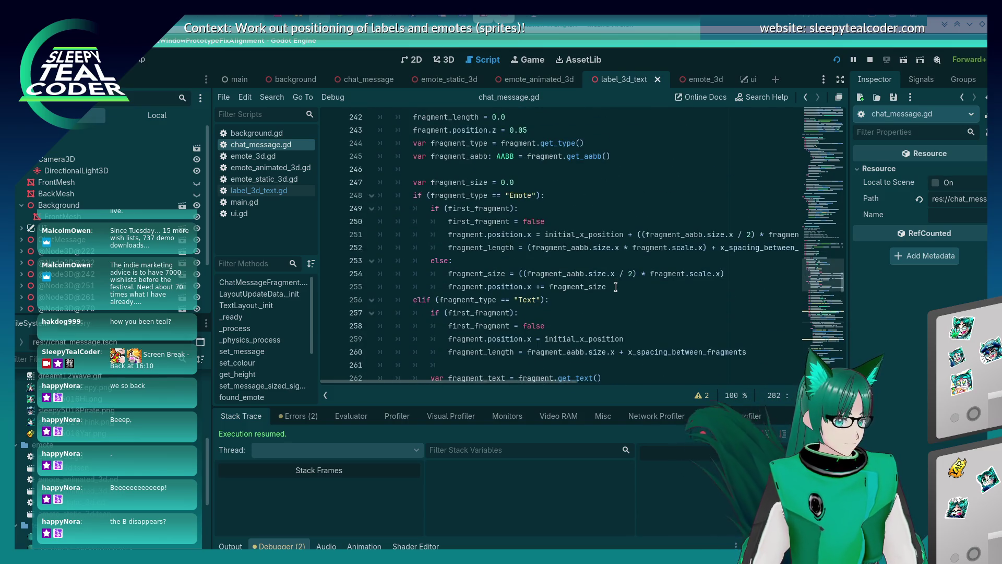
scroll(555, 254, down, 6)
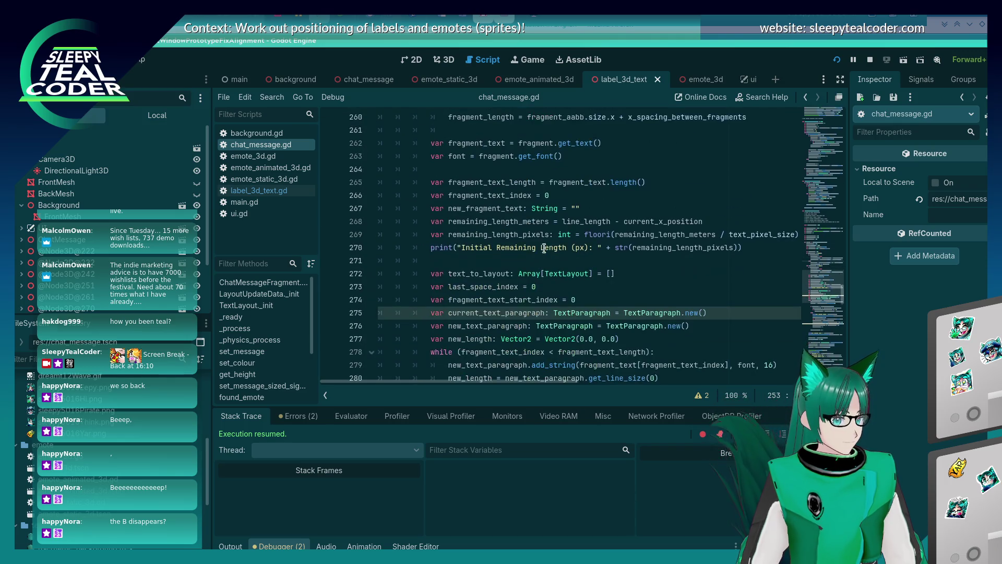
click(525, 221)
double_click(525, 221)
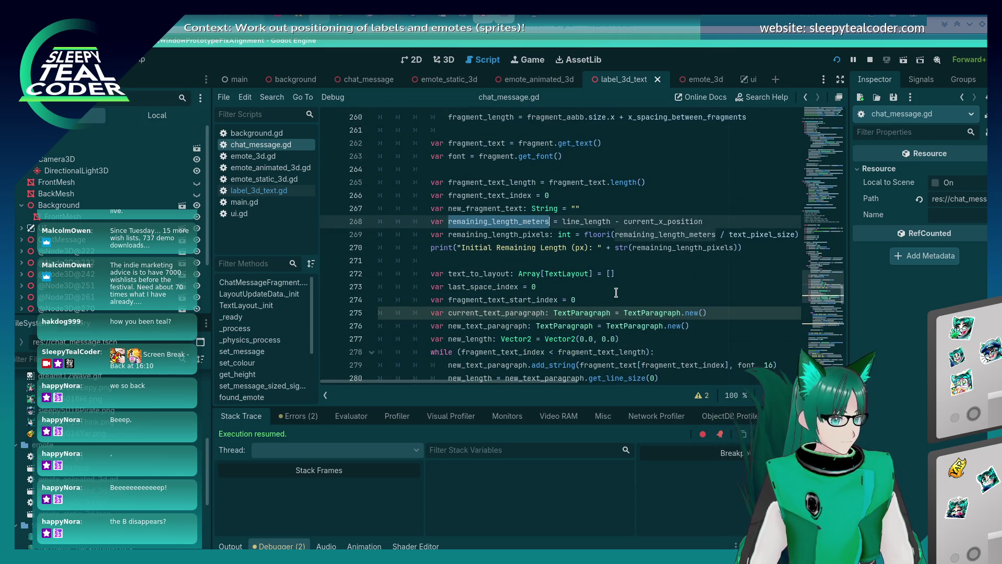
Step: Search for remaining_length_meters and delete its debug print line at line 313
key(ctrl+f)
key(Return)
key(Return)
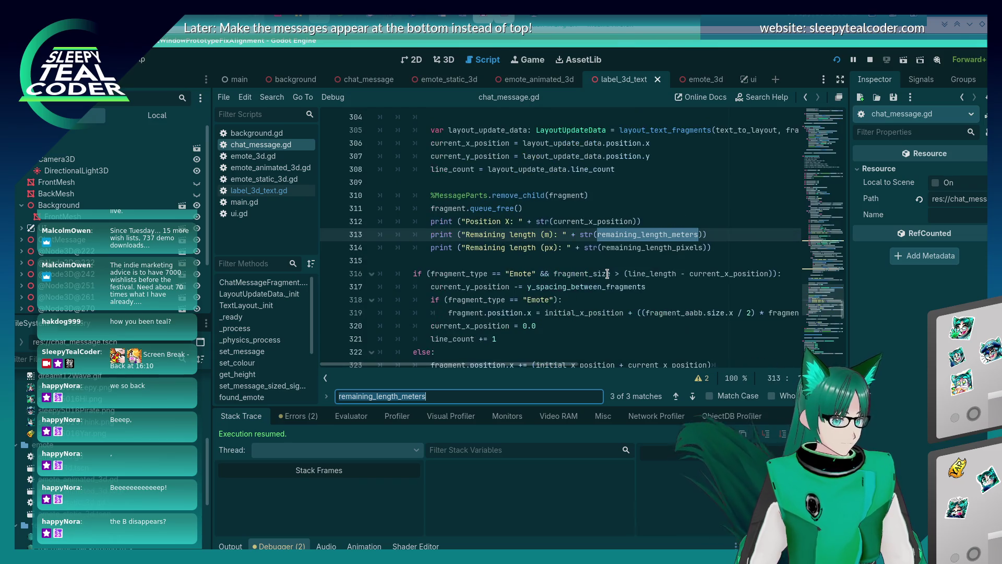
click(640, 234)
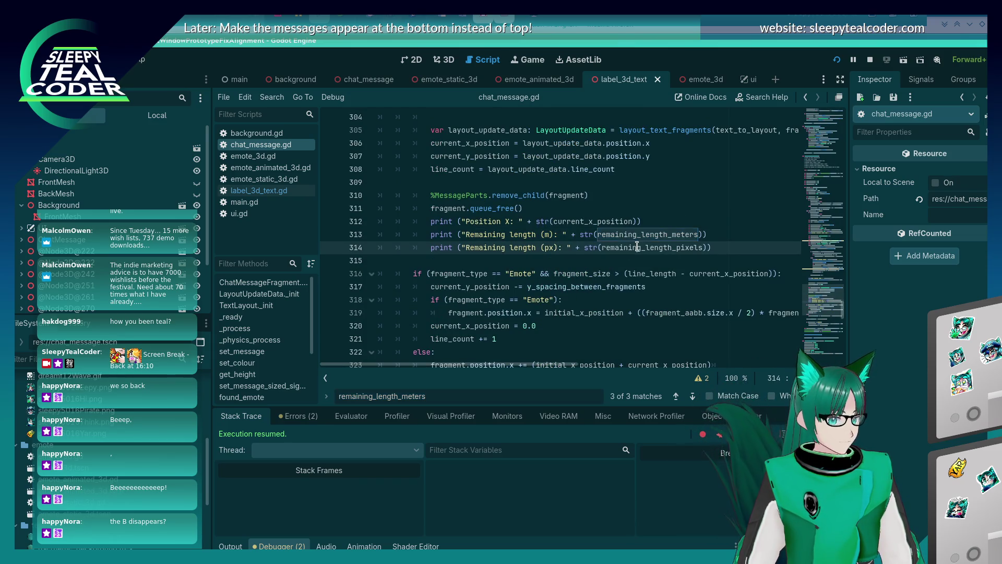
scroll(640, 235, down, 2)
scroll(640, 234, up, 2)
key(F3)
key(F3)
key(F3)
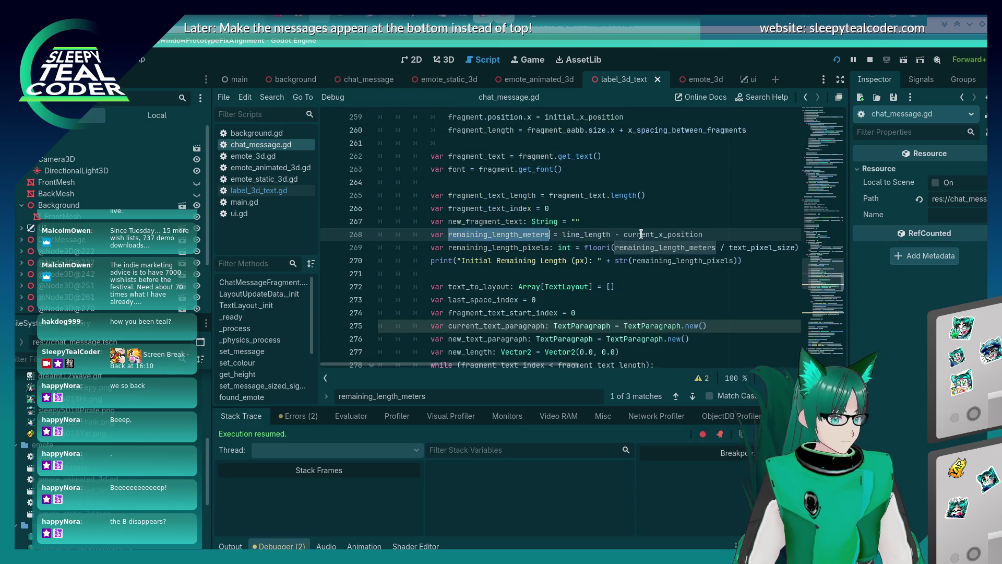
click(641, 234)
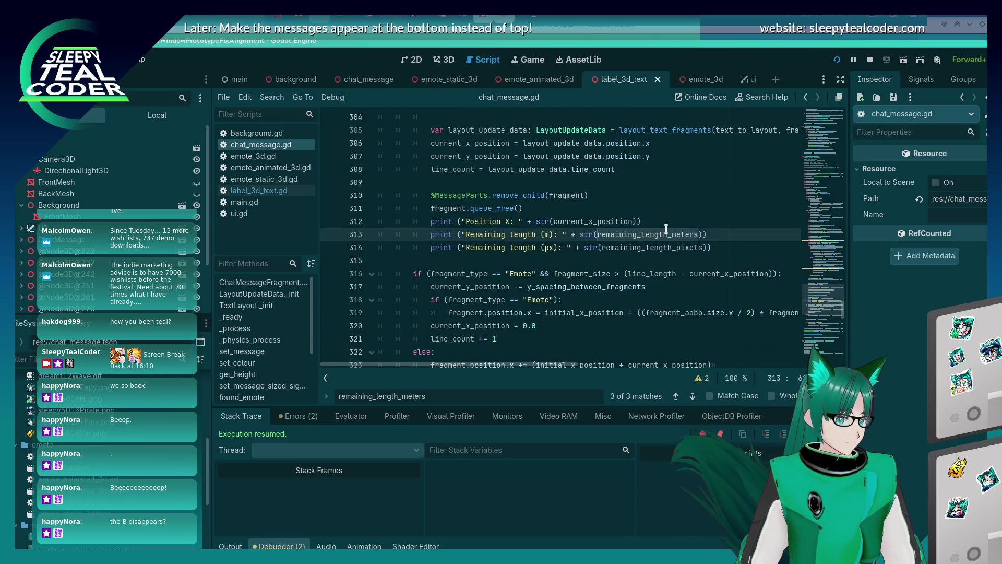
key(ctrl+shift+k)
Step: Find the remaining_length_meters declaration on line 268 and select that line
key(F3)
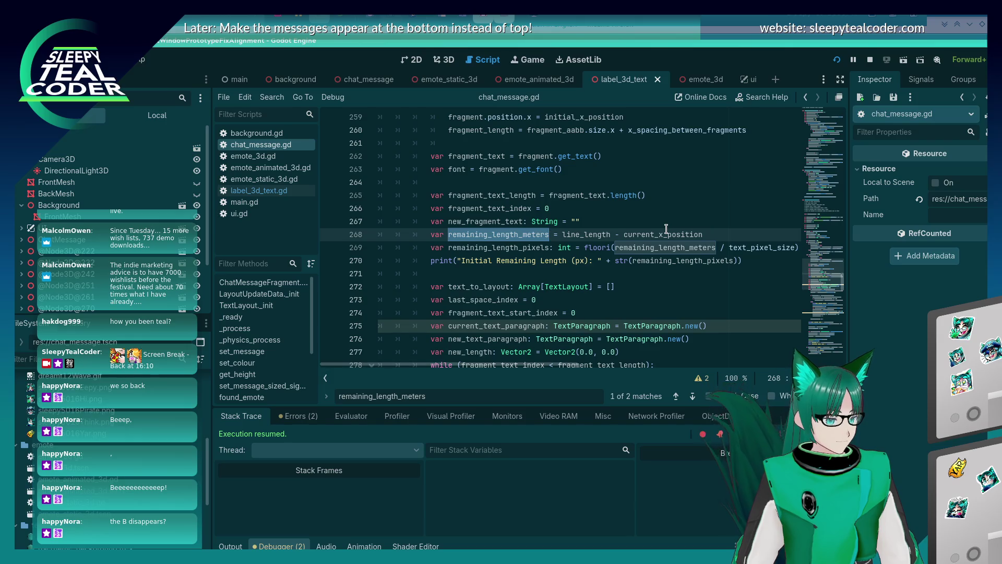
key(F3)
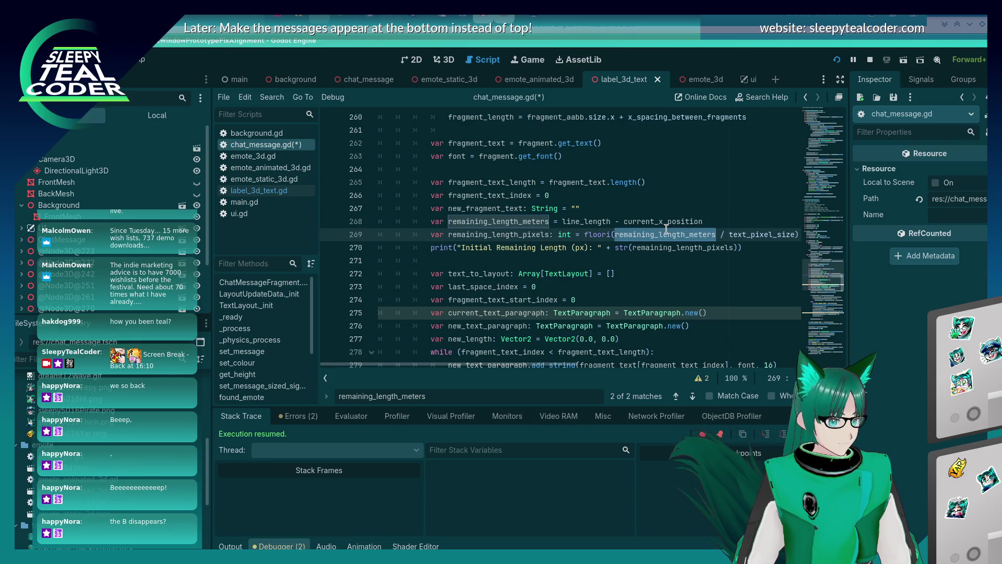
scroll(574, 242, down, 3)
scroll(522, 248, up, 3)
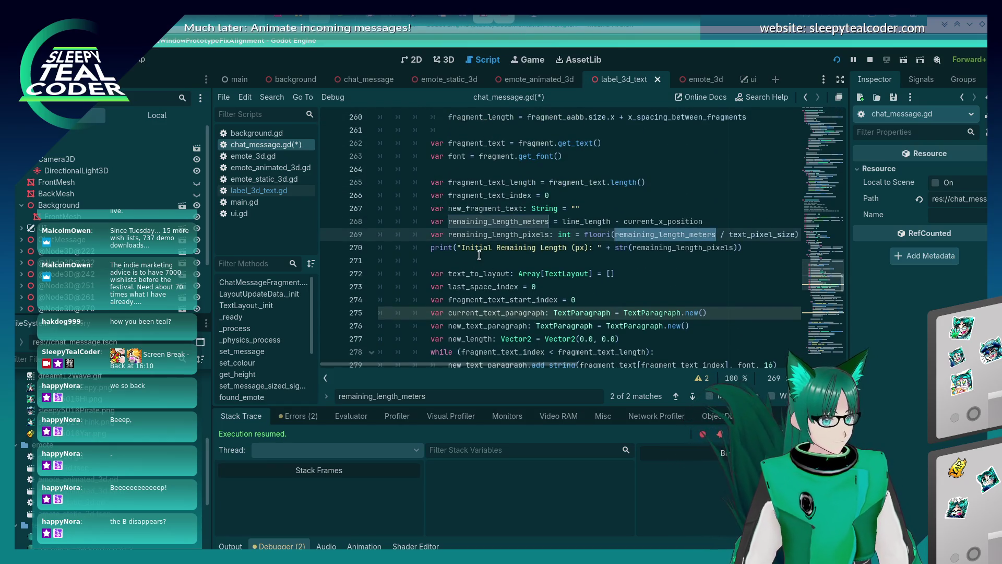
scroll(479, 254, up, 5)
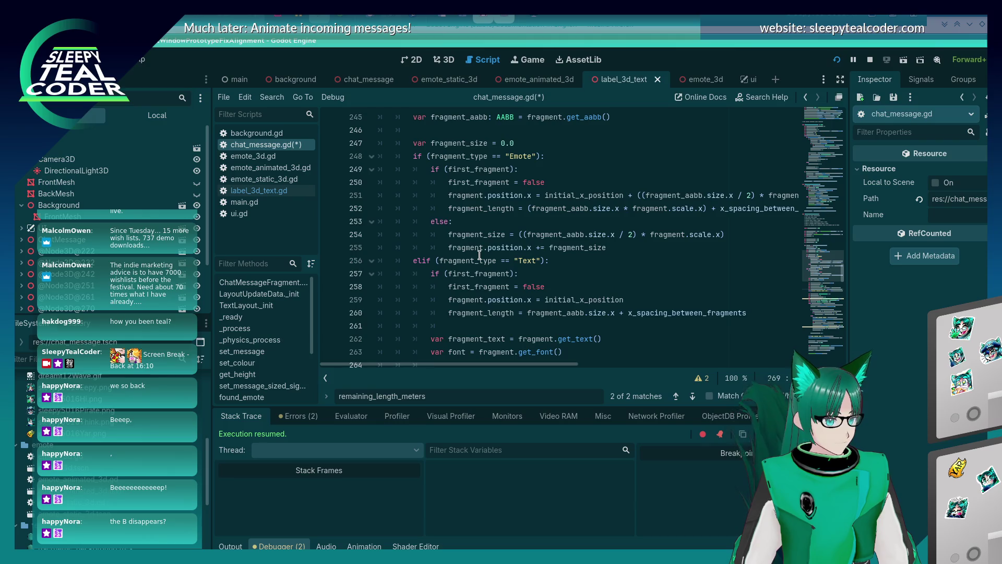
scroll(480, 255, down, 3)
click(500, 298)
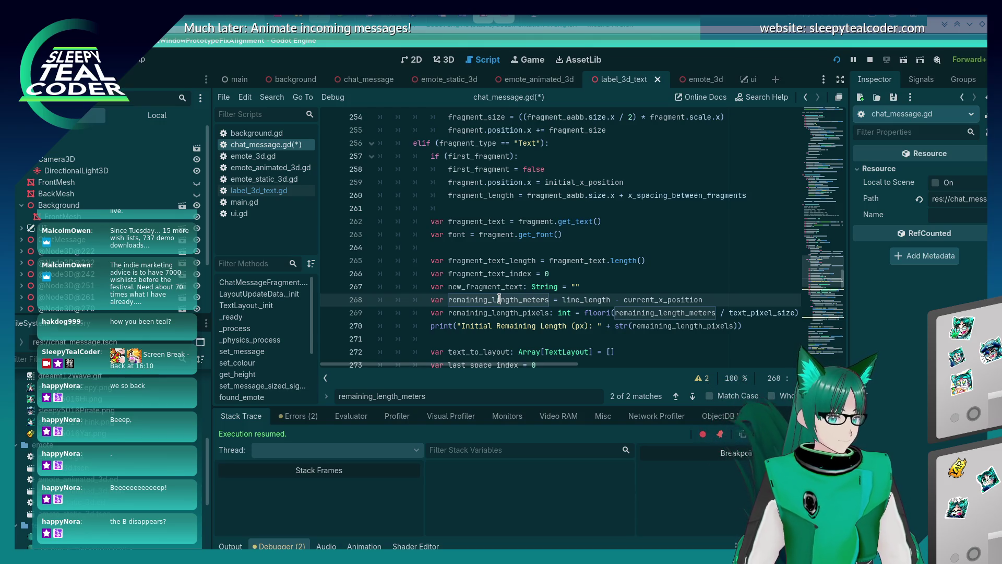
scroll(500, 299, up, 7)
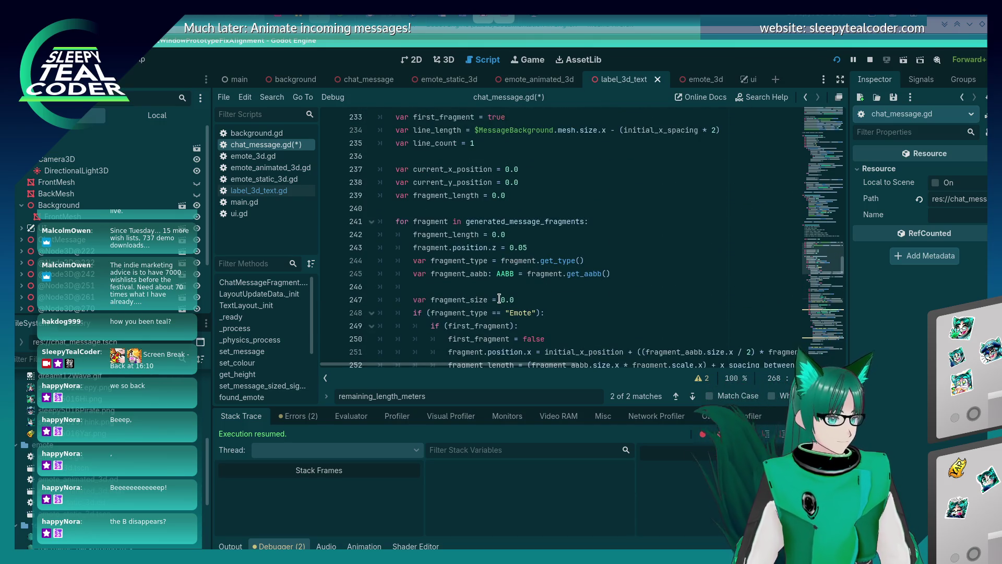
scroll(499, 299, up, 2)
scroll(499, 298, down, 9)
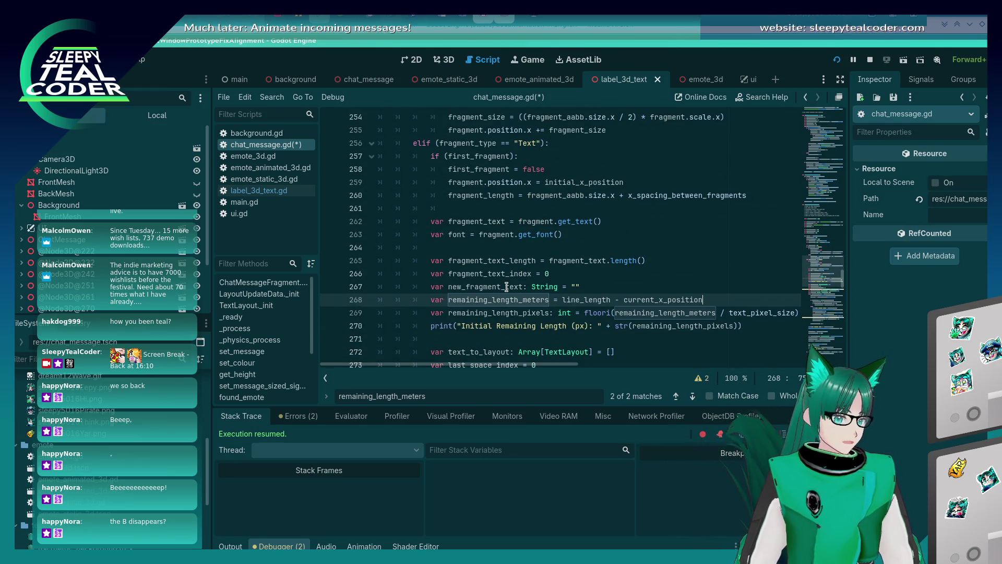
key(shift+Home)
key(ctrl+c)
Step: Paste the remaining_length_meters declaration on a new line below fragment_size
scroll(507, 287, up, 3)
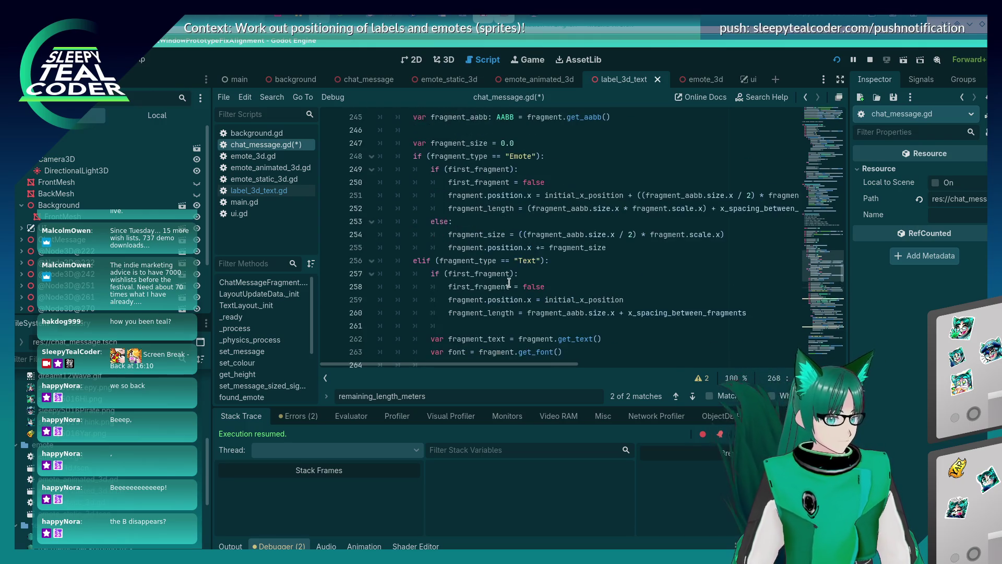
click(553, 159)
key(Up)
key(Up)
key(Up)
key(Down)
key(Down)
key(Down)
key(Return)
key(ctrl+v)
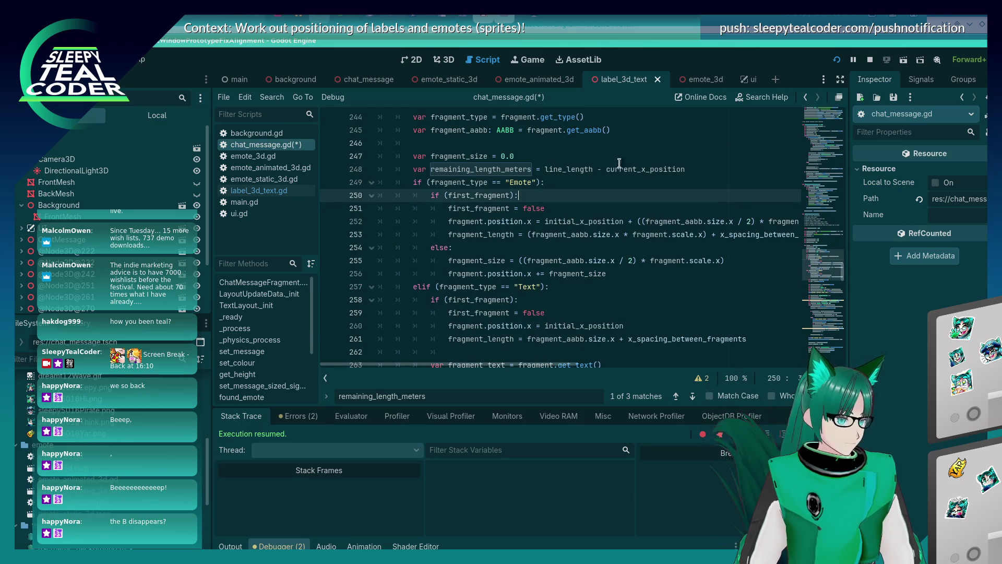
Step: Delete the old duplicate declaration at line 269 and save chat_message.gd
scroll(652, 205, down, 4)
scroll(652, 205, down, 1)
triple_click(607, 248)
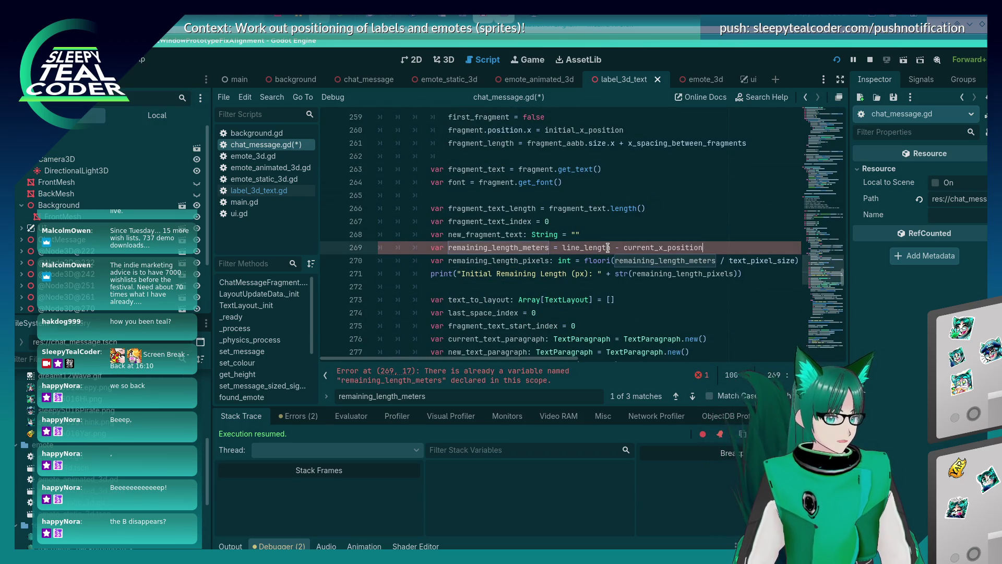
key(BackSpace)
key(ctrl+s)
scroll(479, 245, up, 5)
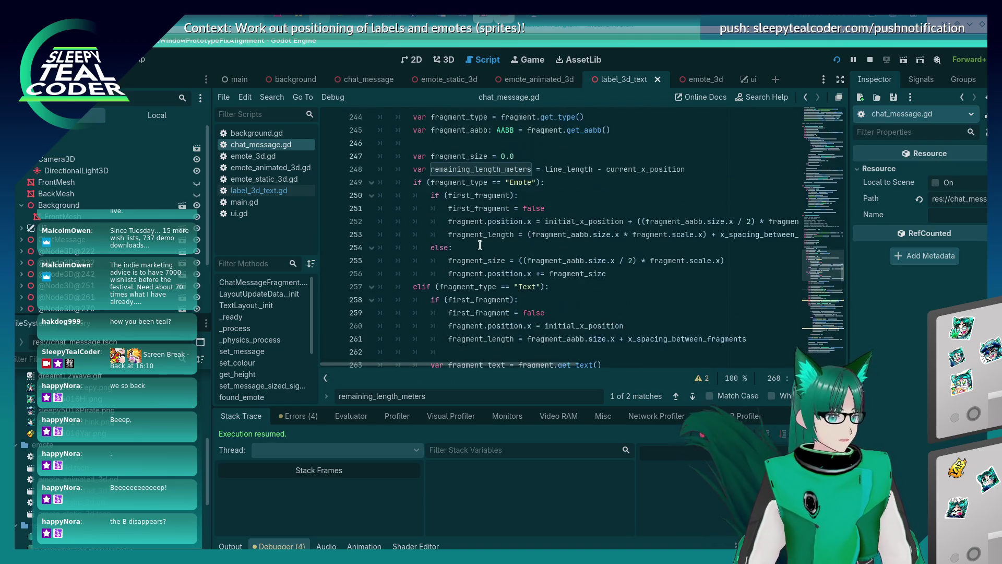
click(481, 248)
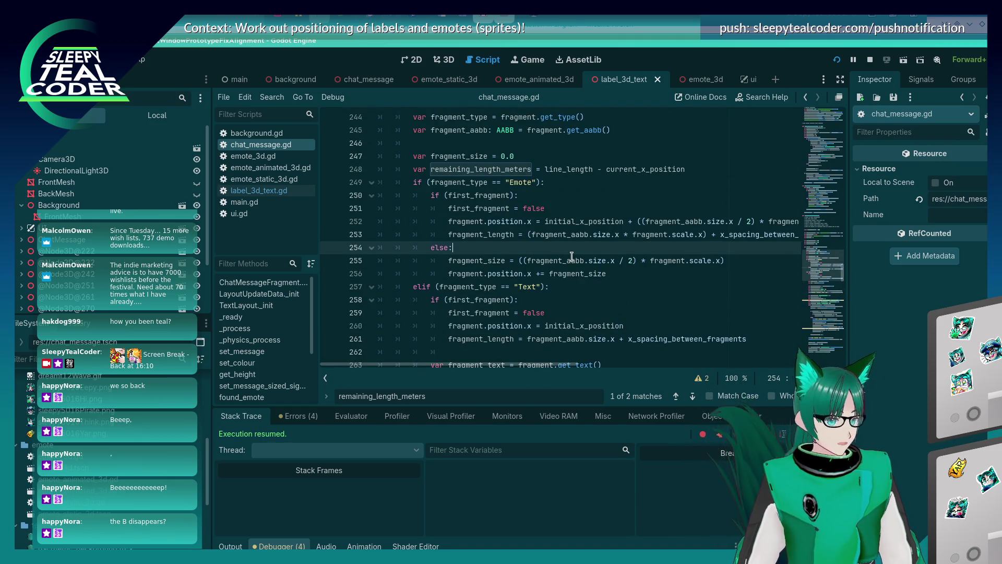
click(749, 260)
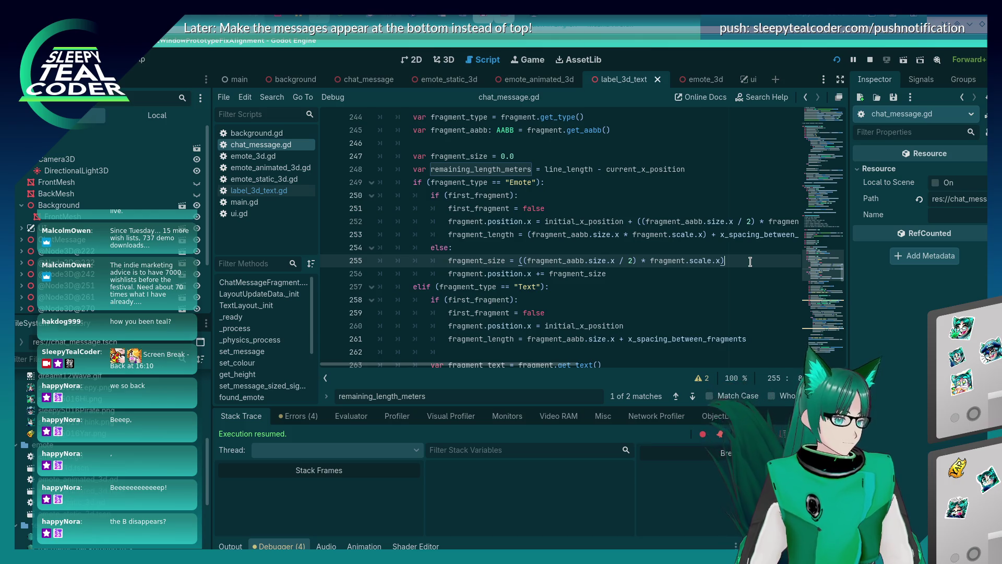
Step: Add line 256 in the emote else block starting an if (fragment_size < ) check
key(Return)
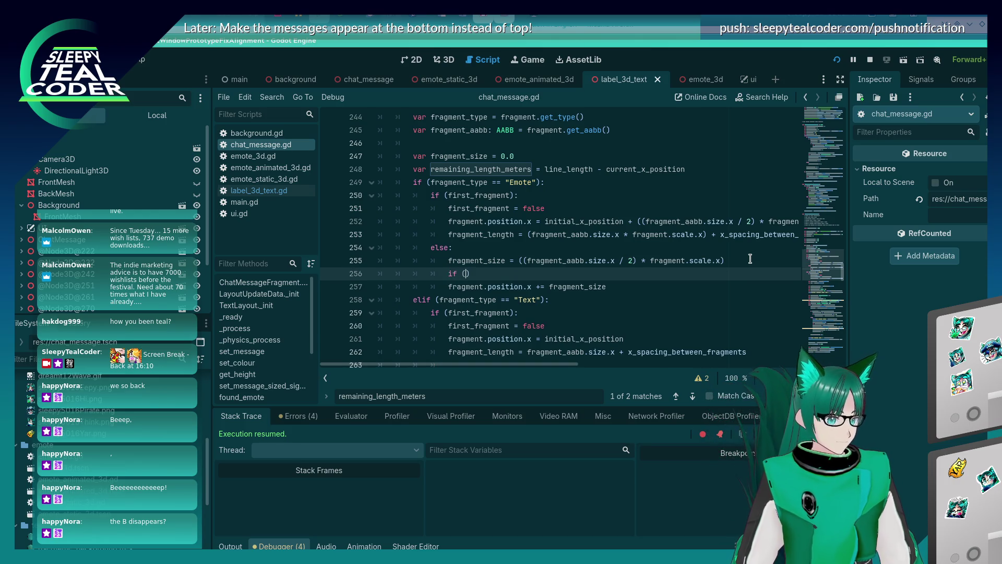
text(fragment_size <)
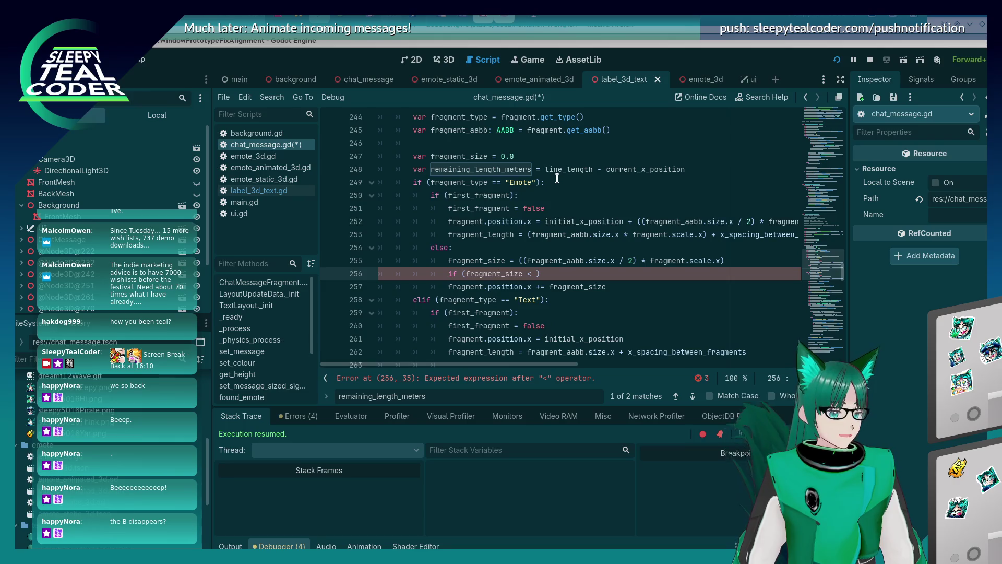
key(alt+Tab)
key(alt+Tab)
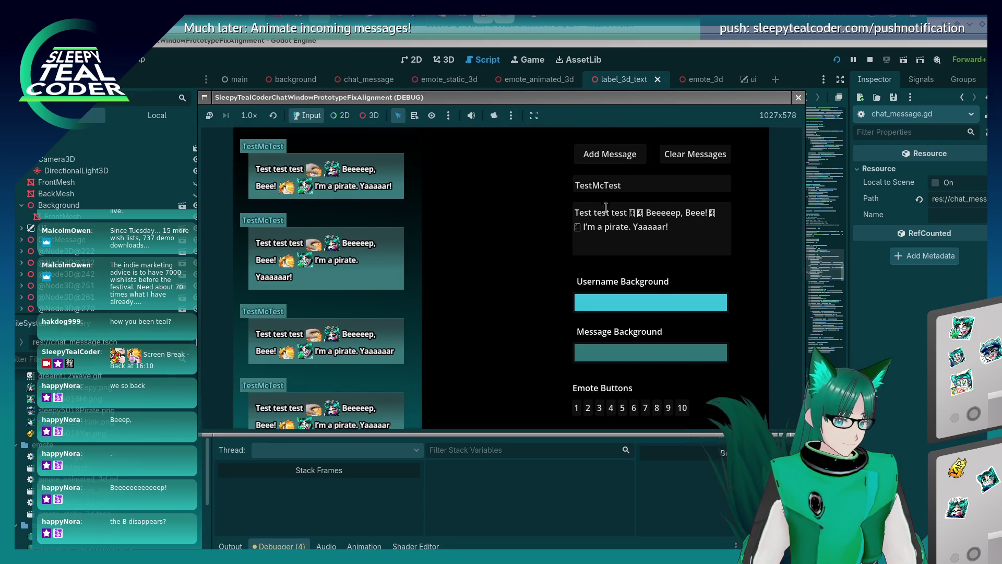
Step: Extend the Beeeeep word with many more e's and post it as a new chat bubble
click(703, 212)
text(eeeep, B)
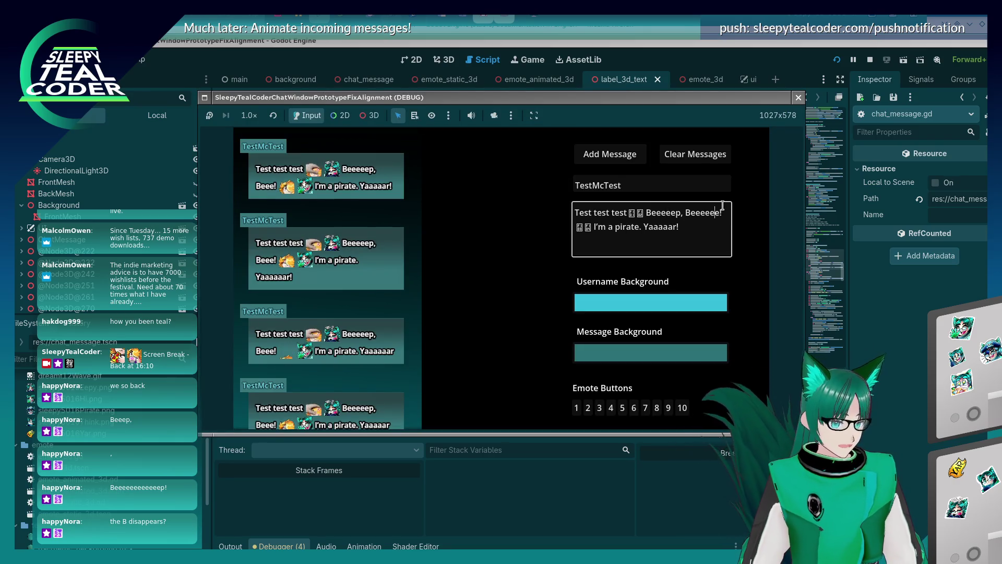
text(eeeeeeeeeeeeeeep)
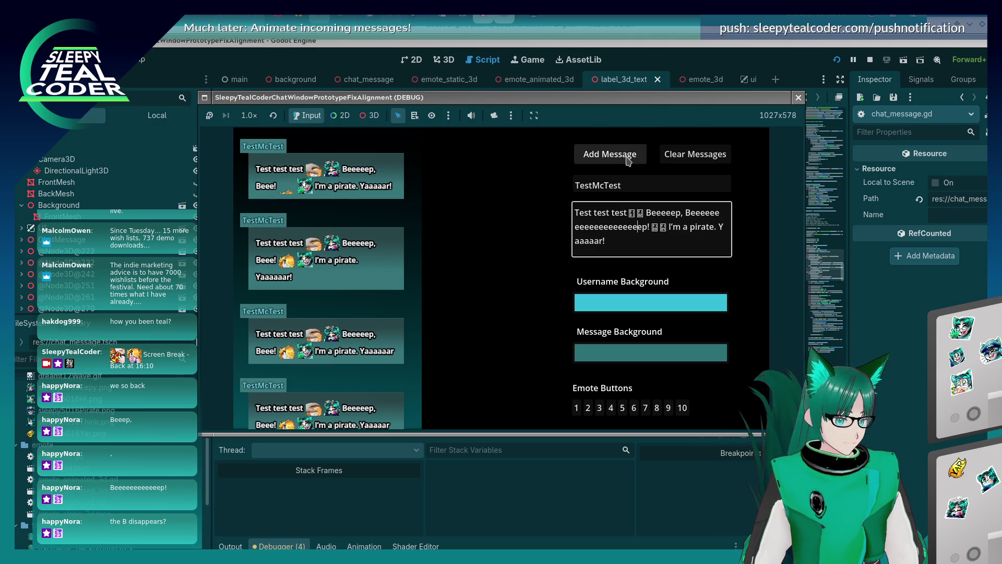
click(550, 228)
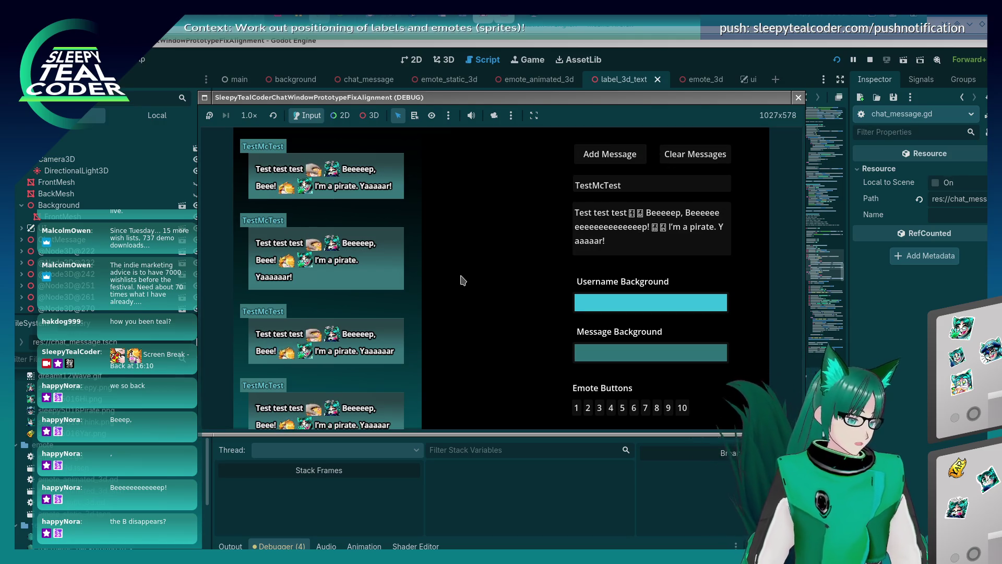
click(602, 228)
text(eeeeeeeeeee)
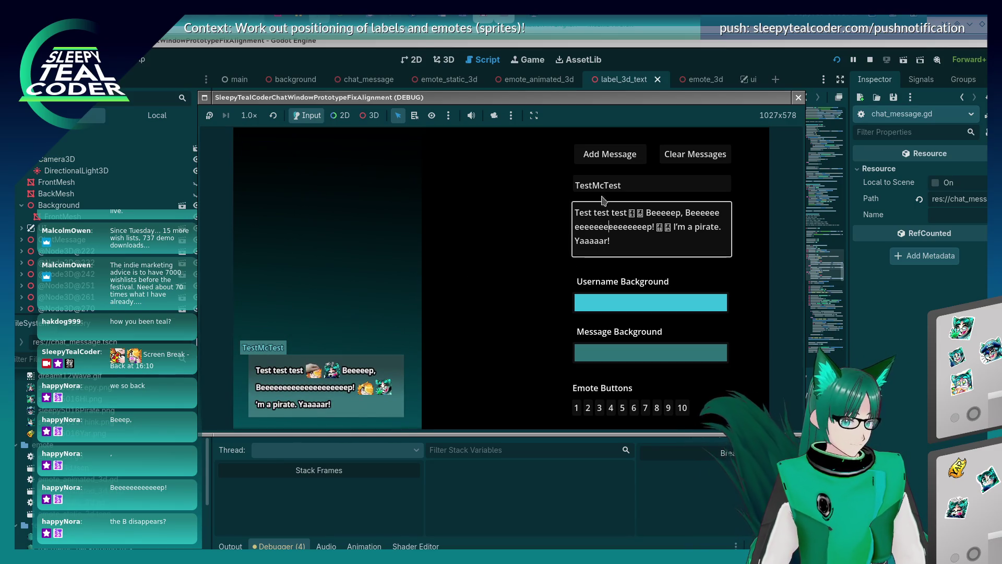
click(606, 161)
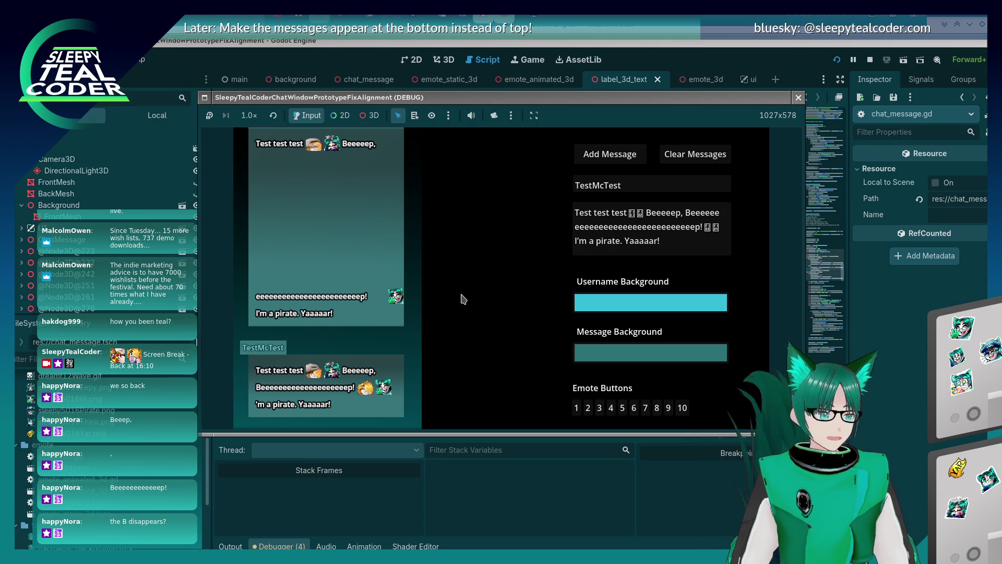
click(538, 276)
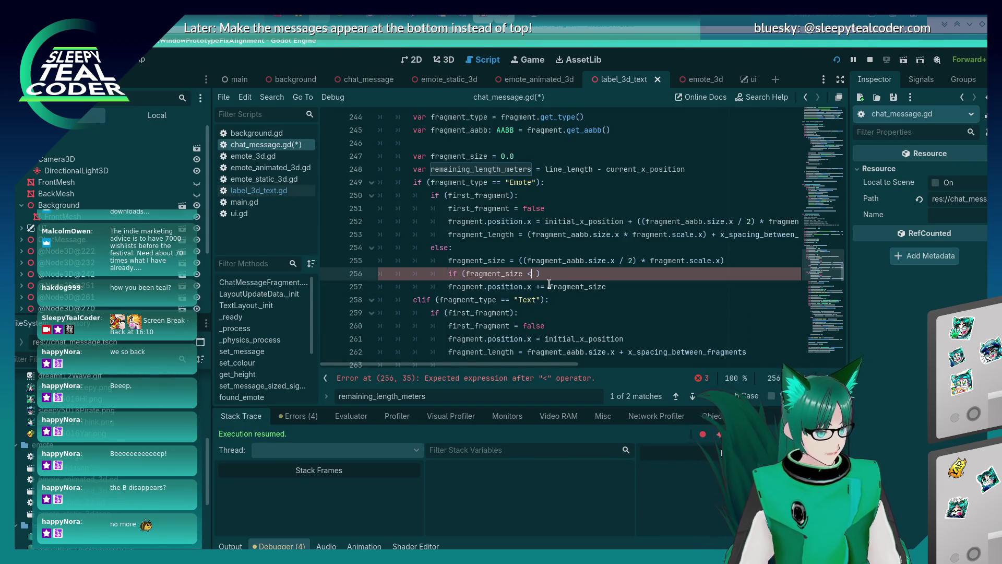
Step: Complete line 256 as 'if (fragment_size < remaining_length_meters):'
scroll(549, 283, down, 4)
scroll(549, 283, down, 3)
scroll(549, 283, up, 5)
scroll(548, 290, down, 6)
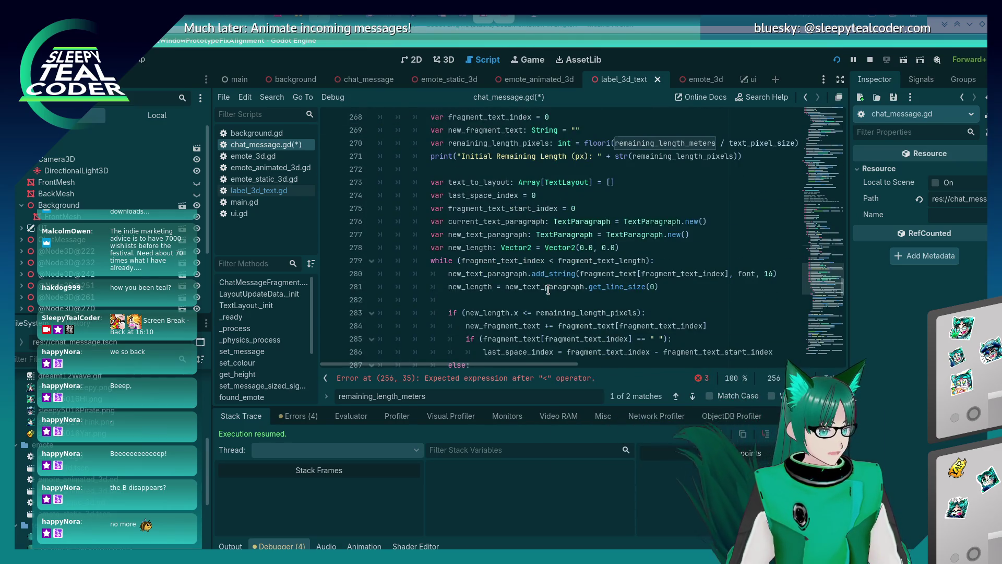
scroll(548, 290, up, 7)
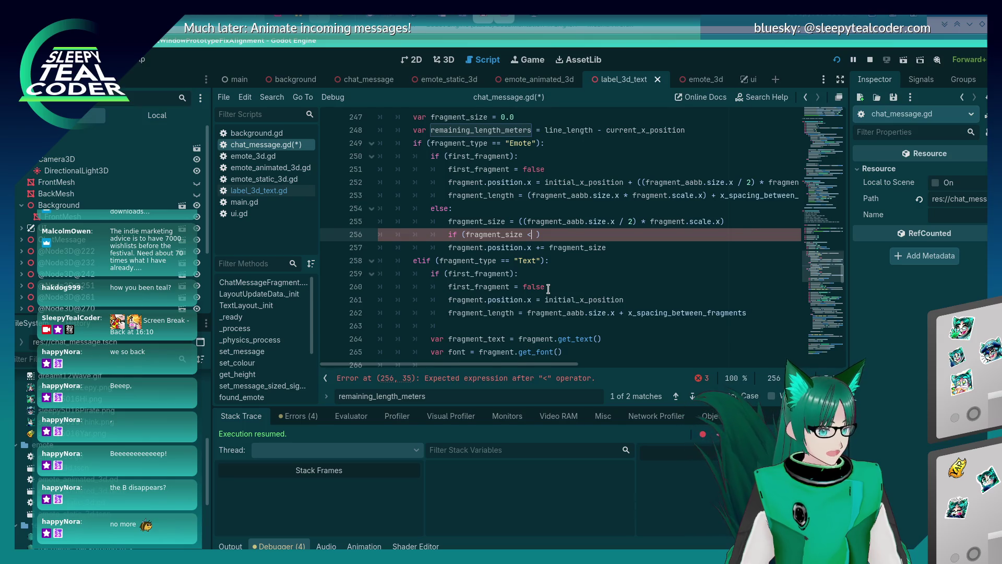
scroll(548, 289, up, 1)
text(rema)
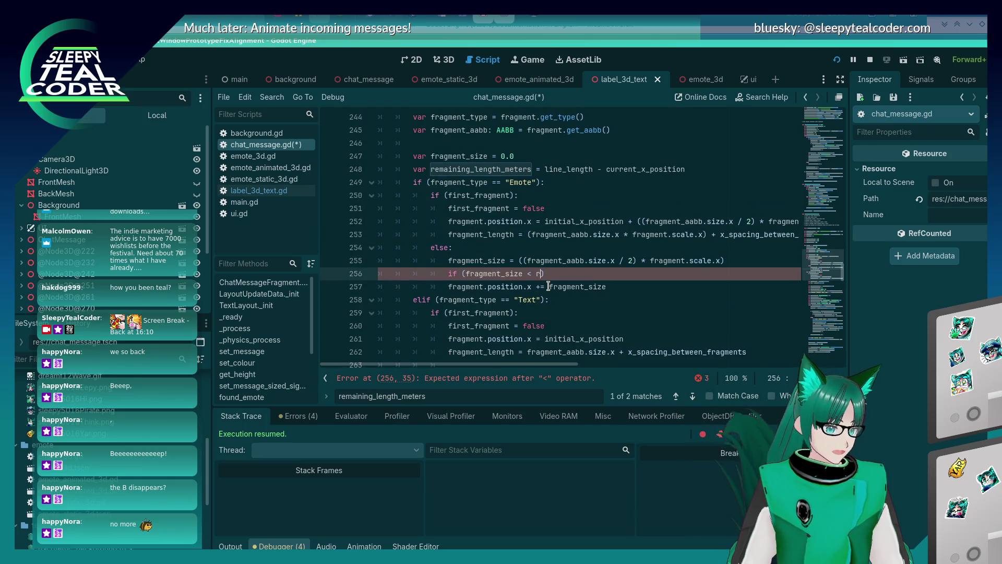
text(ining_le)
text(ngth_meter)
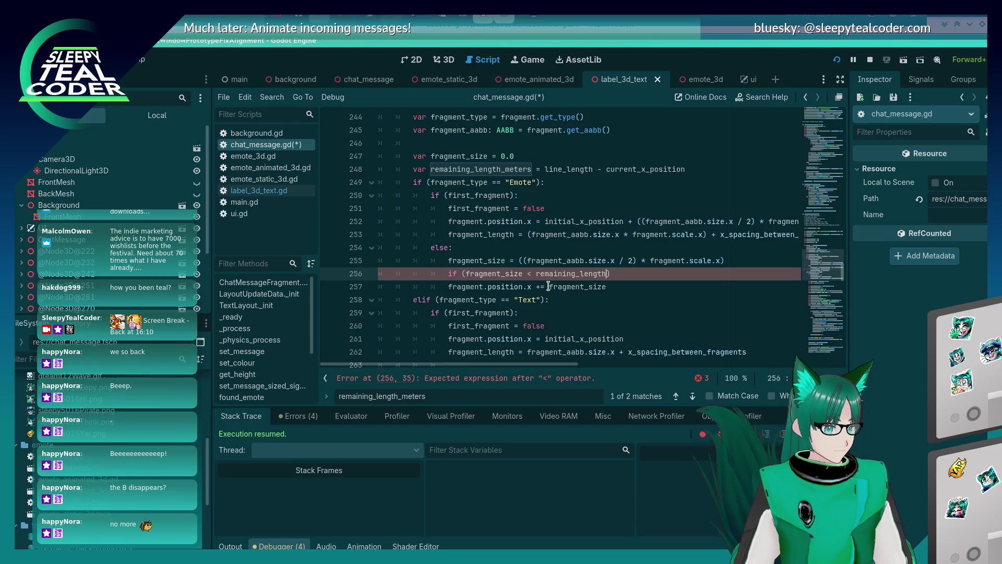
text(s)
key(Right)
text(:)
key(Return)
Step: Add an else: wrapping the position update and leave an empty line under the if
key(Down)
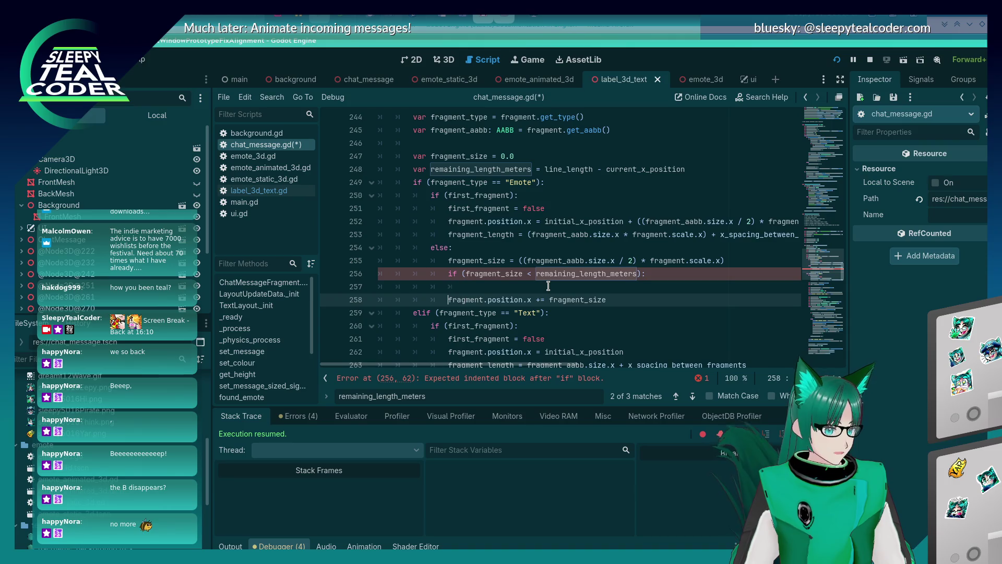
key(Up)
key(ctrl+shift+k)
key(Tab)
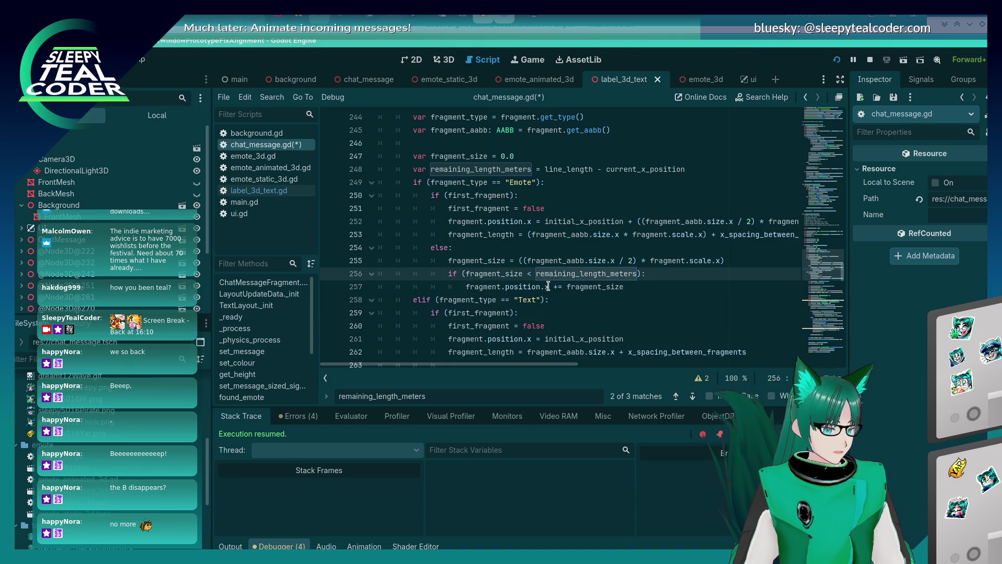
key(End)
key(Return)
key(BackSpace)
text(e)
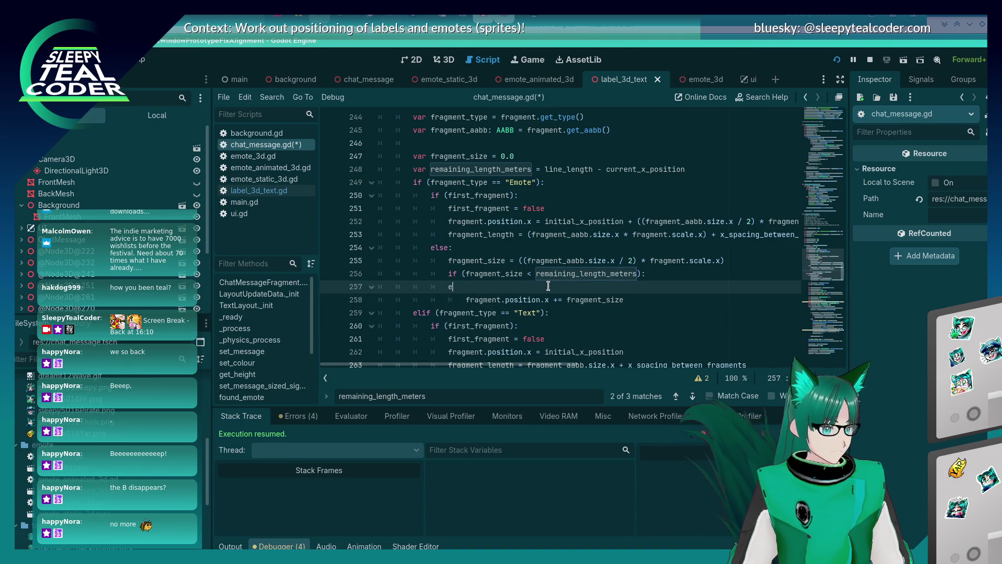
key(Down)
key(End)
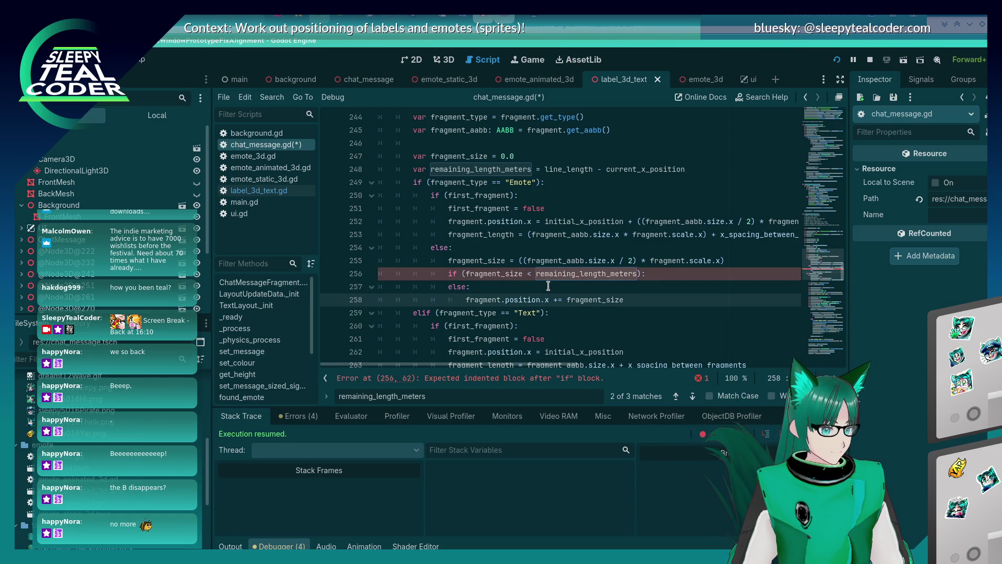
key(Up)
key(Up)
key(Return)
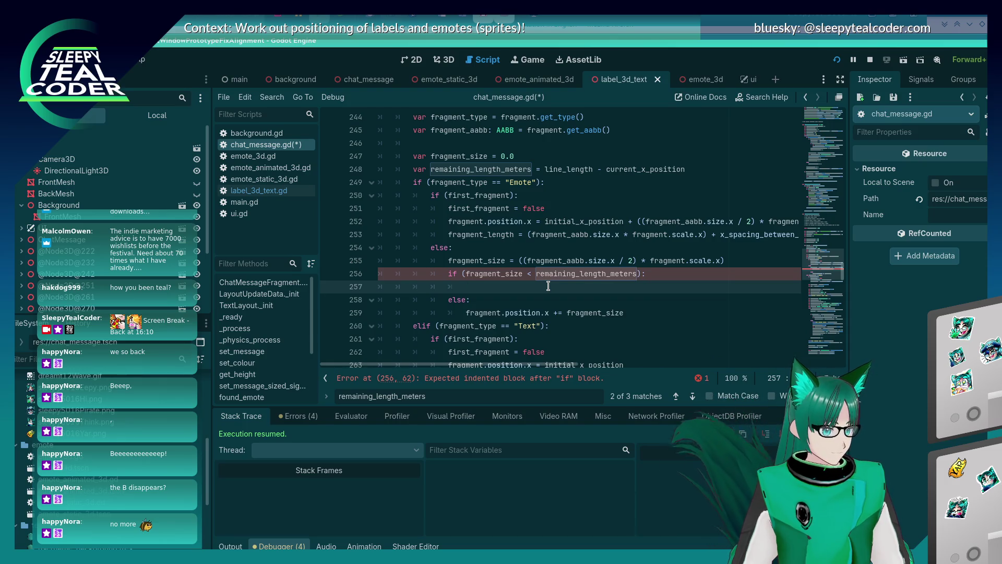
scroll(548, 286, down, 7)
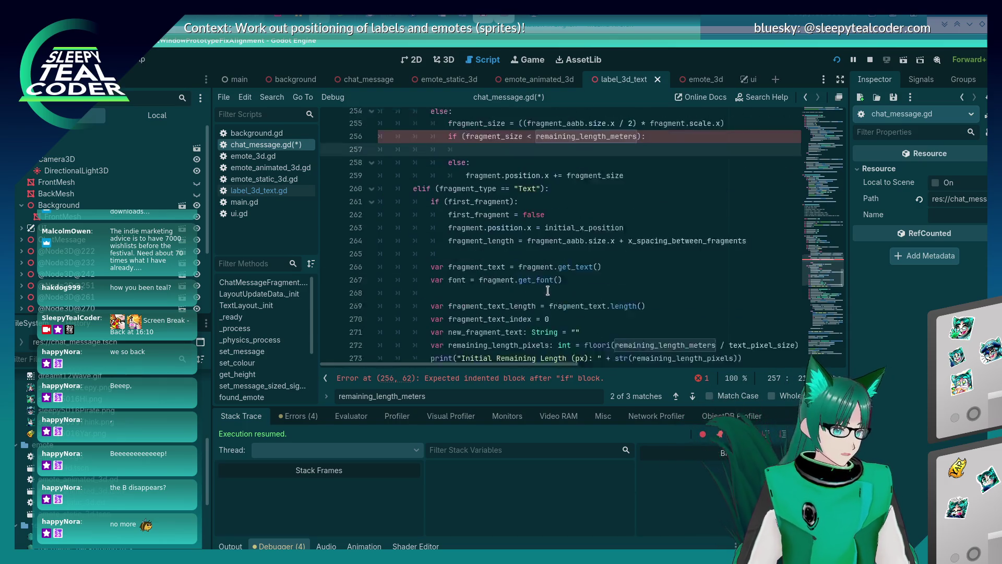
Step: Select and copy the three new-line reset statements on lines 372–374
scroll(547, 290, up, 4)
scroll(547, 289, up, 3)
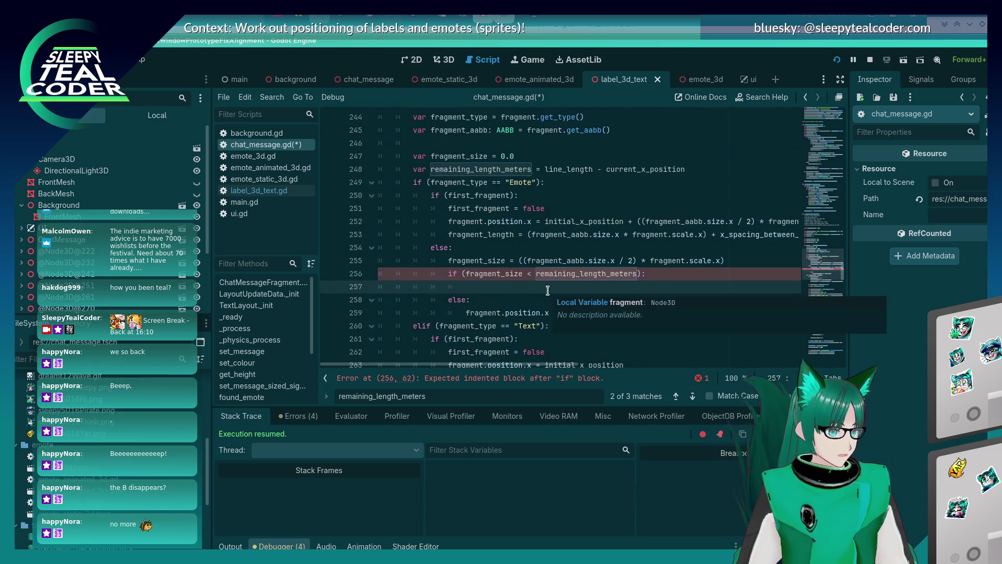
scroll(548, 290, down, 13)
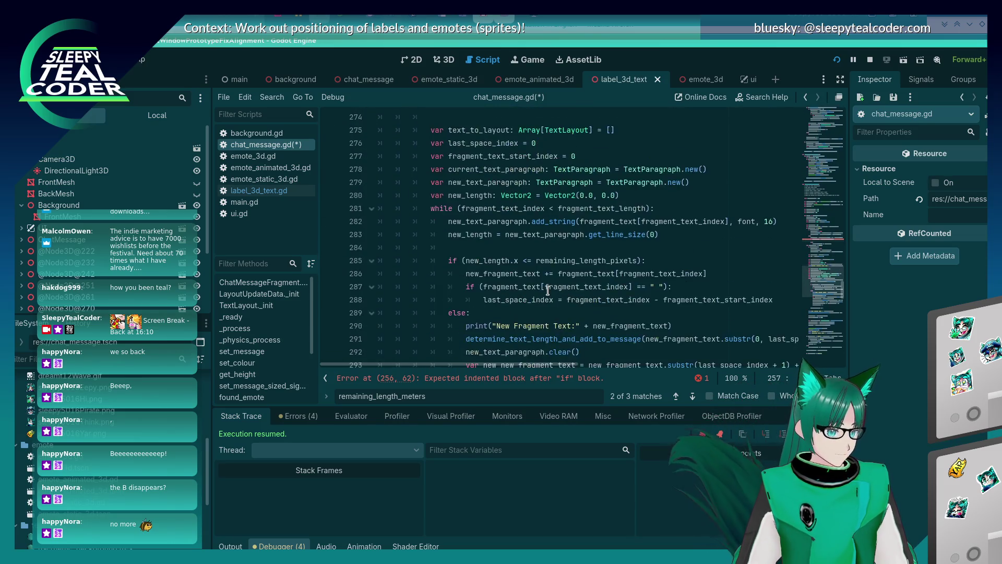
scroll(548, 289, down, 3)
scroll(547, 290, up, 5)
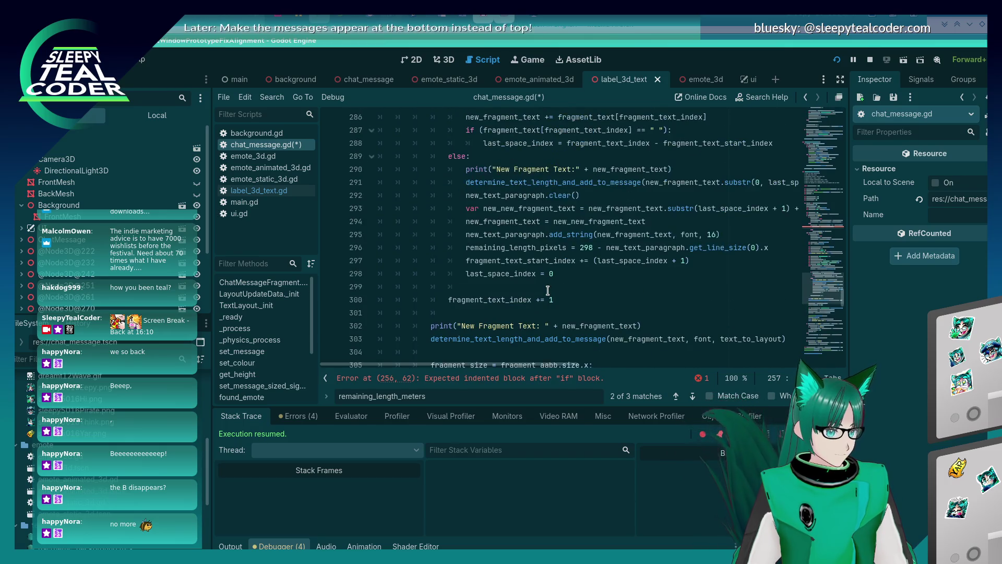
scroll(547, 290, down, 9)
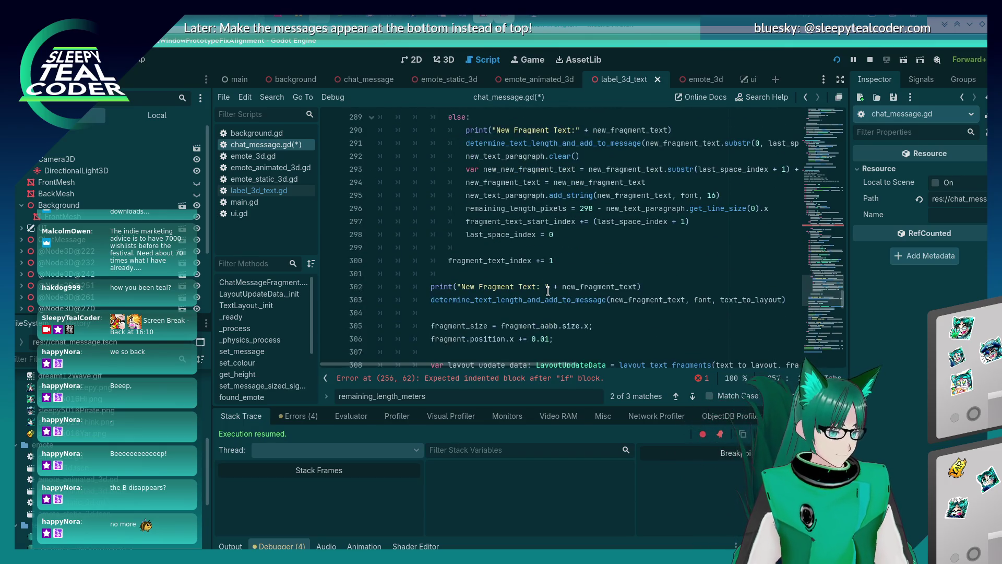
scroll(547, 291, down, 20)
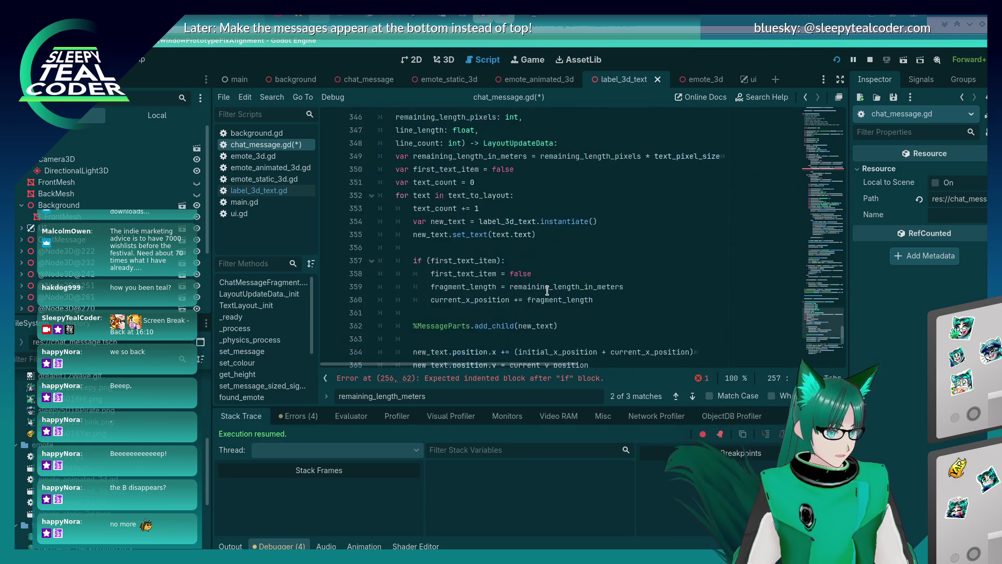
click(526, 196)
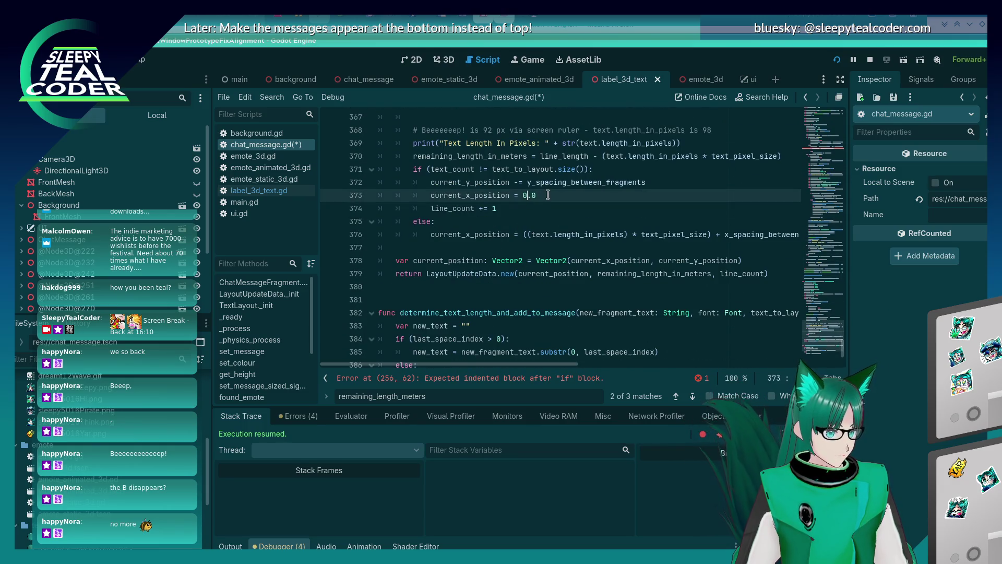
drag(526, 208, 378, 182)
key(ctrl+c)
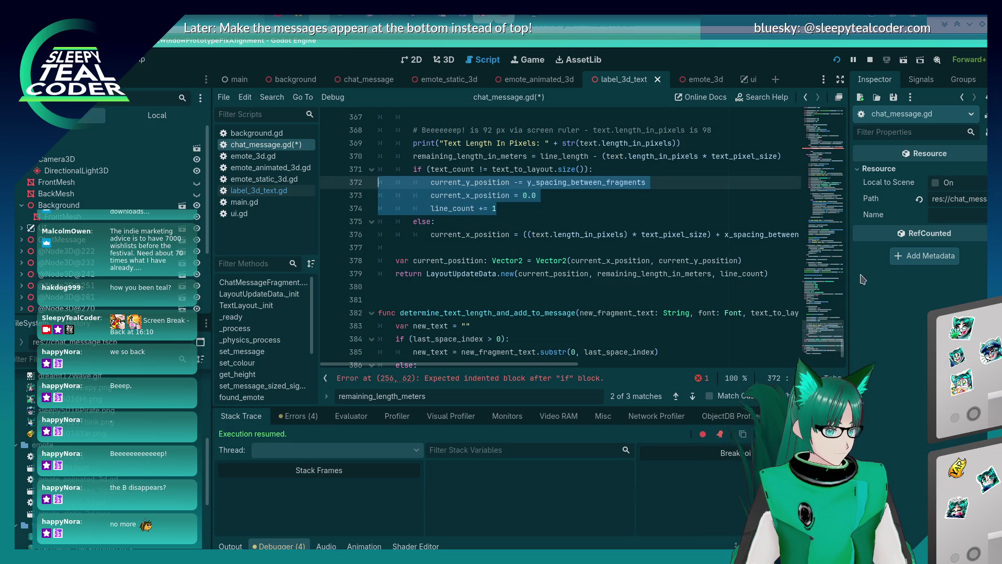
Step: Return to the empty line 257 under the emote if condition
scroll(638, 266, up, 19)
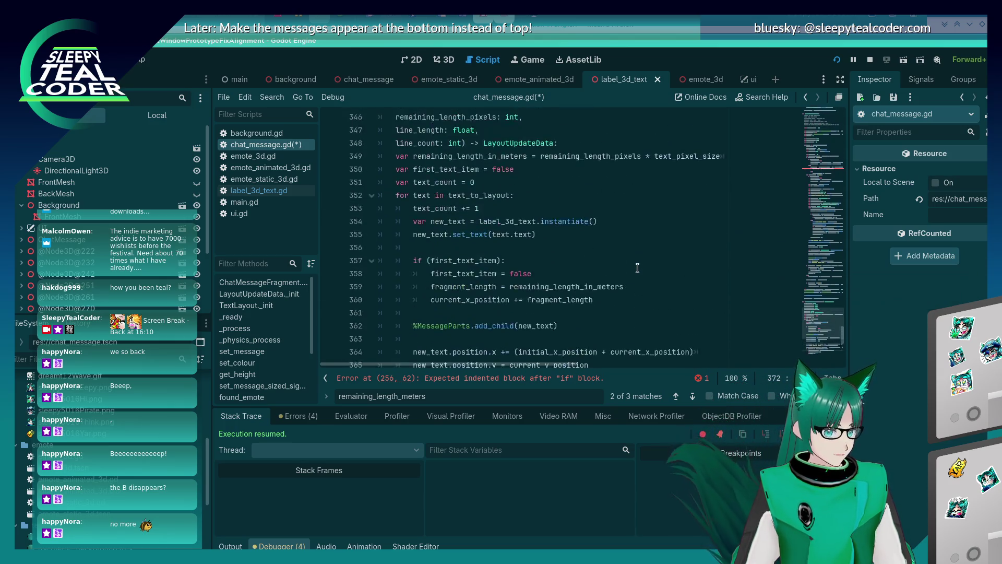
scroll(637, 273, up, 20)
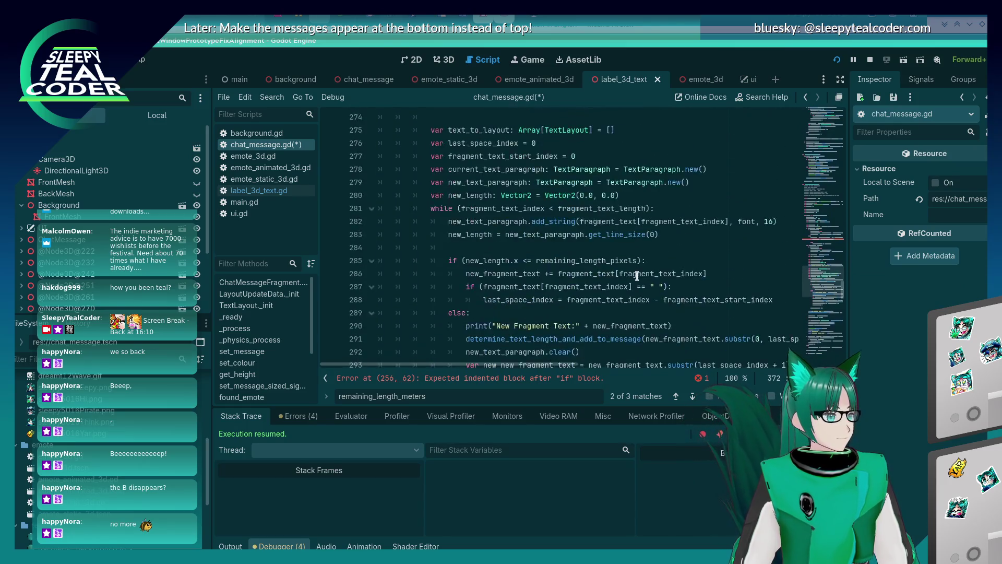
scroll(620, 289, up, 15)
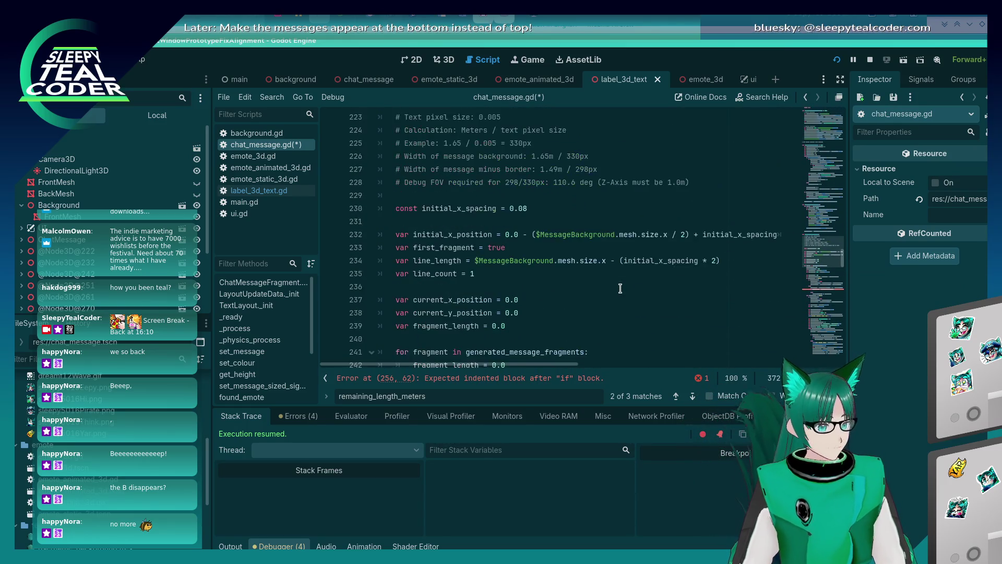
scroll(616, 290, down, 14)
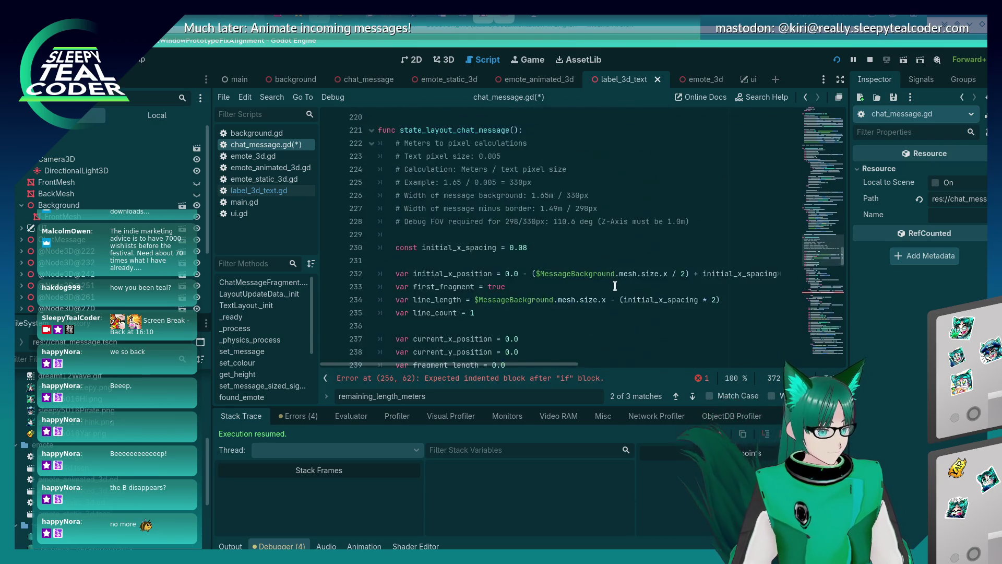
click(605, 286)
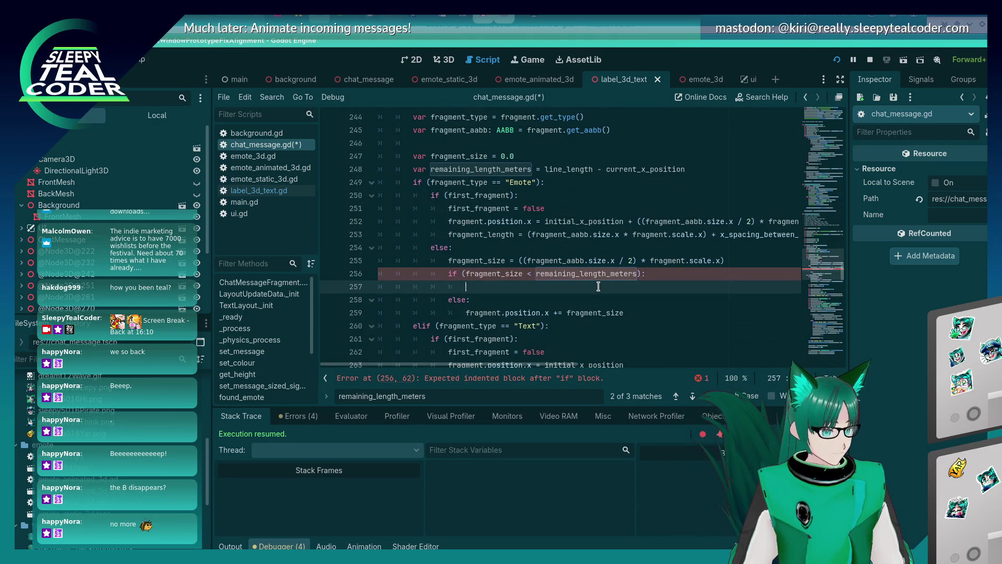
Step: Paste the new-line reset statements into the emote branch, indent them correctly, and save
key(ctrl+v)
key(Tab)
key(Tab)
key(Up)
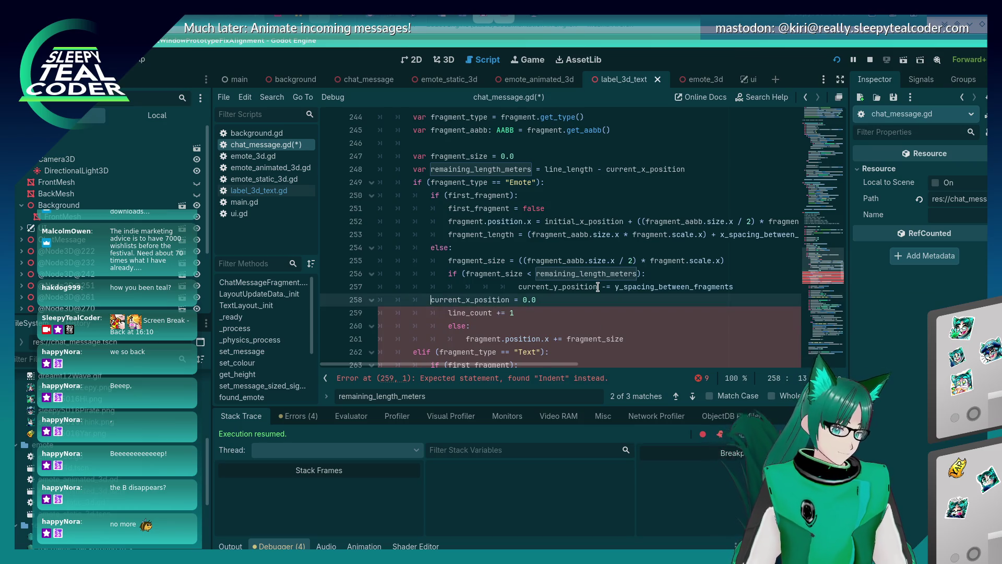
key(Tab)
key(Tab)
key(Up)
key(shift+Tab)
key(shift+Tab)
key(shift+Tab)
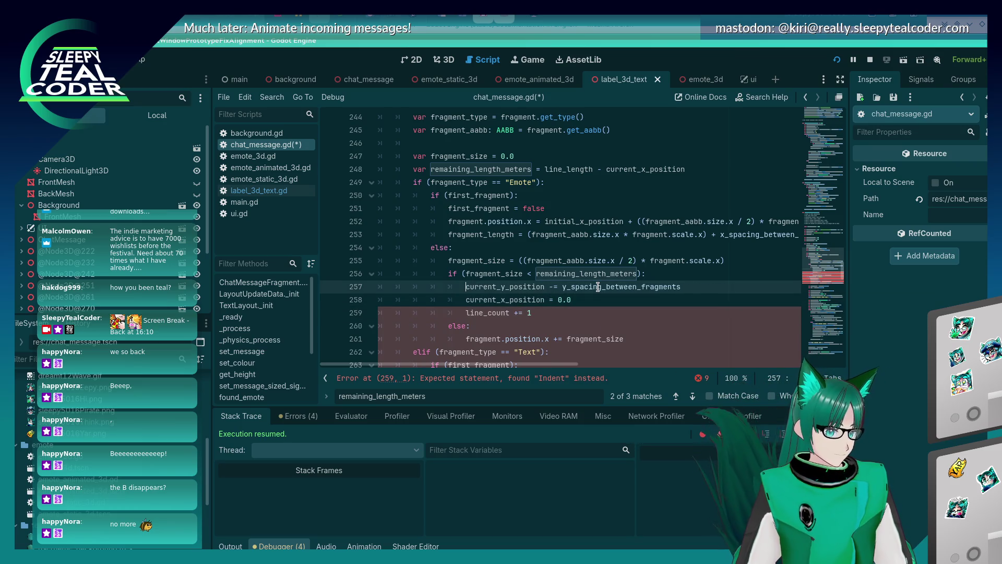
key(Down)
key(Down)
key(ctrl+s)
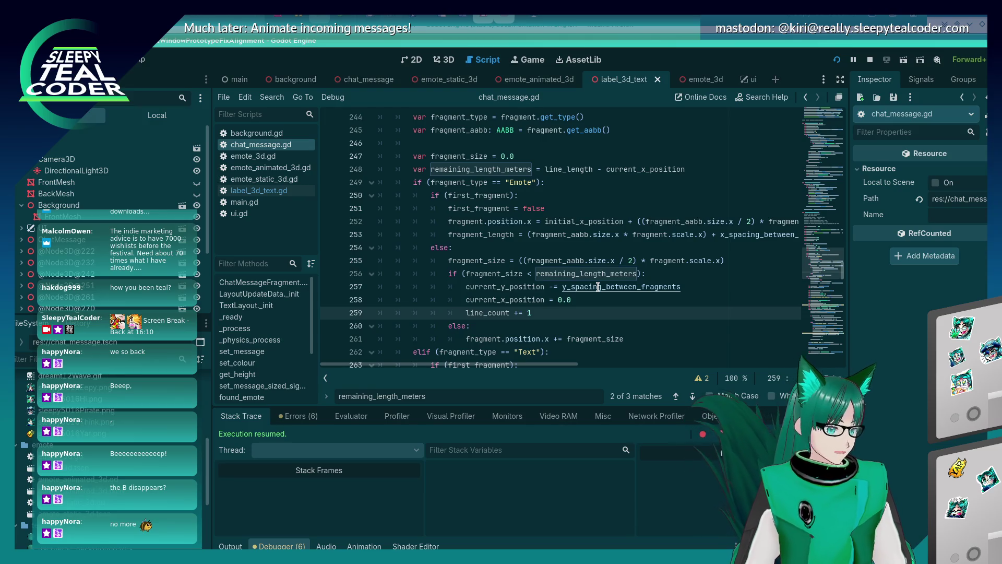
Step: Change the emote size comparison operator from < to <=
scroll(598, 286, down, 2)
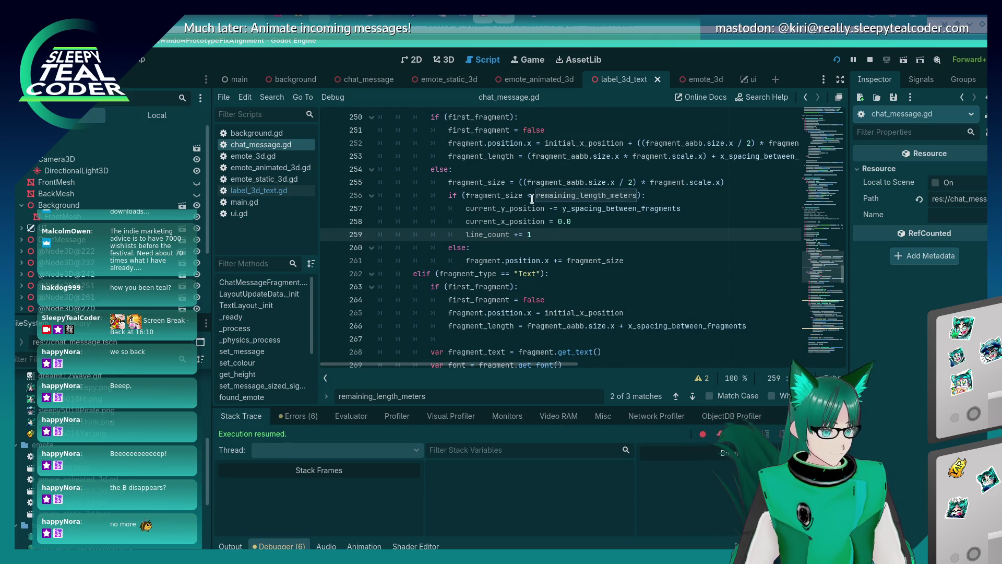
click(532, 196)
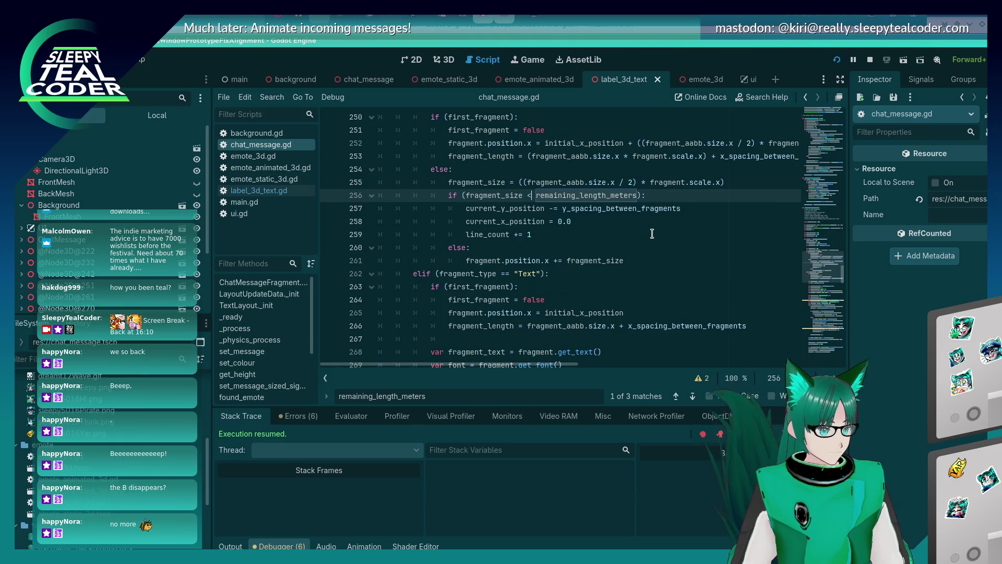
key(ctrl+s)
scroll(641, 253, up, 1)
scroll(641, 254, down, 10)
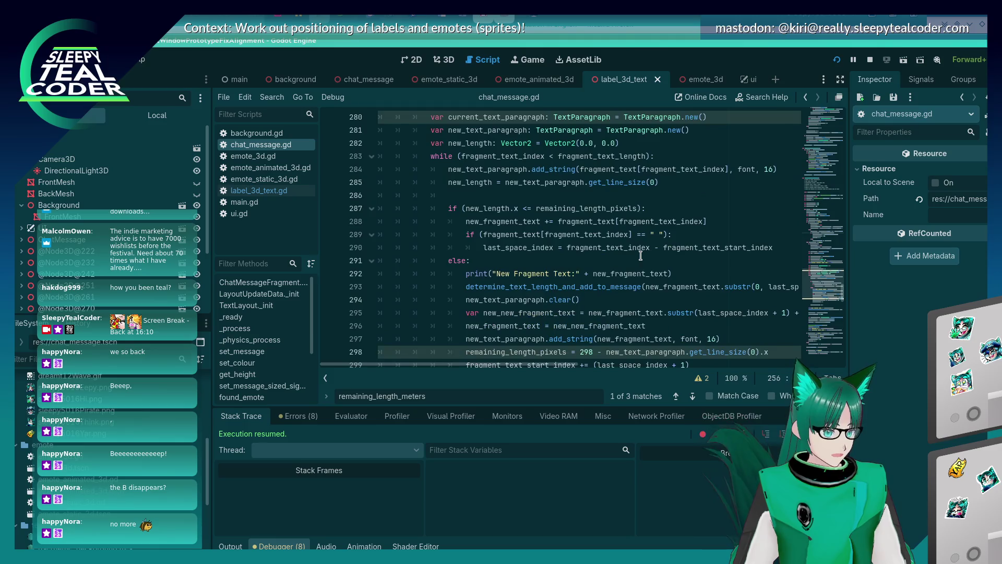
scroll(640, 255, down, 4)
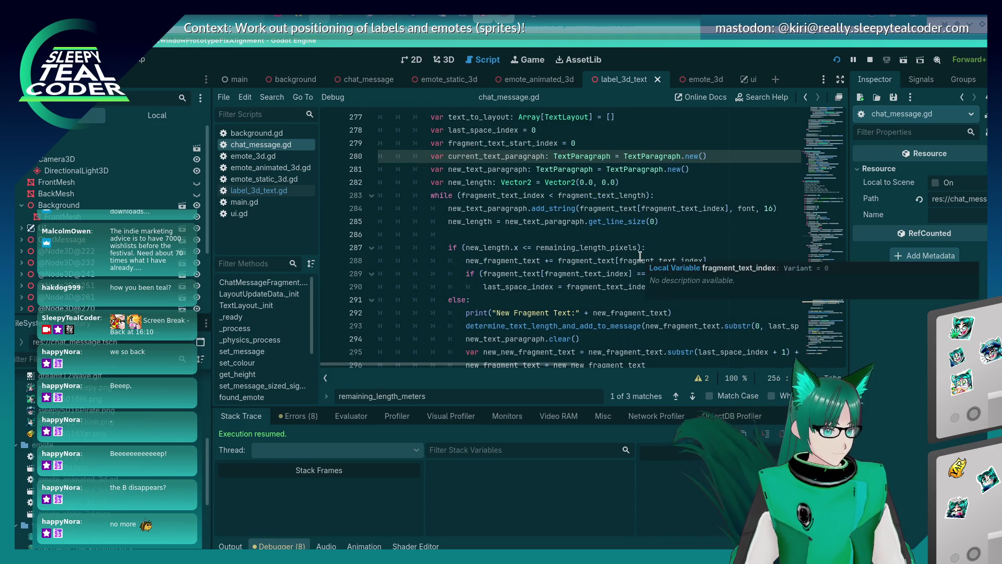
scroll(458, 318, up, 10)
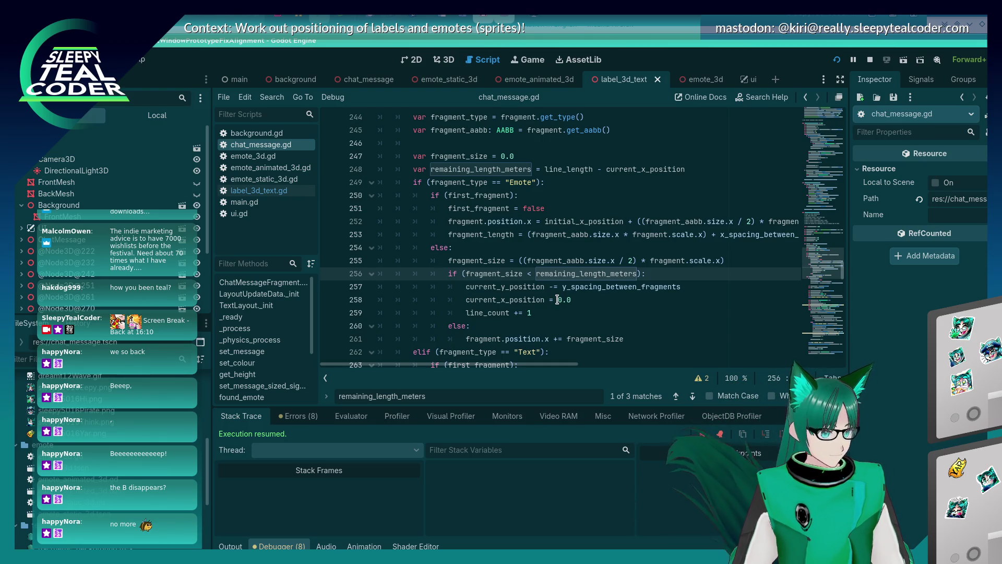
key(BackSpace)
text(>)
key(BackSpace)
text(<=)
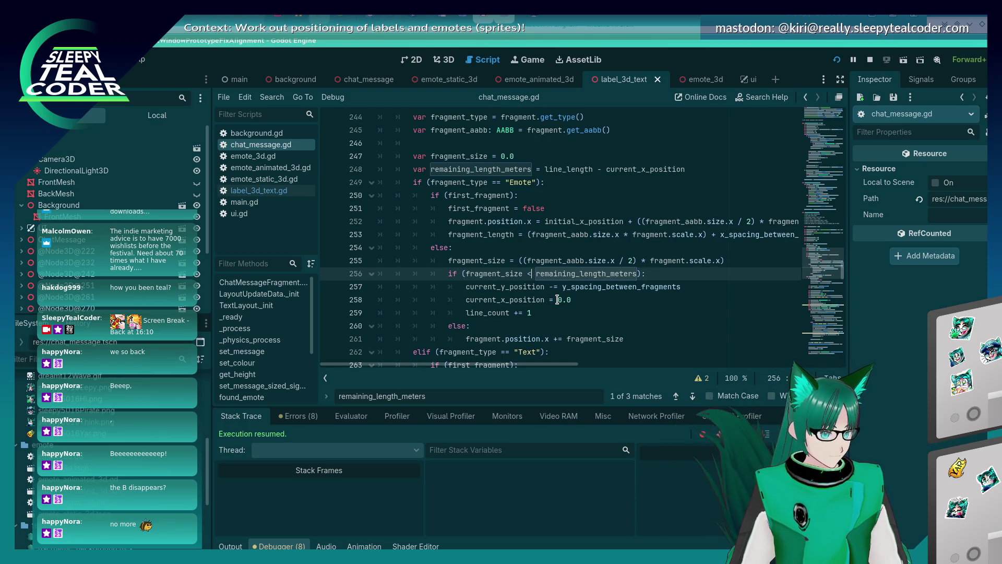
key(Escape)
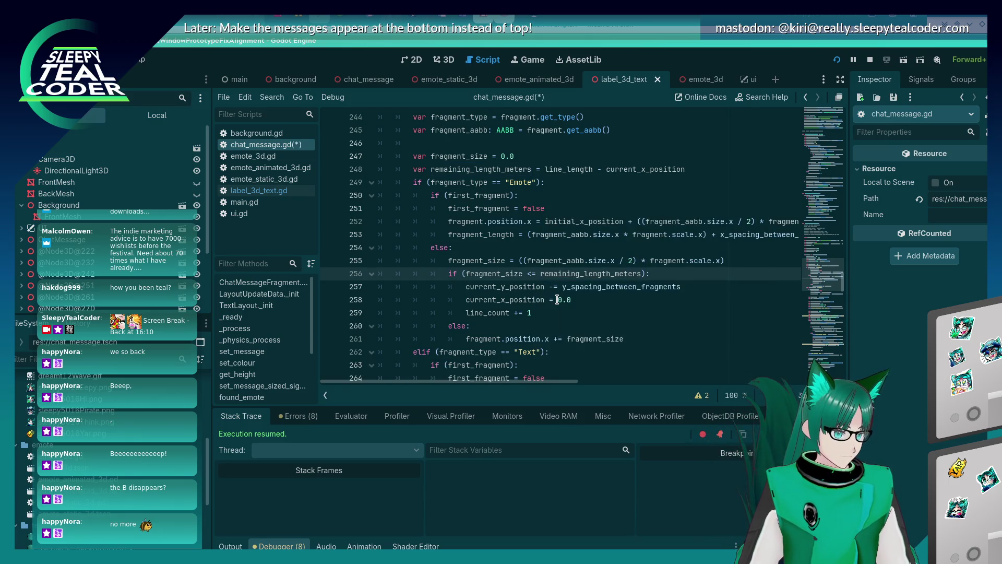
Step: Move fragment.position.x += fragment_size out of else to sit under the if
key(Down)
key(Down)
key(Down)
key(shift+Home)
key(BackSpace)
key(Up)
key(Up)
key(Up)
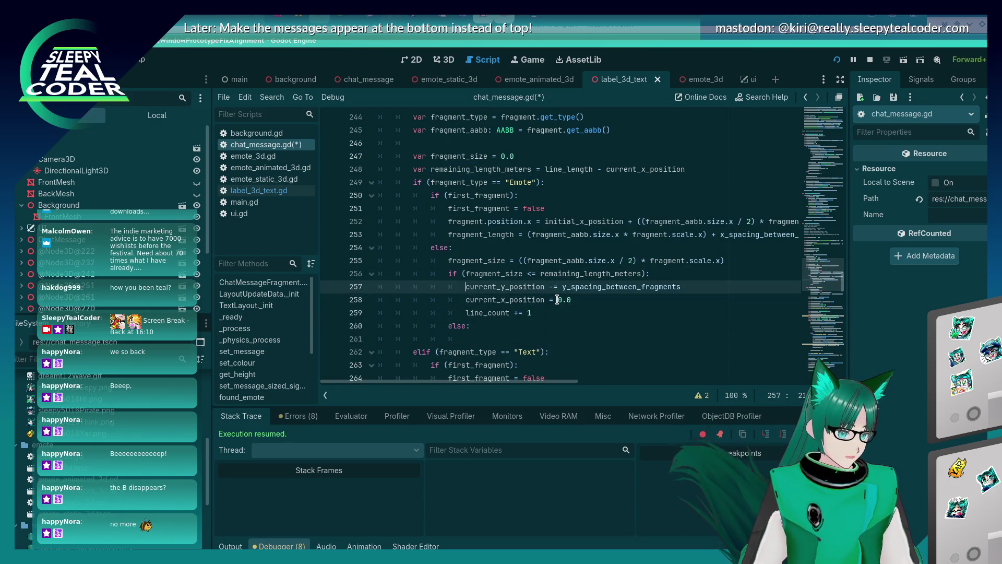
key(ctrl+v)
key(Down)
key(Down)
key(End)
Step: Move the three new-line reset statements under else and save chat_message.gd
key(Down)
key(End)
key(shift+Up)
key(shift+Up)
key(shift+Up)
key(ctrl+x)
key(BackSpace)
key(Down)
key(End)
key(Return)
key(ctrl+v)
key(ctrl+s)
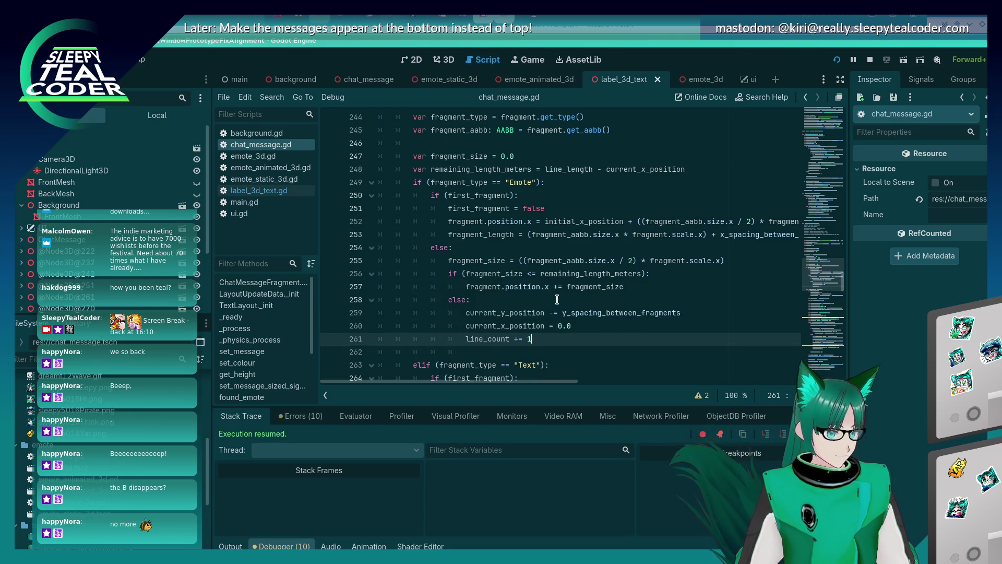
key(alt+Tab)
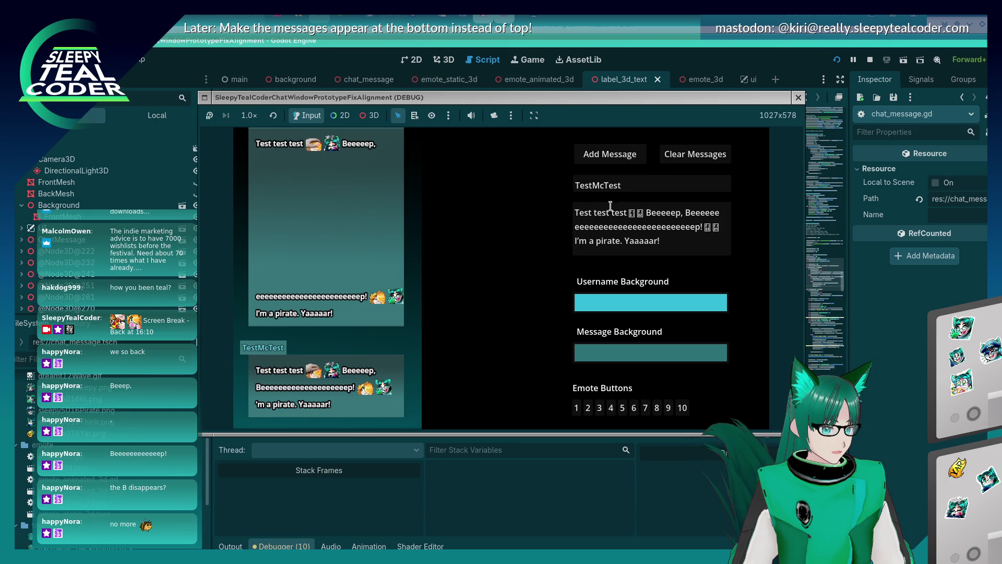
Step: Post test bubbles with a shortened Beeeep, then with 'ee' and 'eee' added
click(675, 154)
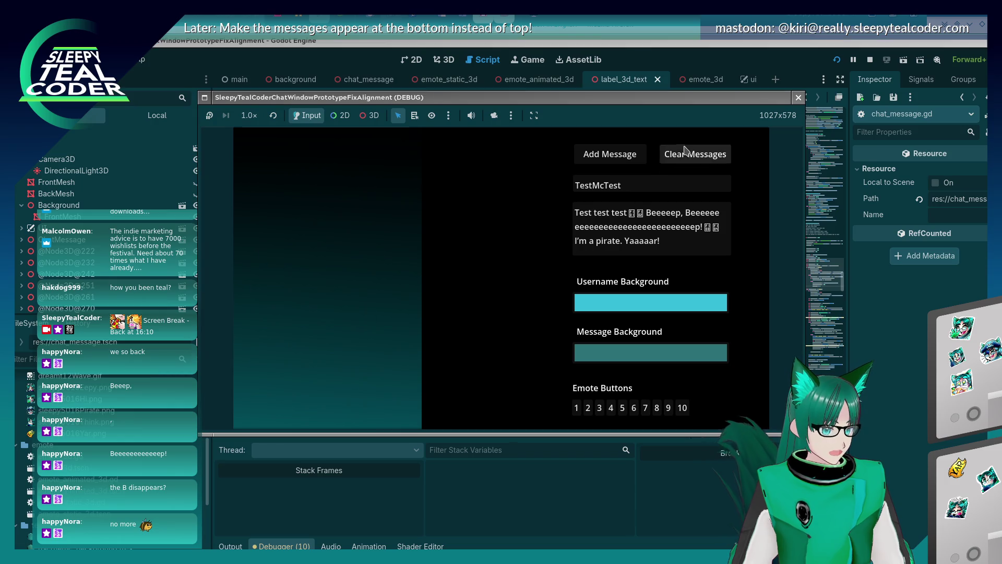
click(598, 158)
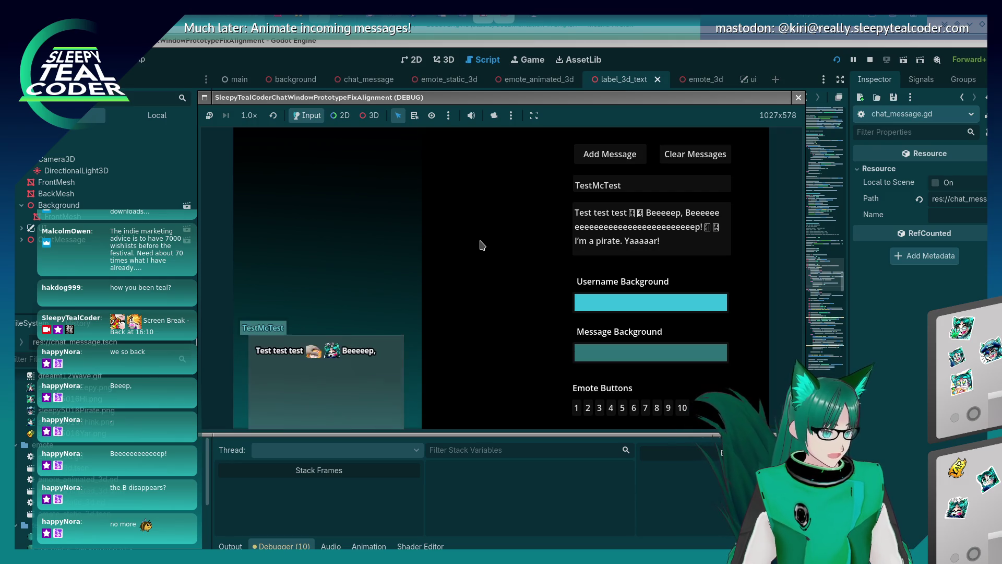
click(693, 230)
key(BackSpace)
key(BackSpace)
key(BackSpace)
click(618, 159)
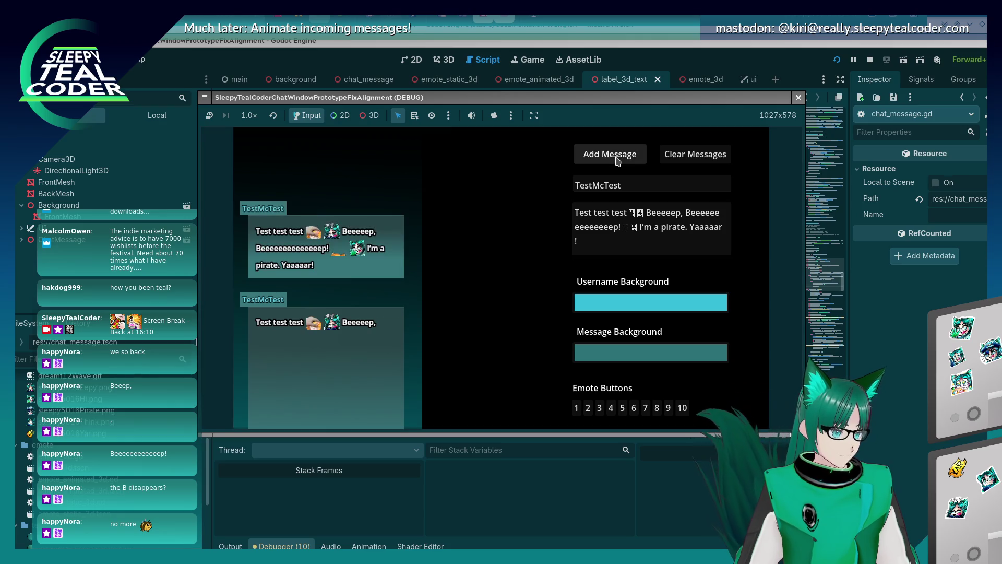
click(599, 226)
text(eee)
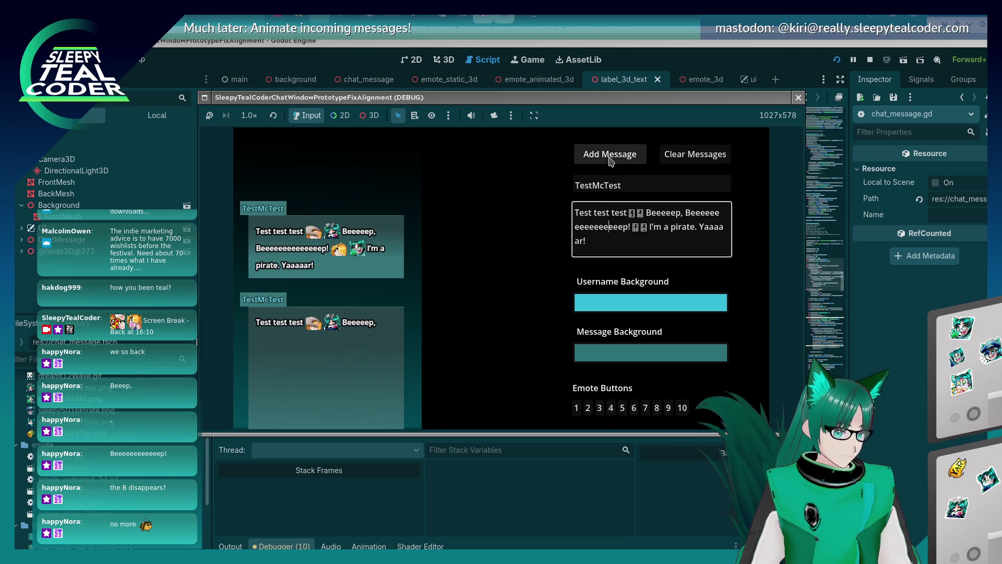
click(611, 161)
click(611, 227)
text(ee)
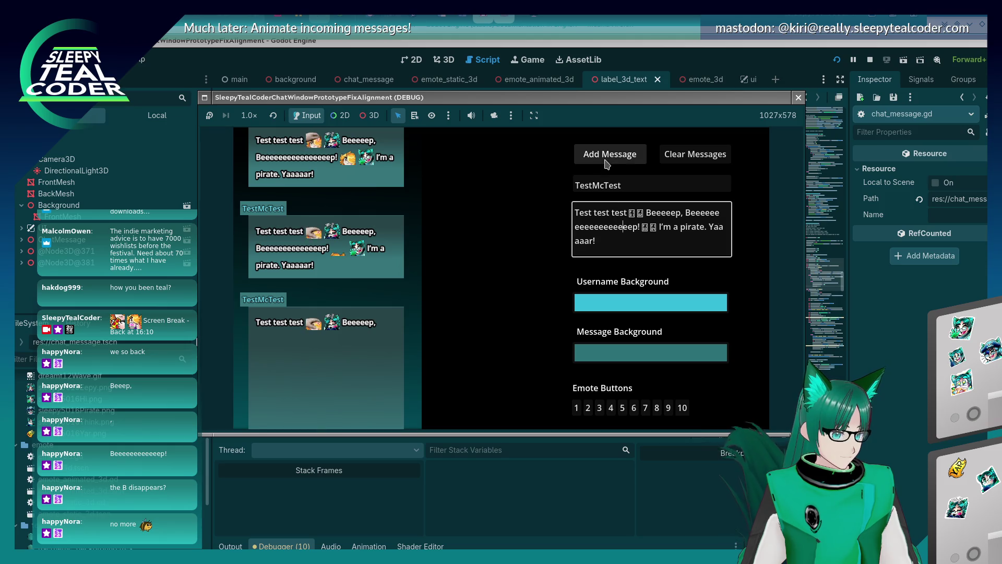
text(e)
click(605, 164)
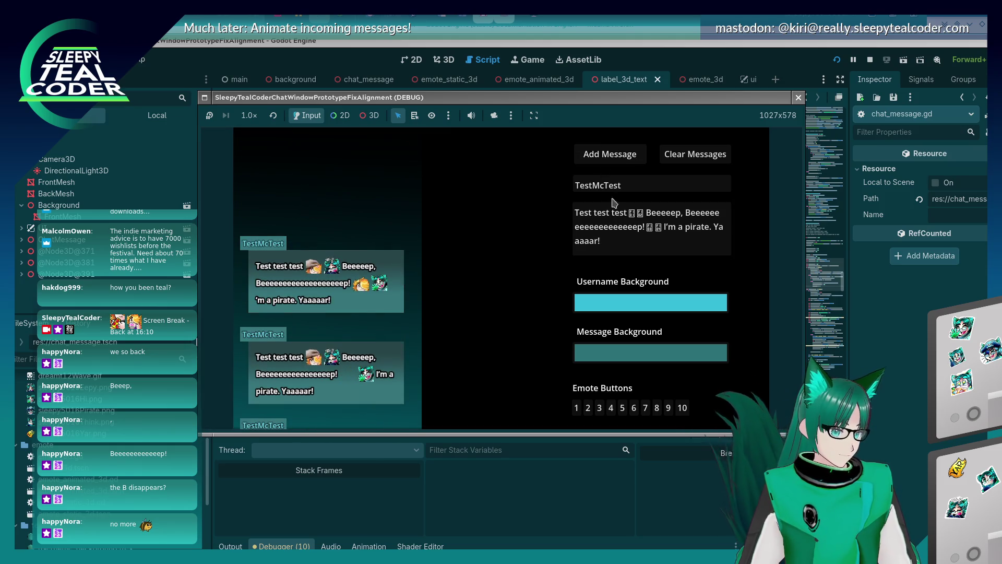
Step: Keep adding e's to Beeeep and posting bubbles, then close the game window
click(615, 222)
text(ee)
click(612, 156)
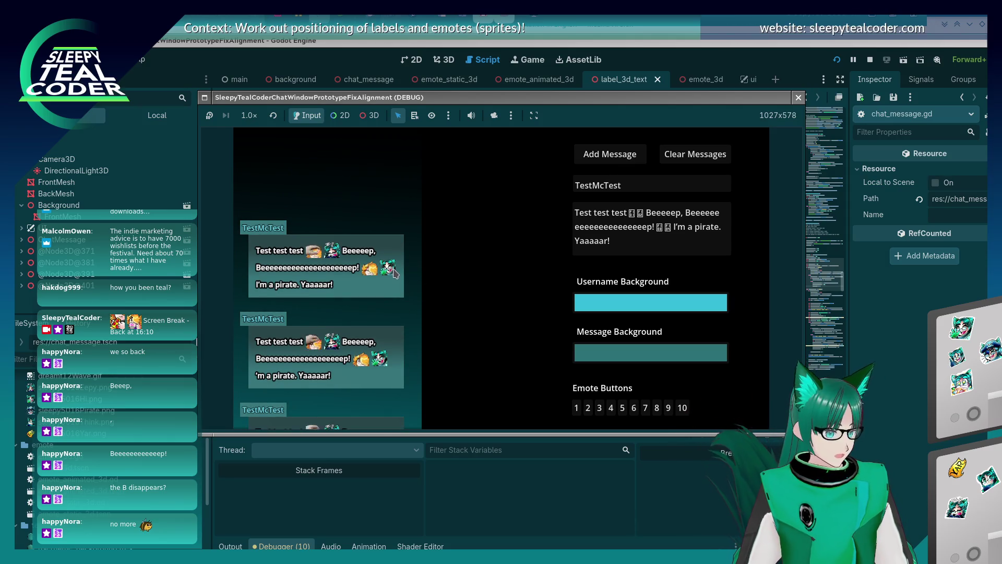
click(603, 227)
text(e)
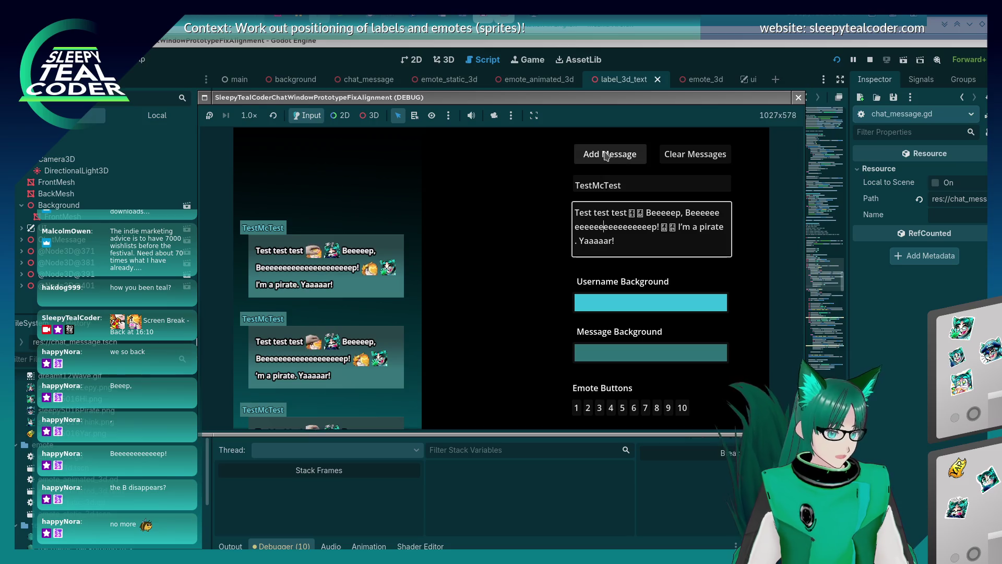
click(605, 155)
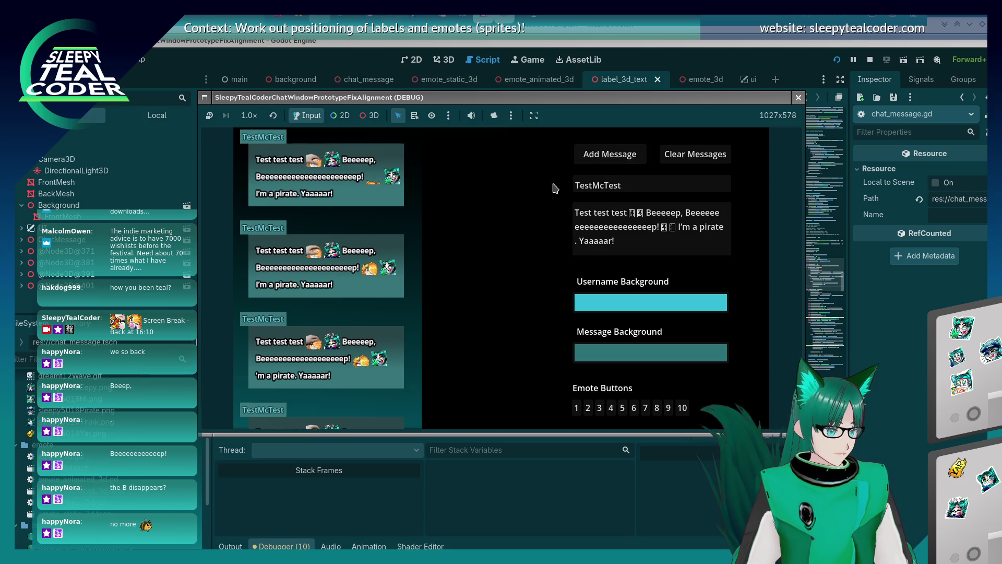
click(611, 234)
text(e)
click(598, 152)
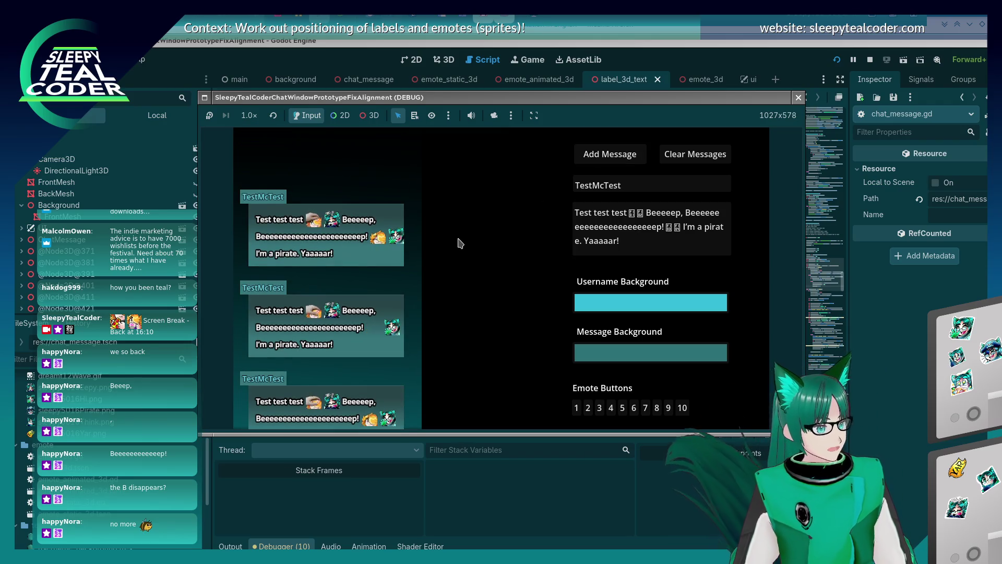
click(614, 226)
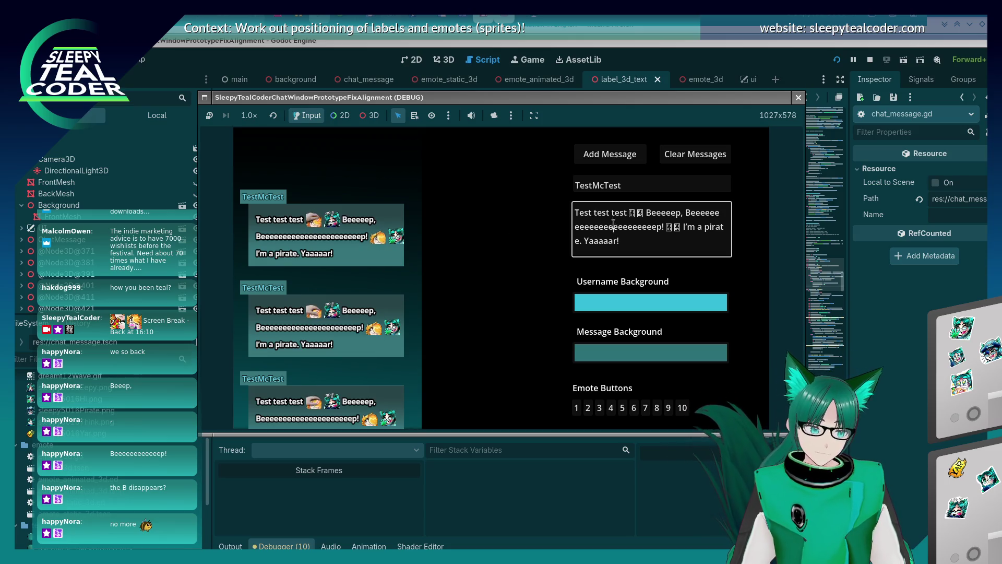
click(608, 154)
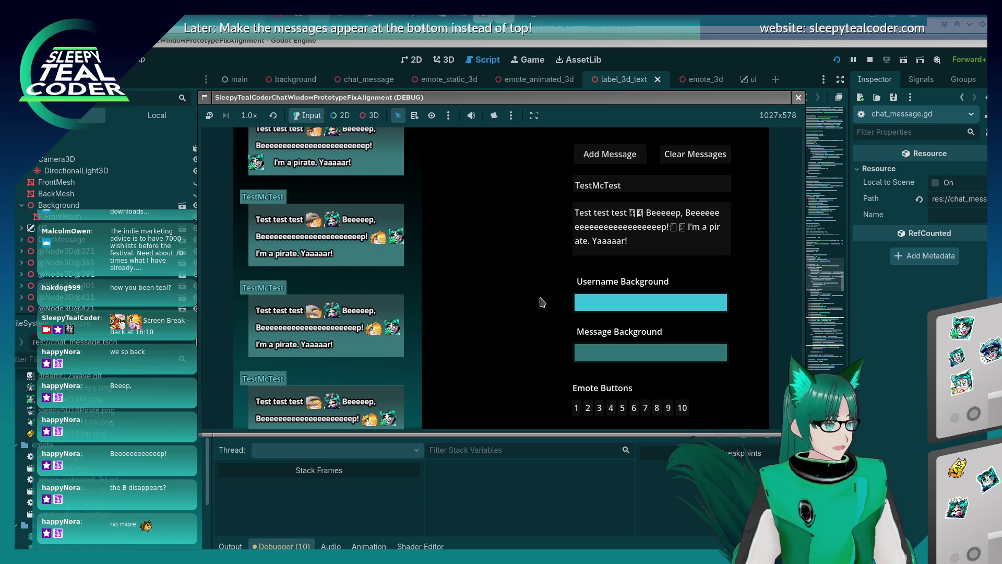
click(815, 346)
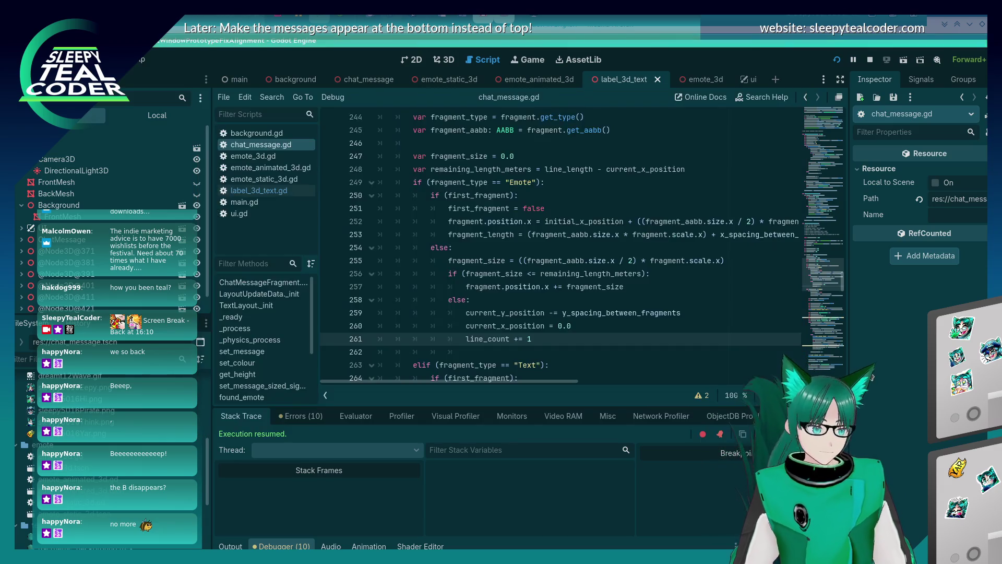
Step: Replace the line 260 x-position reset with initial_x_position, save, and check the running game
scroll(492, 295, down, 2)
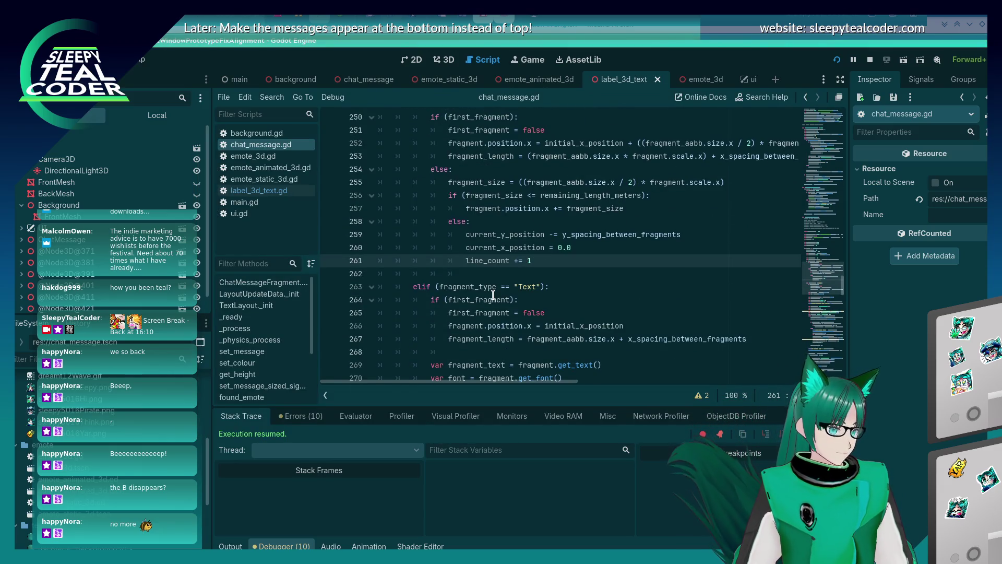
click(591, 245)
text(initial?)
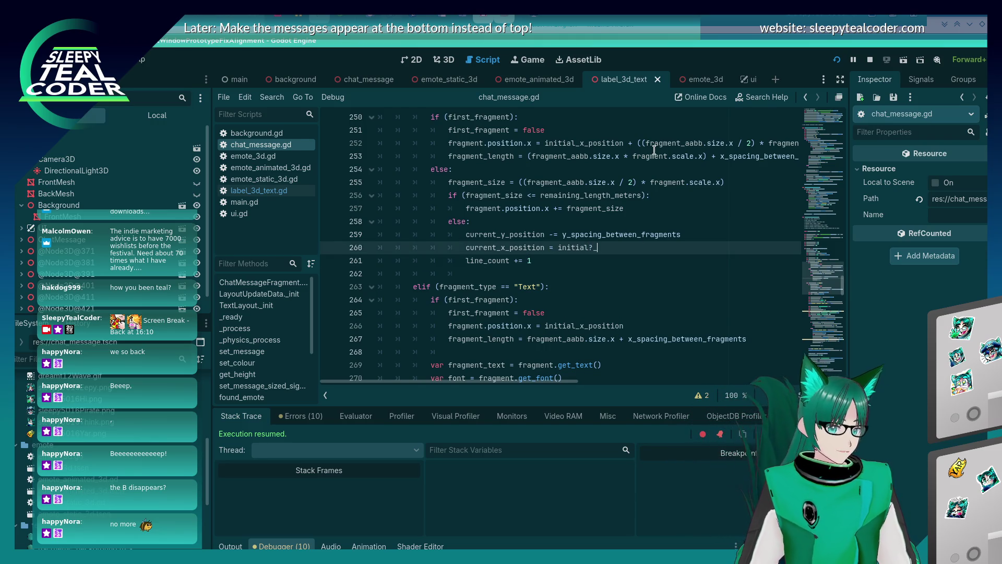
key(BackSpace)
key(BackSpace)
text(o)
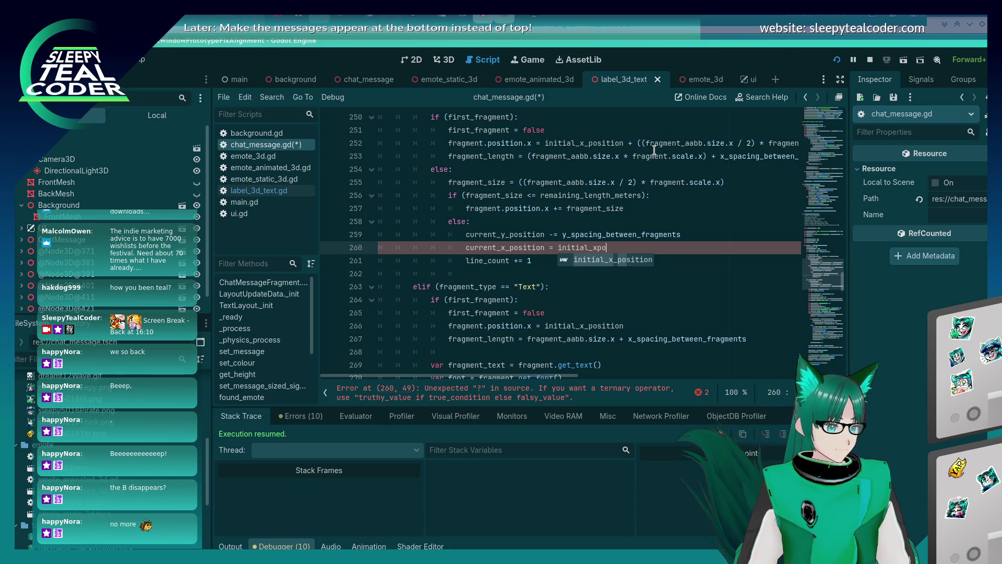
key(Return)
key(ctrl+s)
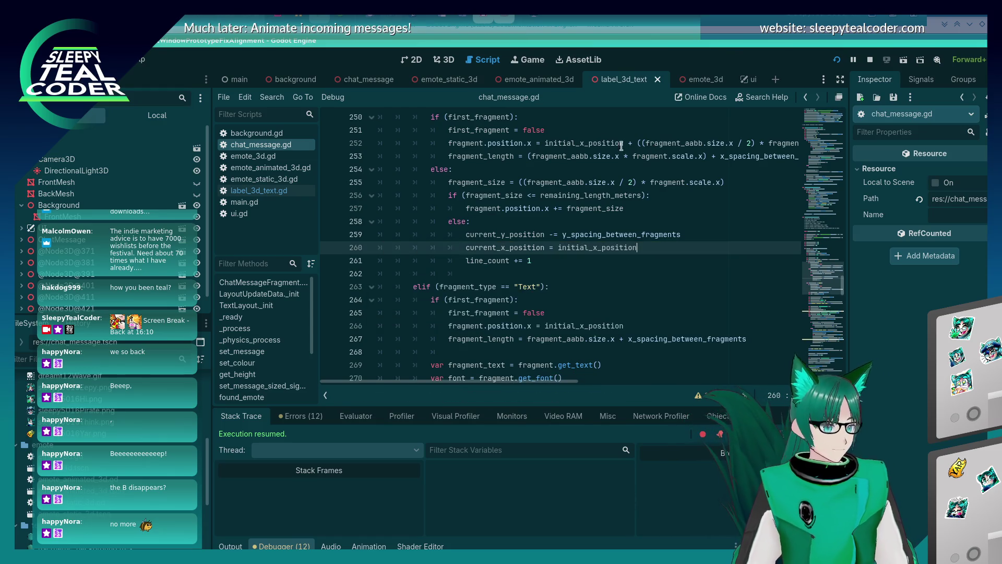
key(alt+Tab)
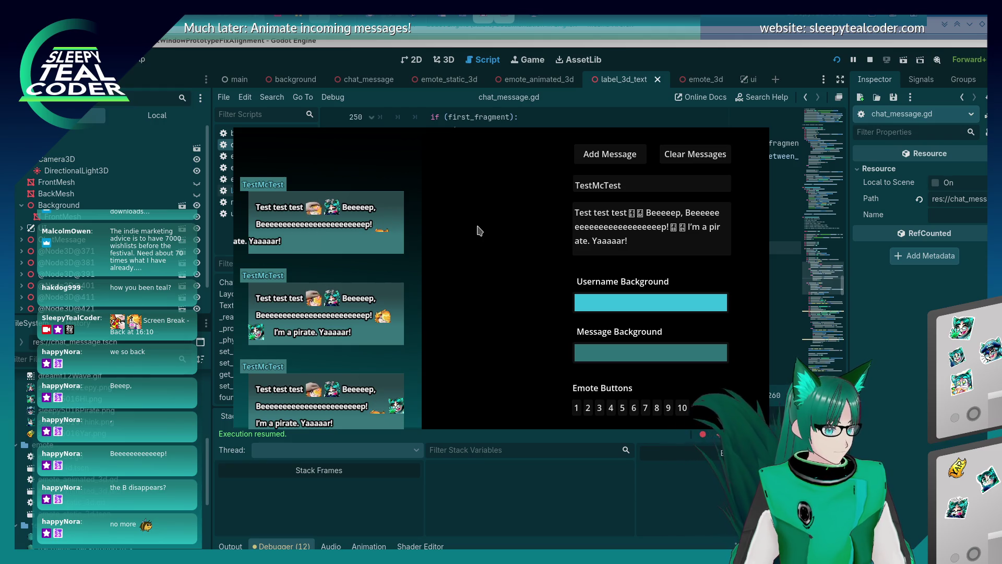
click(900, 344)
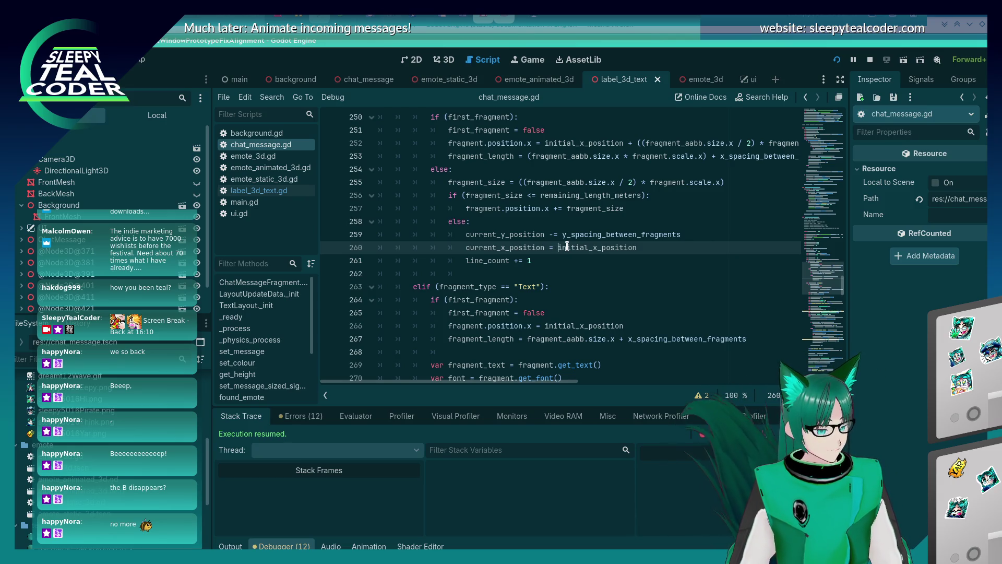
scroll(567, 246, up, 3)
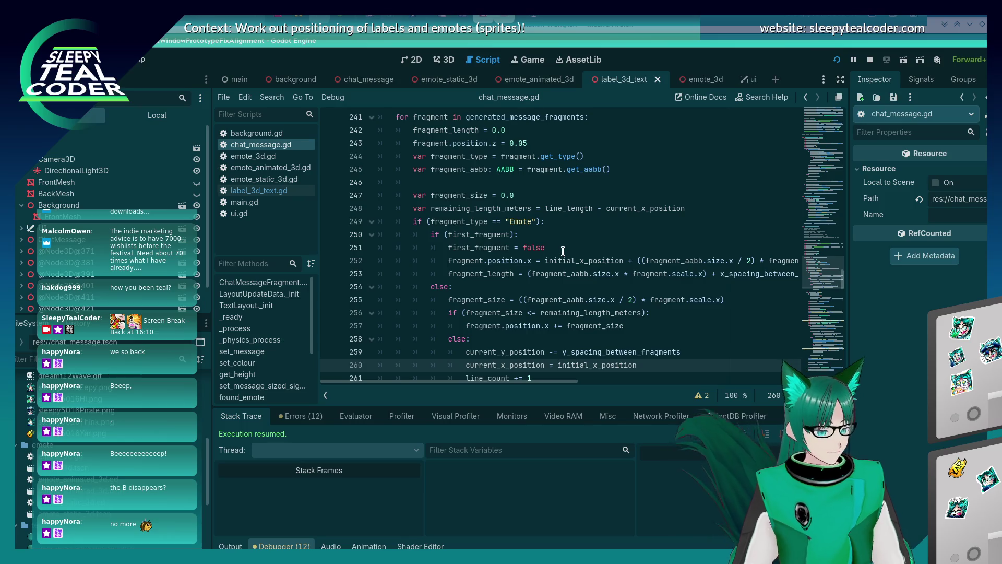
Step: Search chat_message.gd for initial_x_position with Ctrl+F, then switch to the running game
scroll(563, 252, down, 3)
scroll(563, 252, down, 4)
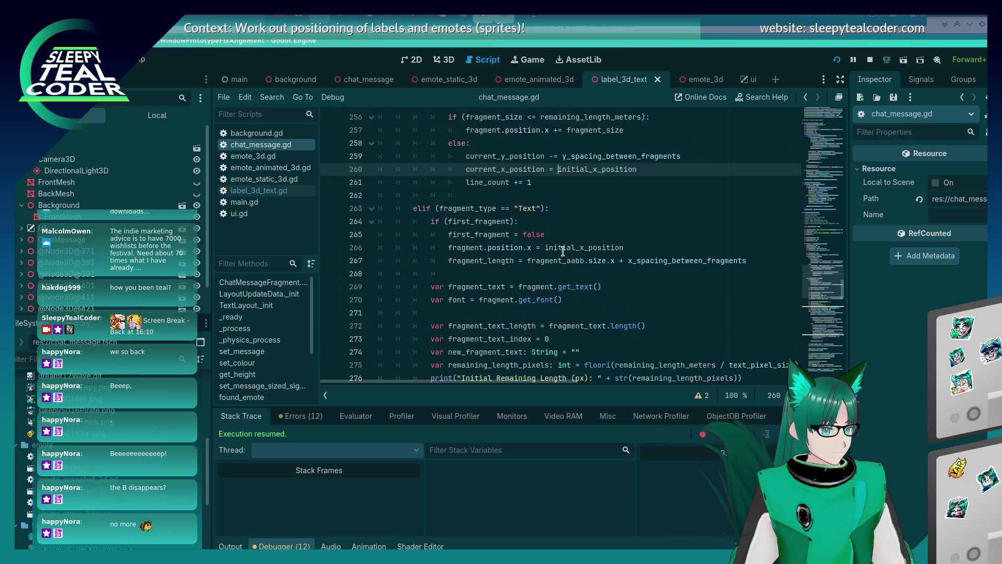
scroll(563, 252, up, 4)
click(597, 255)
double_click(597, 251)
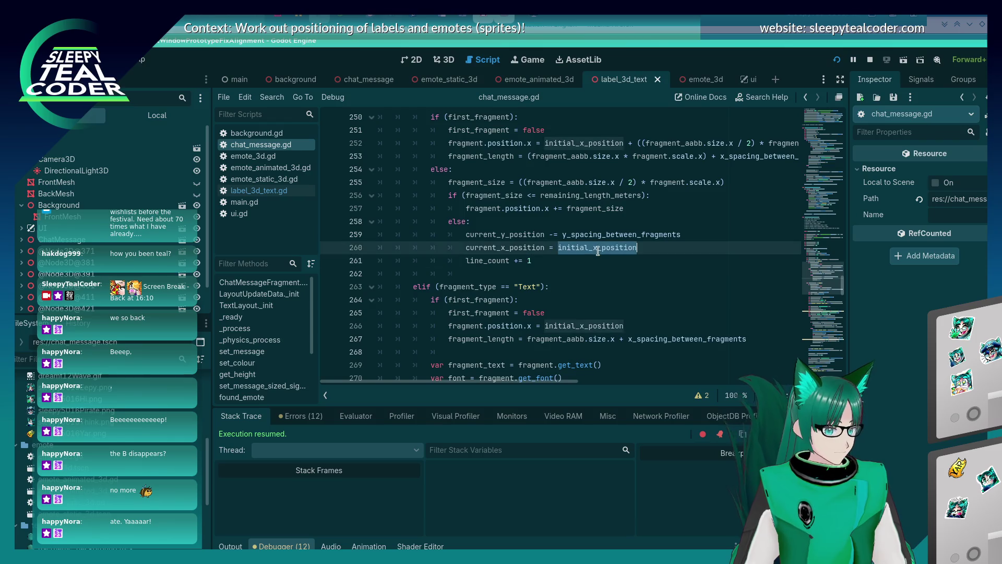
key(ctrl+f)
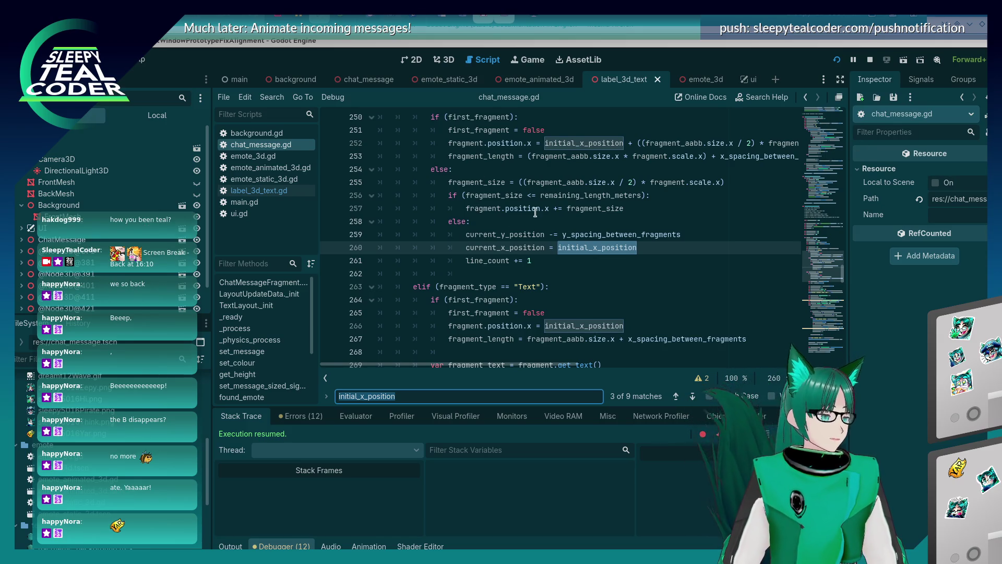
click(538, 261)
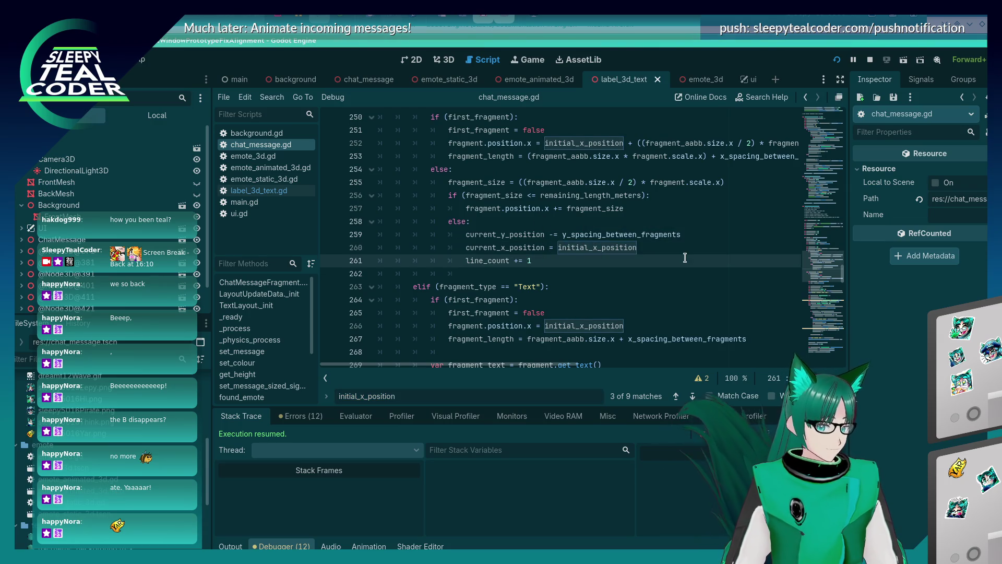
key(alt+Tab)
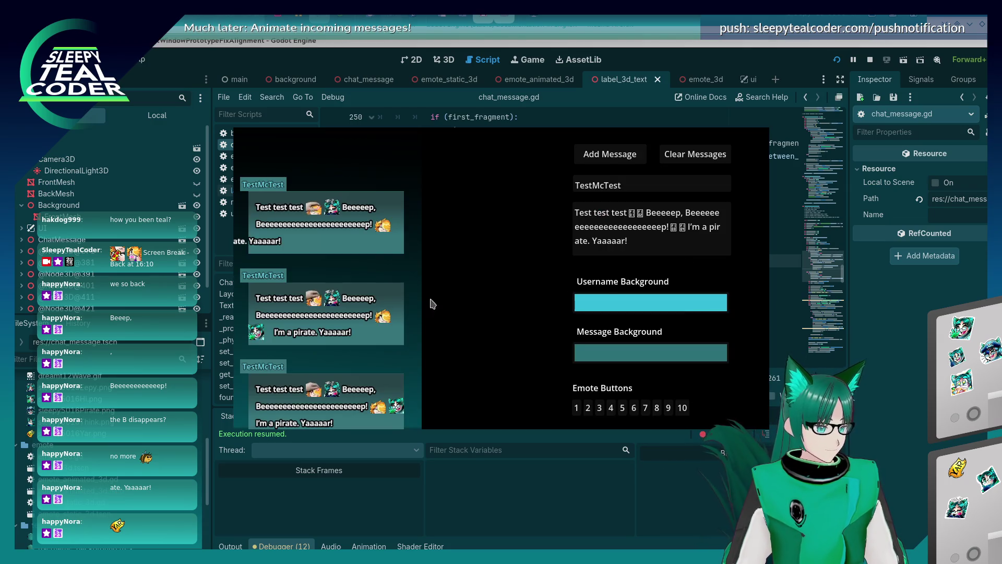
Step: Clear the test chat, post one message, and return to the script
click(678, 155)
click(618, 183)
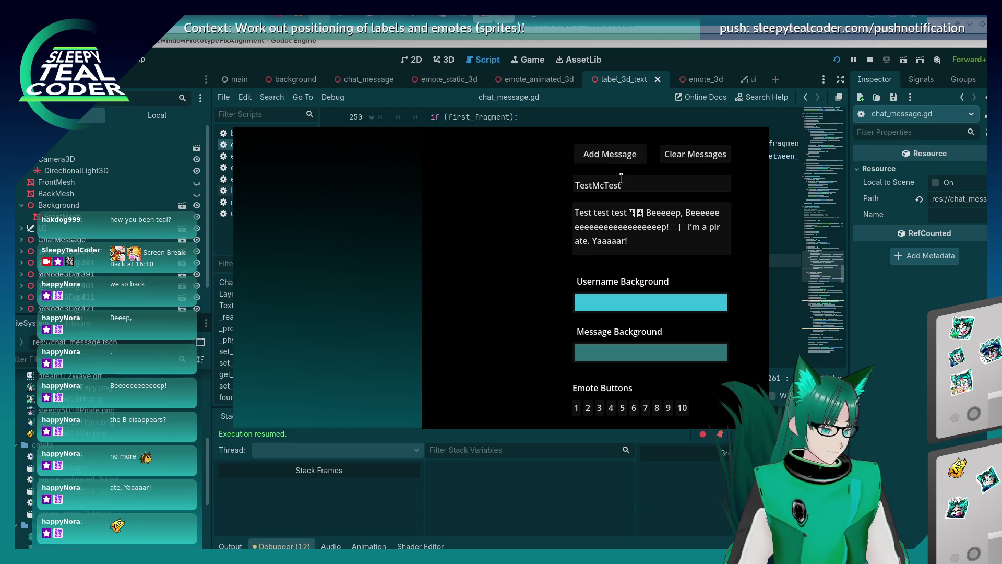
key(Return)
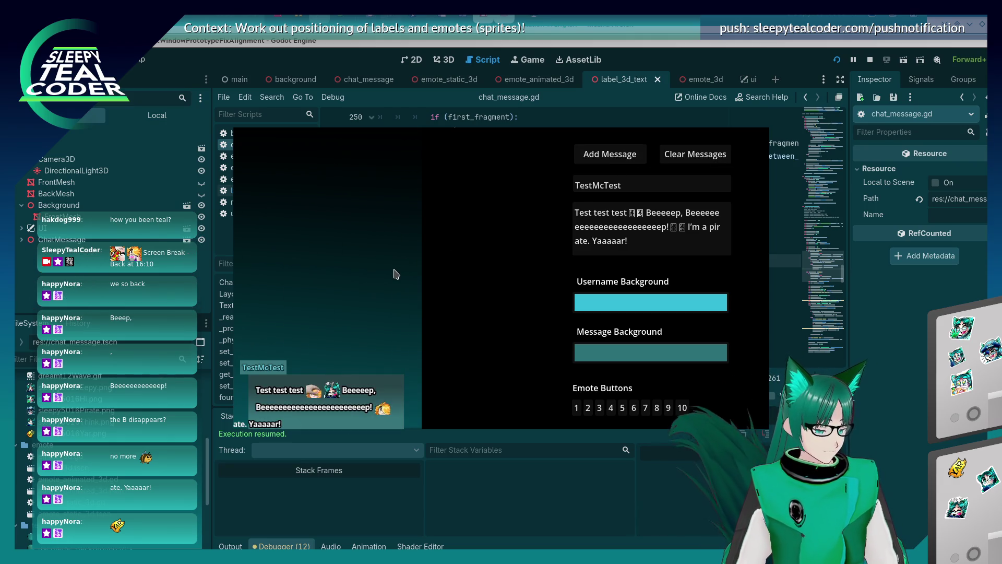
key(alt+Tab)
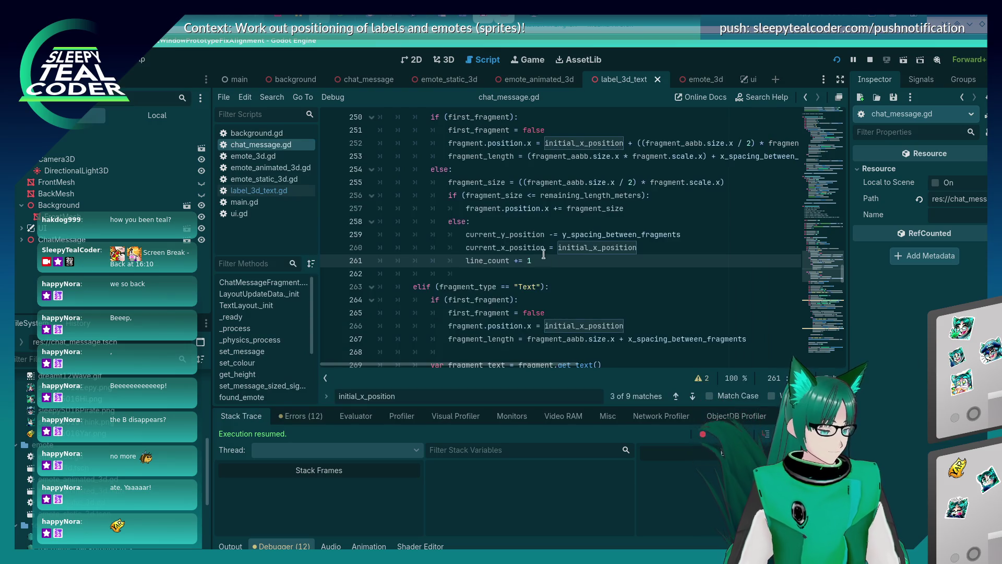
Step: Change line 260's reset to '0.0 + initial_x_position' and restart the game with F5
click(549, 248)
text(0.0 +)
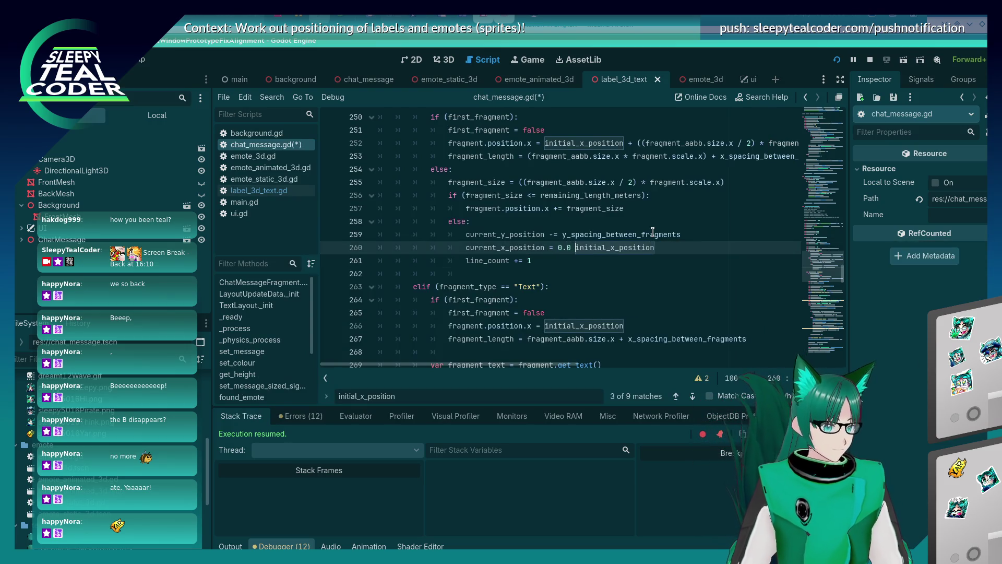
key(F5)
click(624, 159)
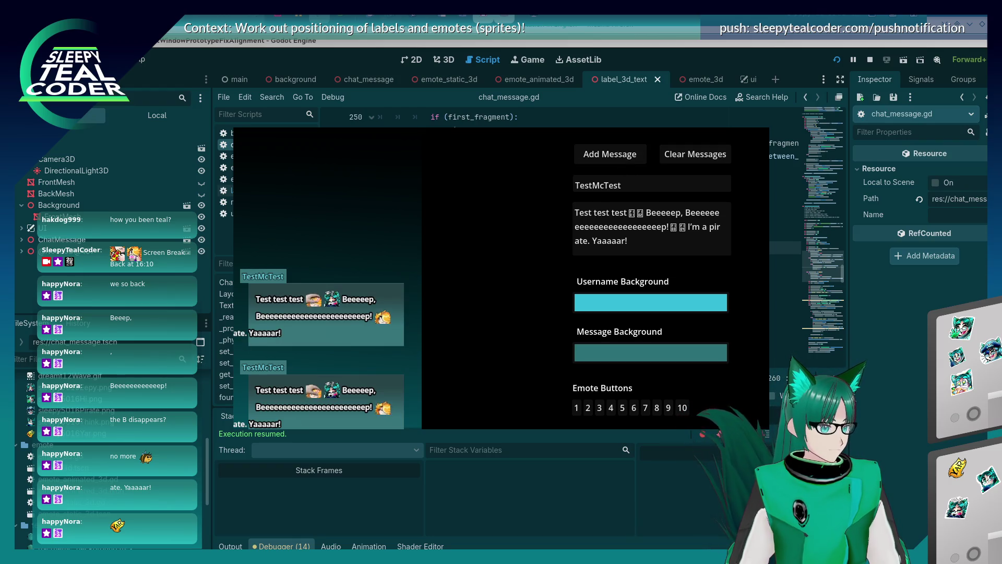
key(alt+Tab)
key(F5)
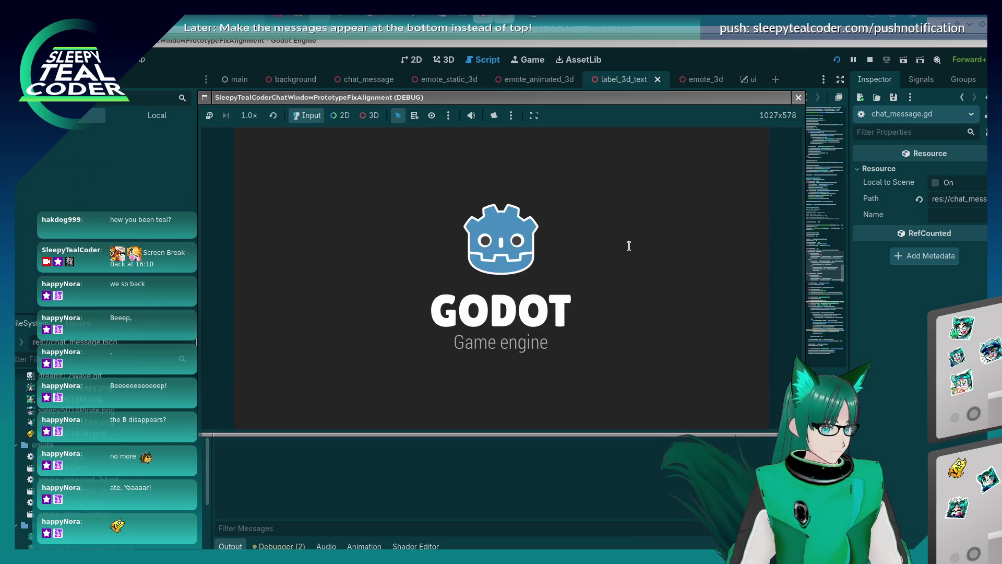
Step: Post bubbles with Beeeep lengthened by eleven, then four more e's
click(630, 157)
click(579, 226)
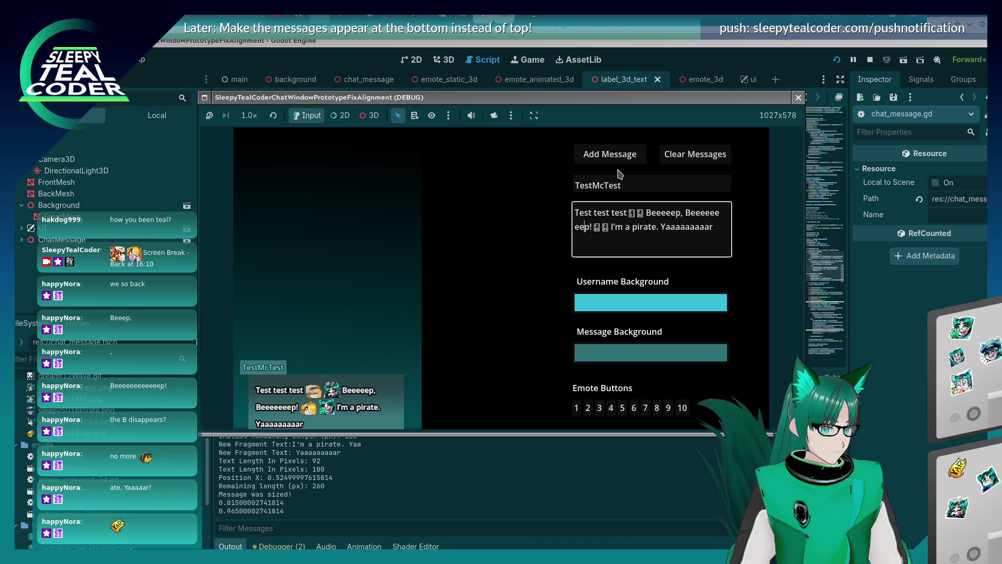
text(eeeeeeeeeee)
click(619, 156)
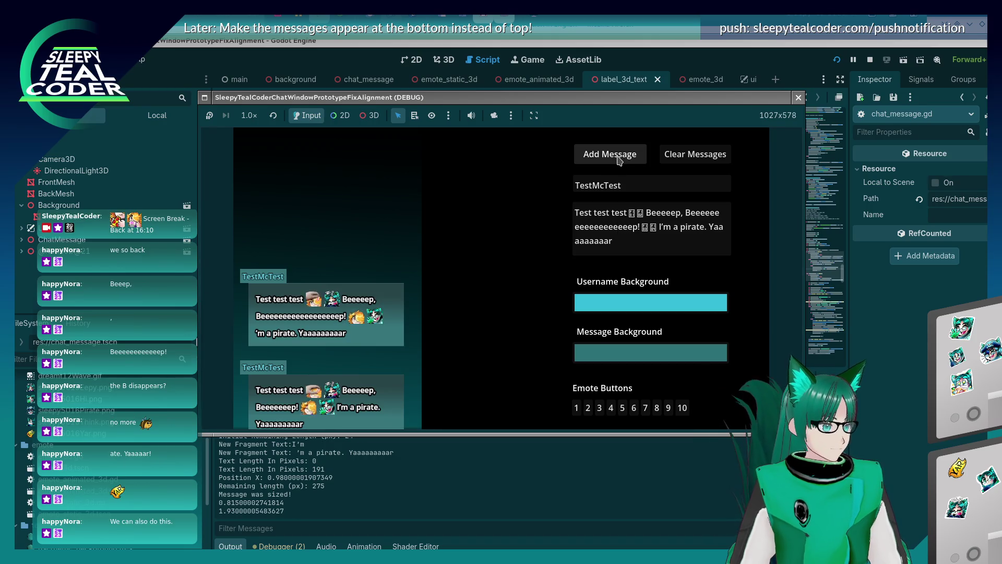
click(596, 234)
text(eeeeee)
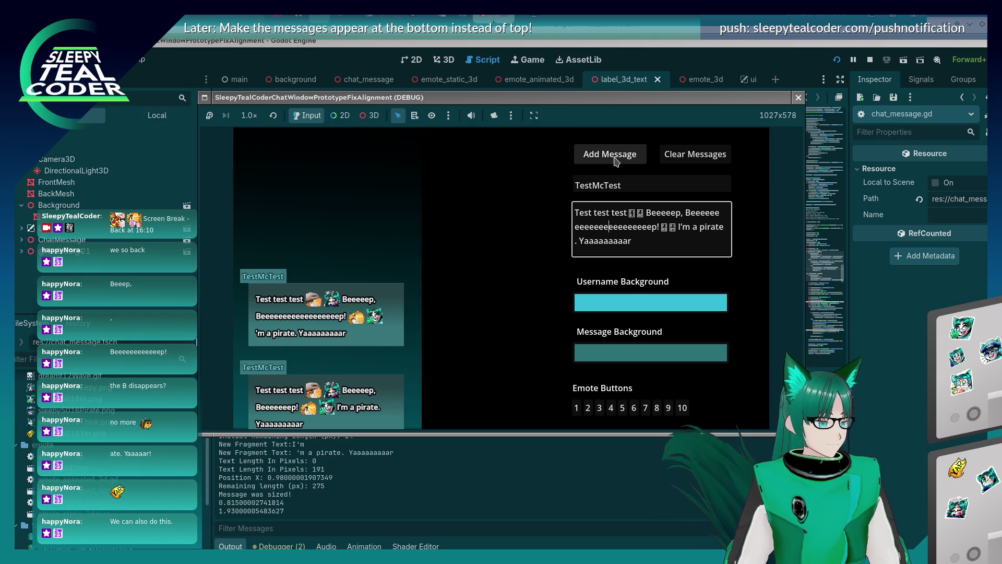
click(615, 158)
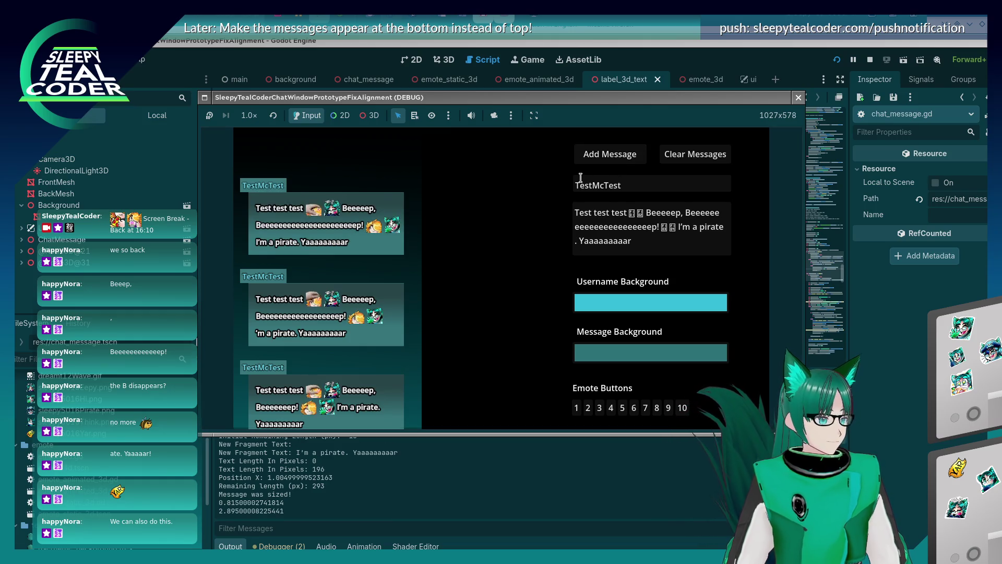
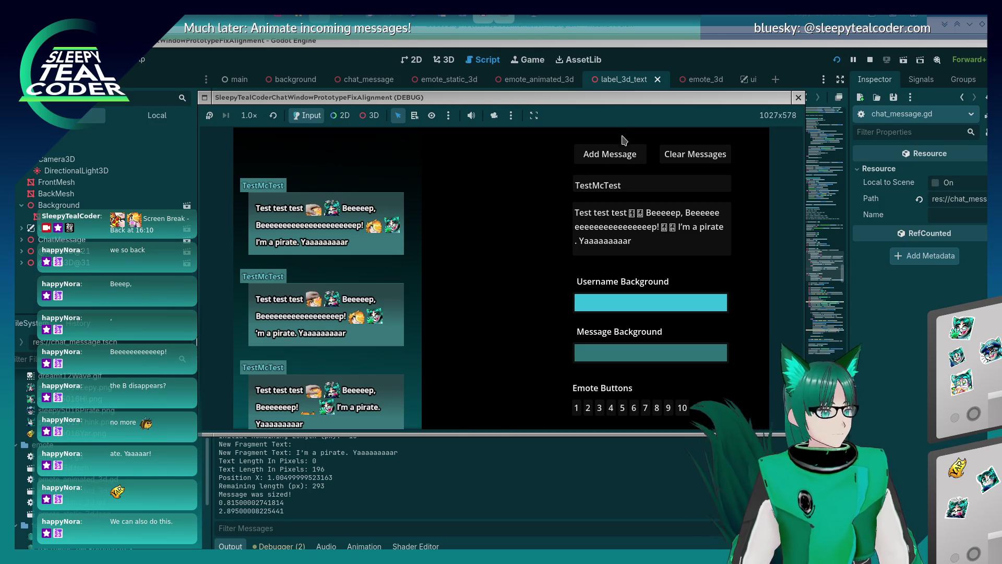
Step: Append 'eeee' to the test message, add it to the chat preview, and bring chat_message.gd forward
click(628, 223)
text(eeee)
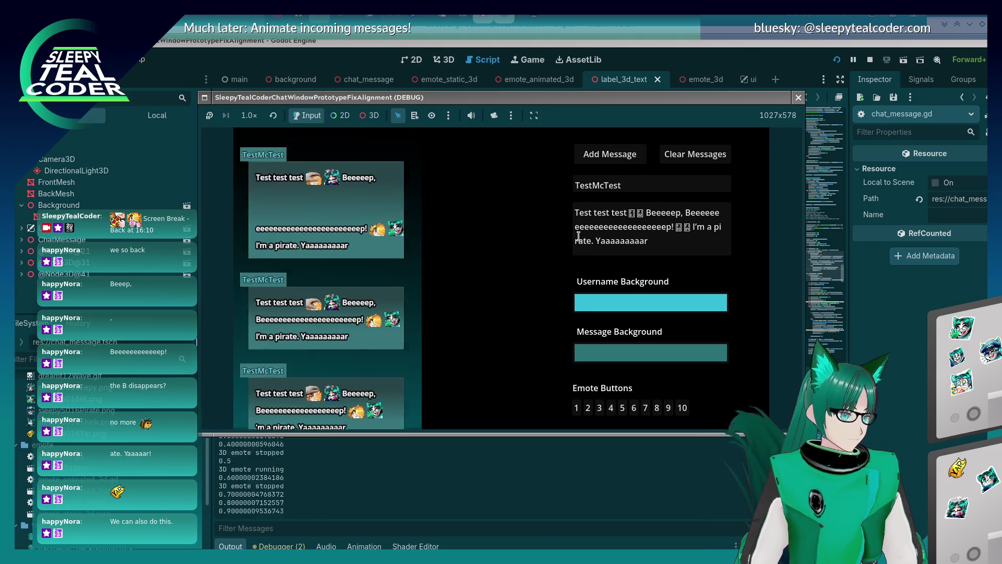
click(613, 157)
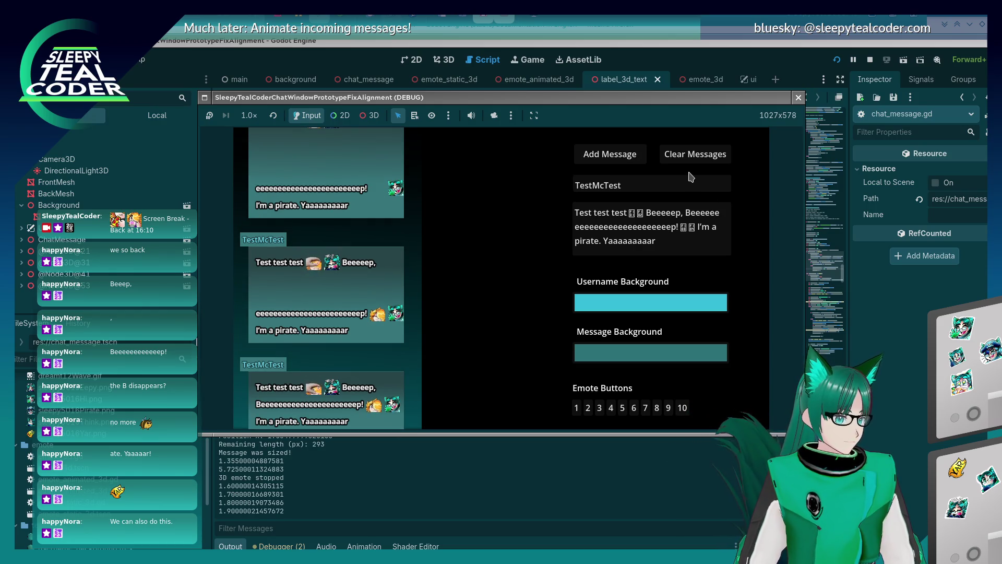
click(905, 398)
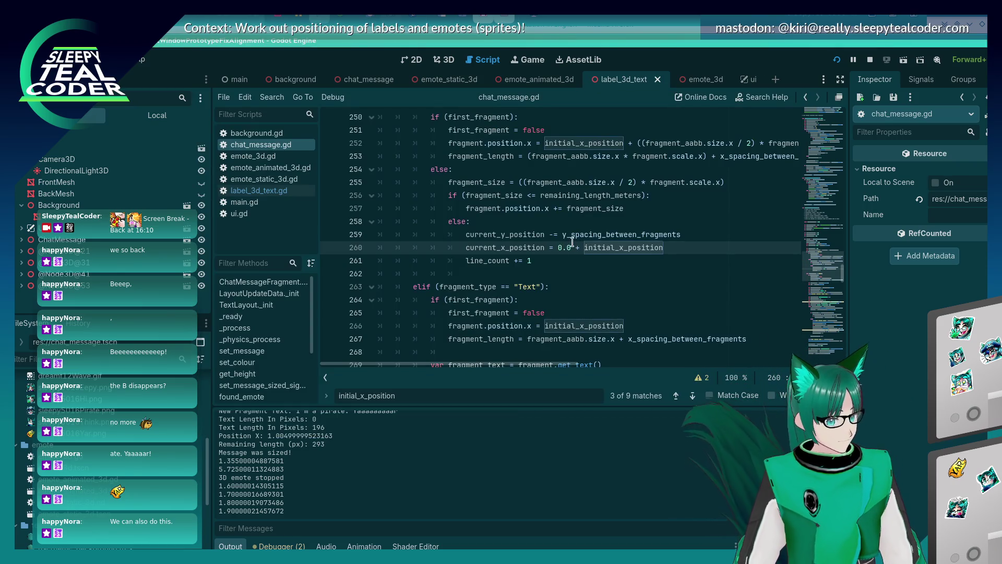
Step: Remove the '0.0 +' offset from line 260 and run the project
drag(563, 245, 579, 247)
key(BackSpace)
key(BackSpace)
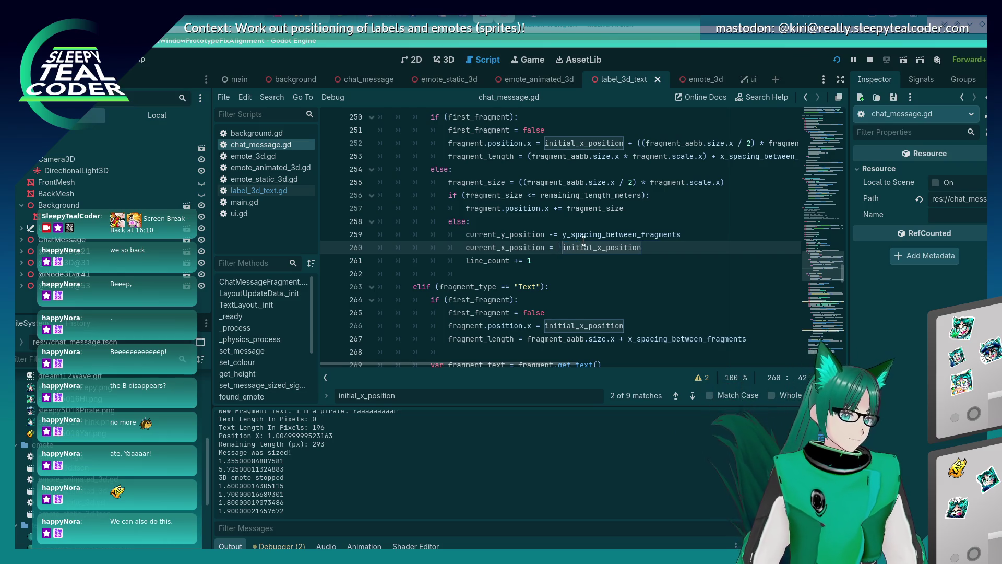
key(F5)
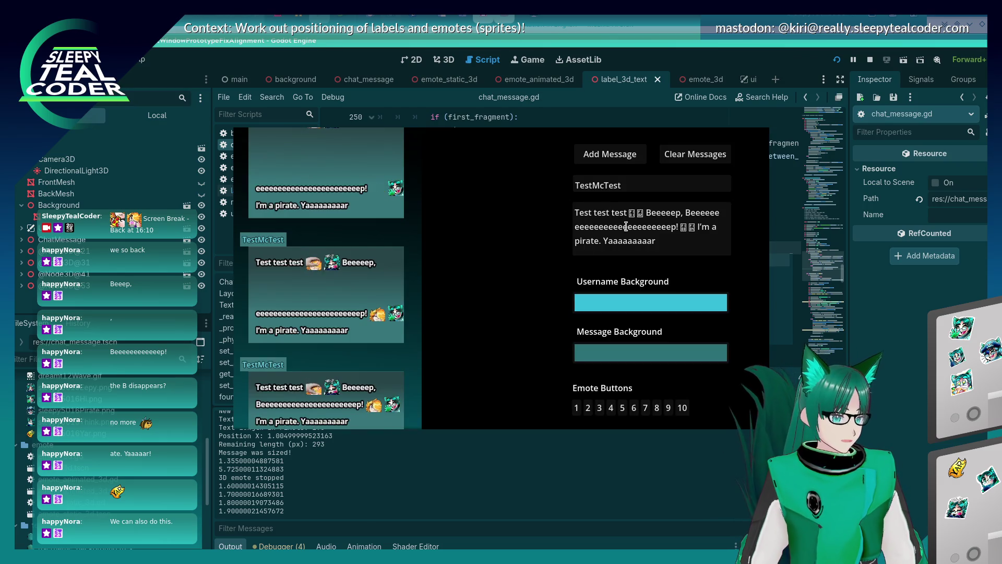
Step: Add two shortened test messages to the chat preview to check the wrapping
click(592, 226)
key(BackSpace)
key(BackSpace)
key(BackSpace)
click(608, 156)
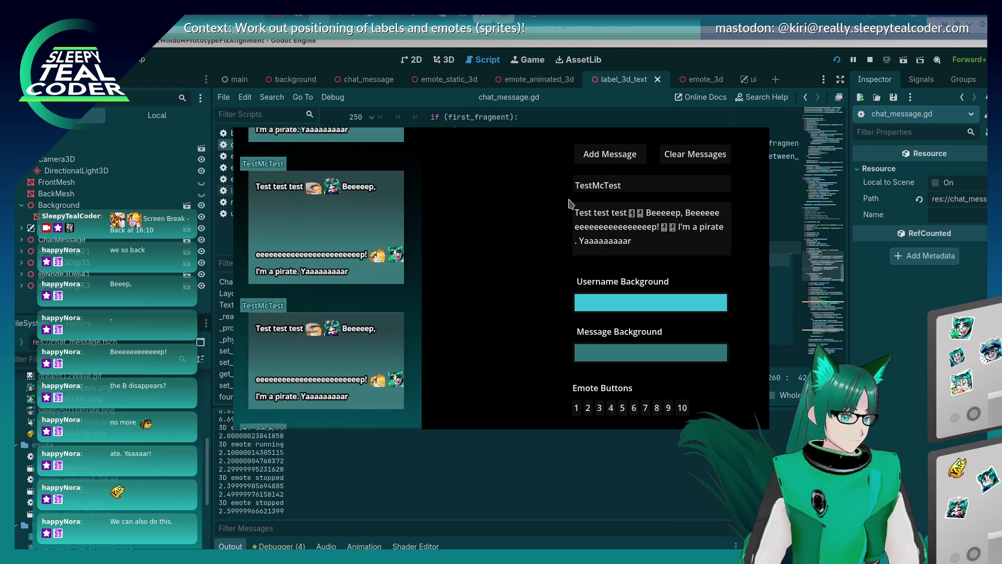
click(623, 226)
key(BackSpace)
key(BackSpace)
click(615, 157)
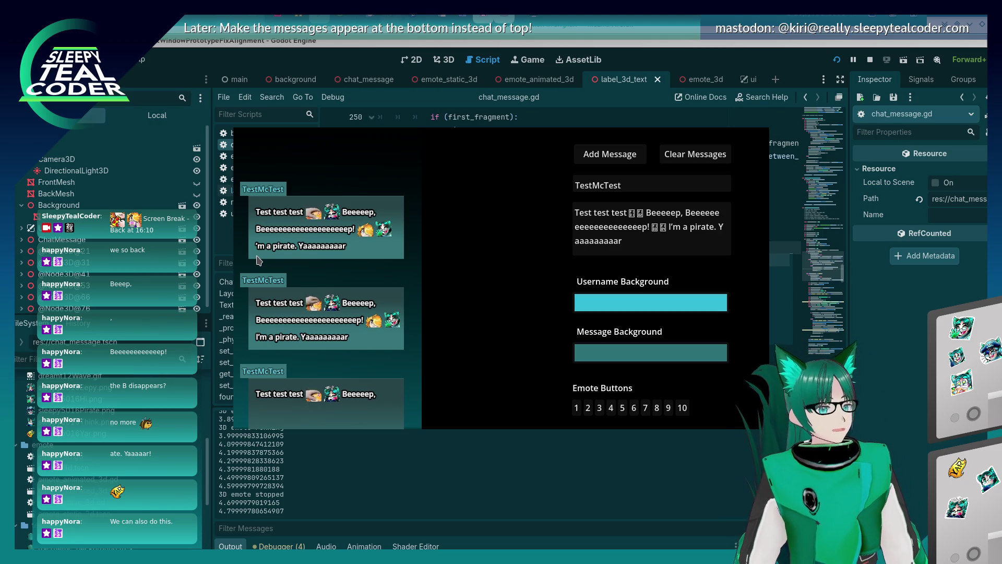
Step: Replace initial_x_position on line 260 with 0.0 and run the project again
click(896, 391)
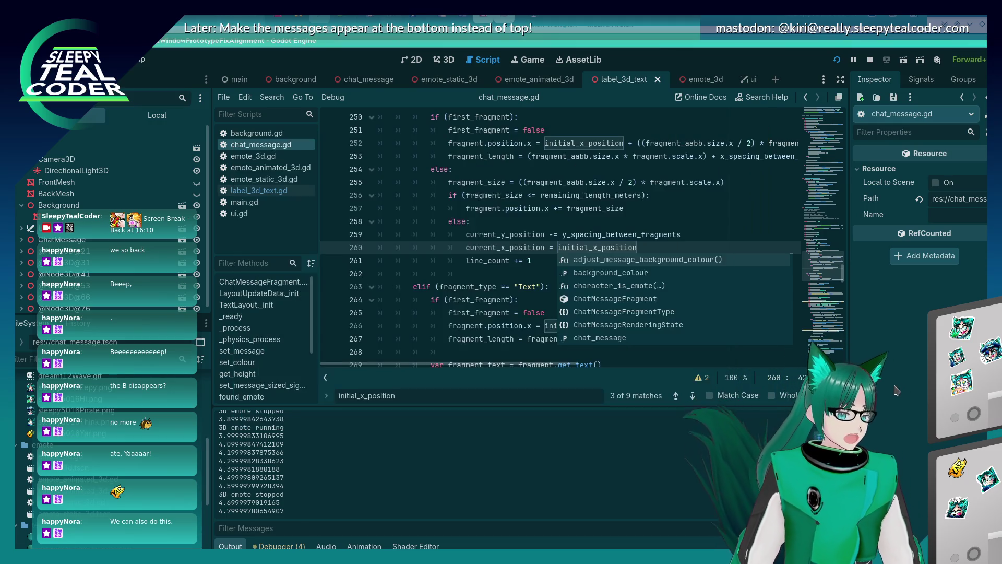
click(672, 230)
click(549, 249)
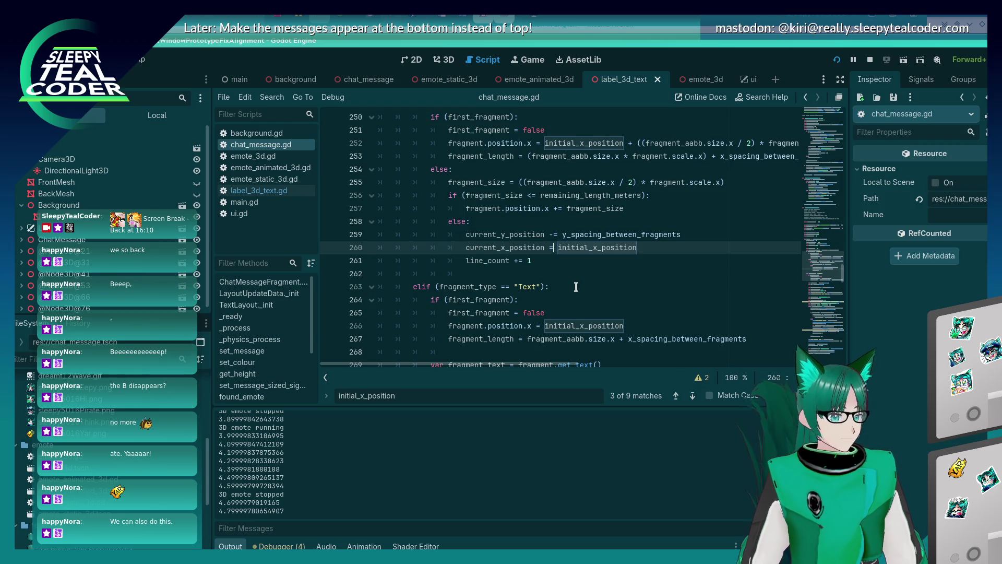
key(alt+Tab)
key(alt+Tab)
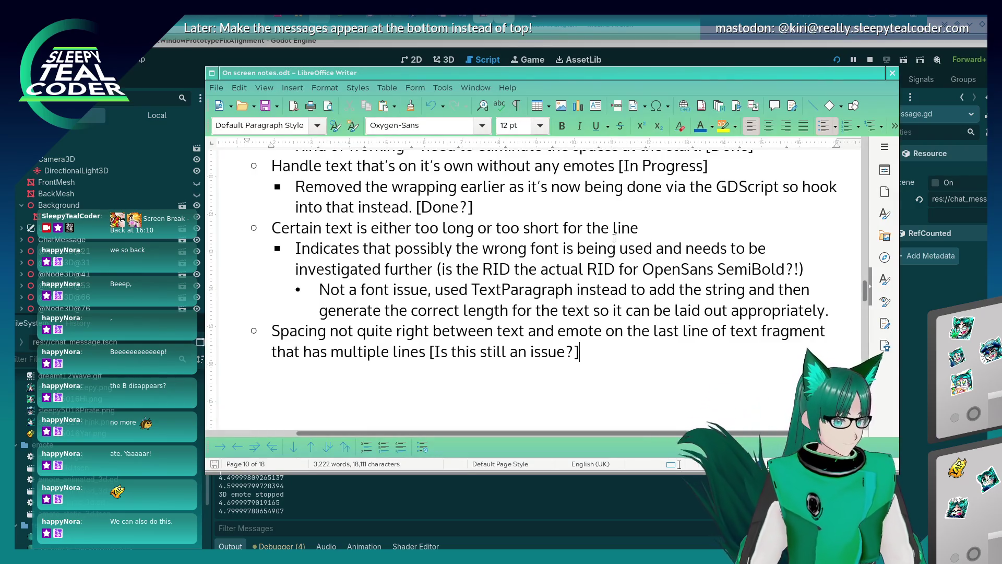
key(alt+Tab)
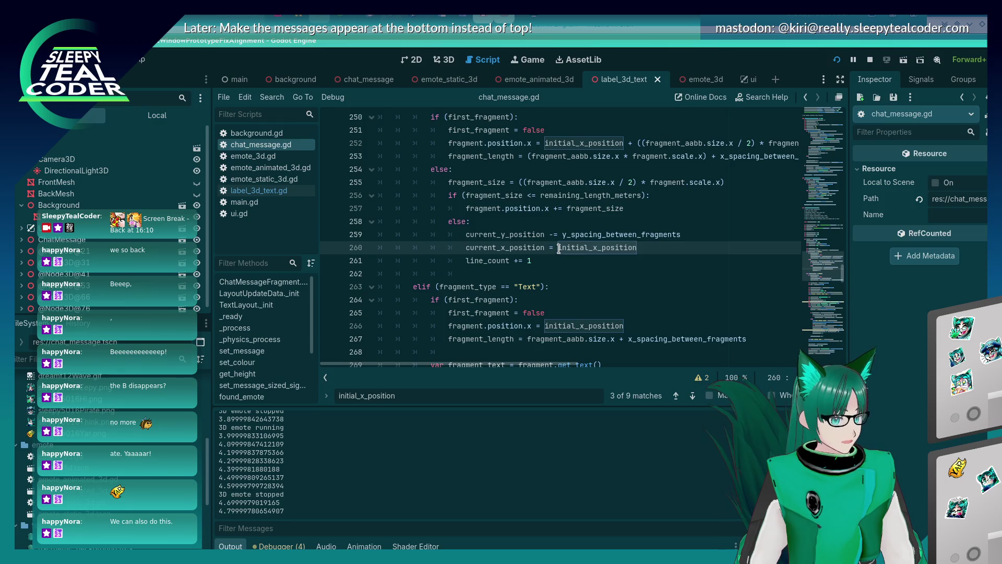
drag(558, 249, 637, 248)
text(0.0)
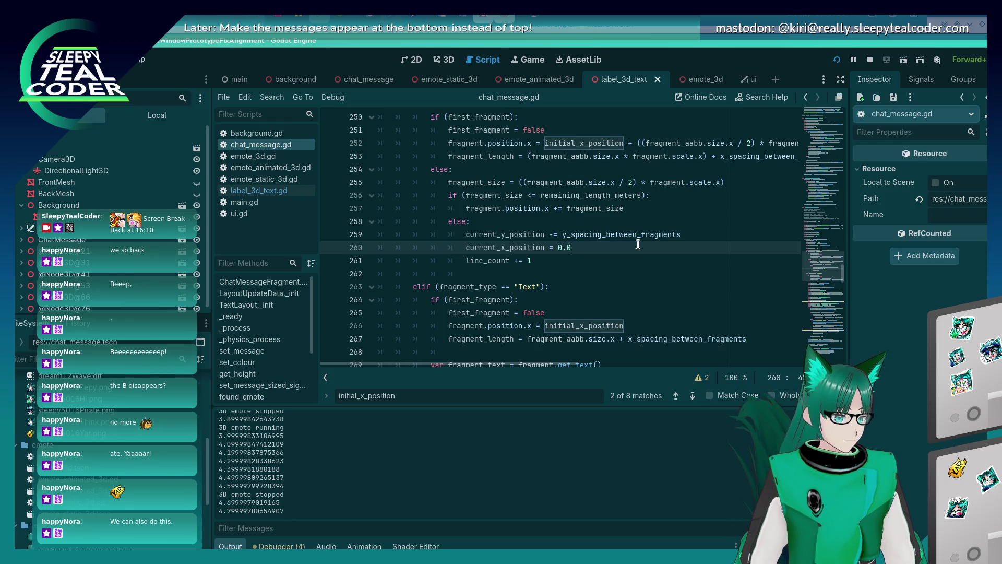
click(835, 61)
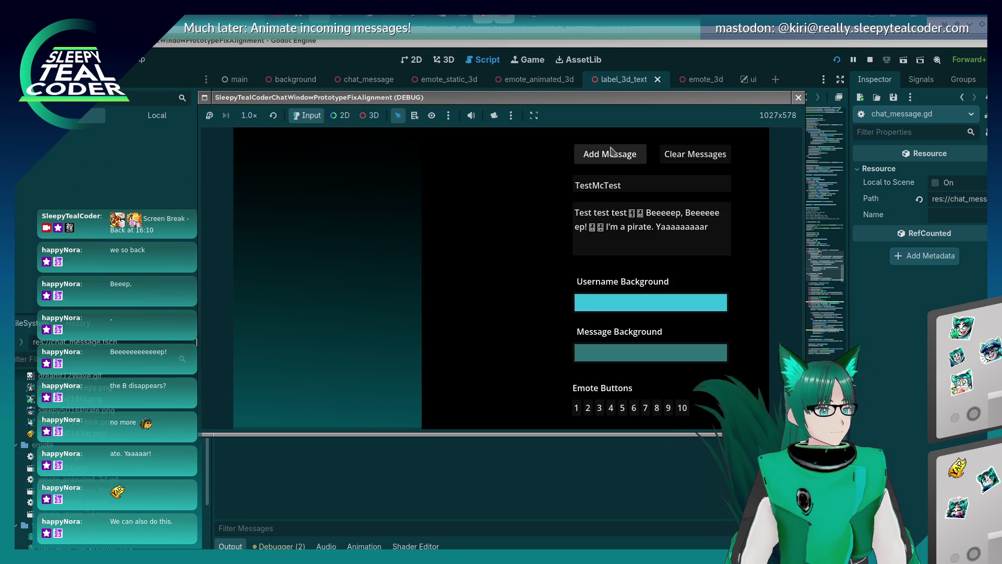
Step: Add a test message, then lengthen its long word by ten e's and add it again
click(608, 153)
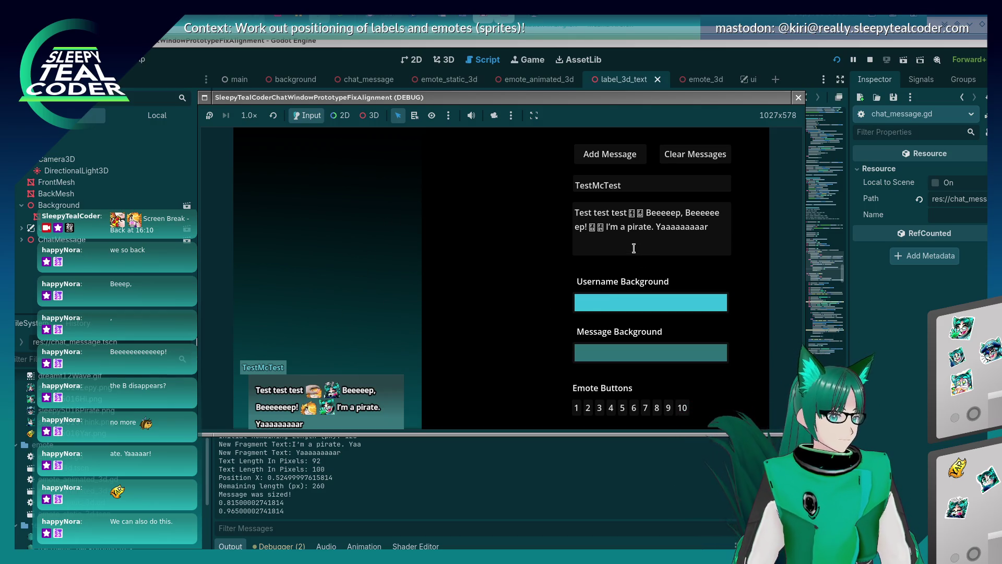
click(583, 227)
text(ee)
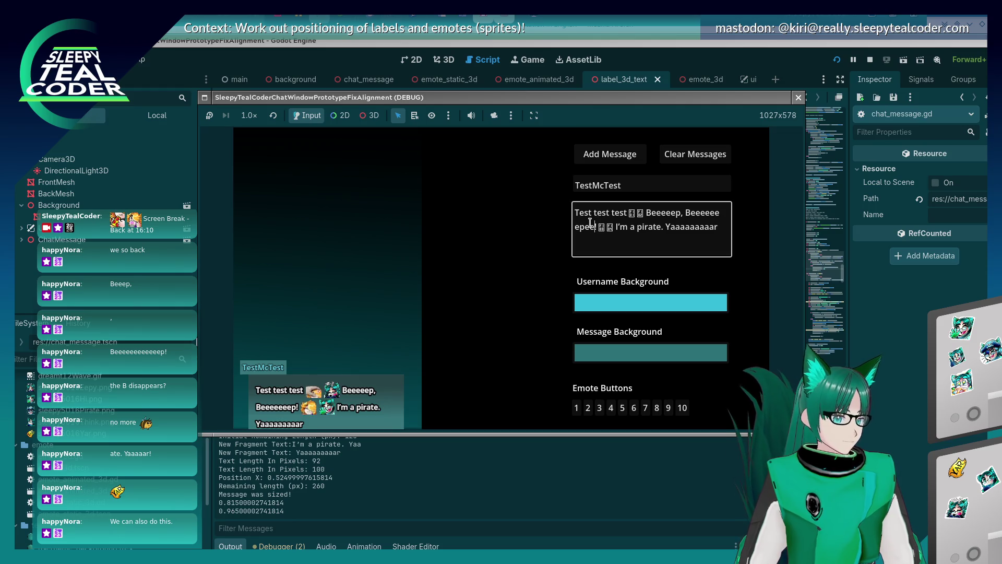
key(BackSpace)
key(BackSpace)
key(BackSpace)
text(eee)
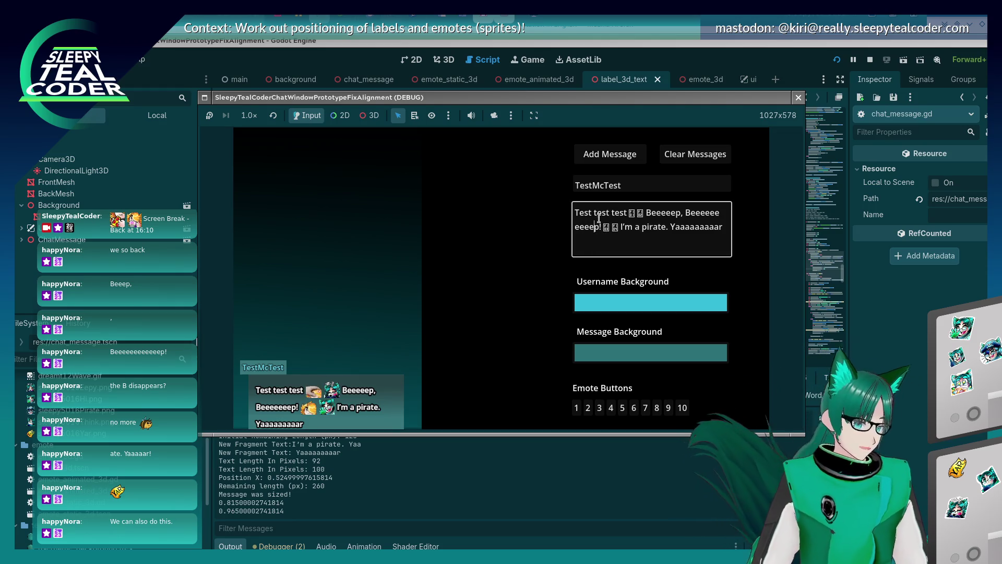
text(eeeeeee)
click(619, 155)
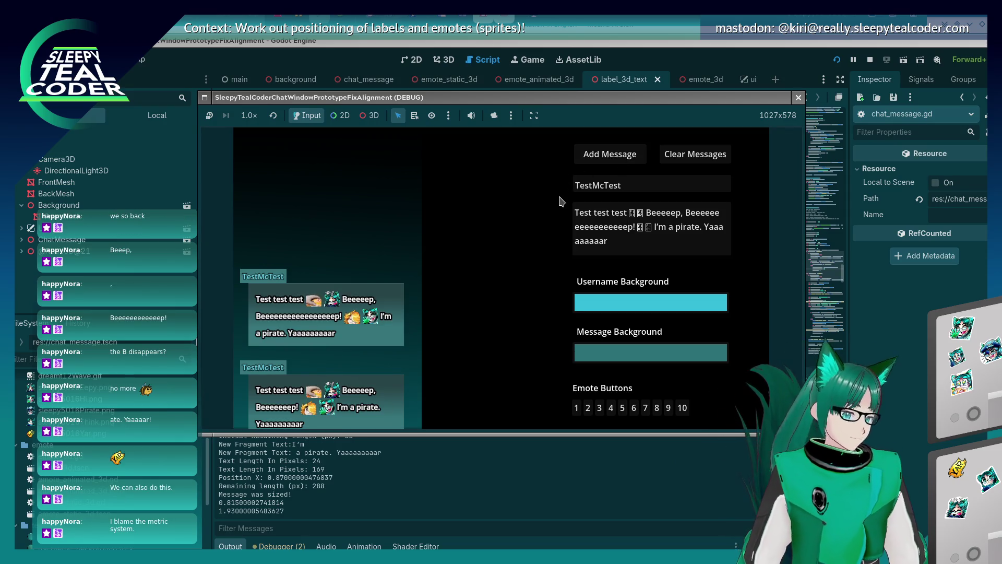
Step: Add two more messages with extra e's, then stop the running game with F8
click(605, 229)
text(eeee)
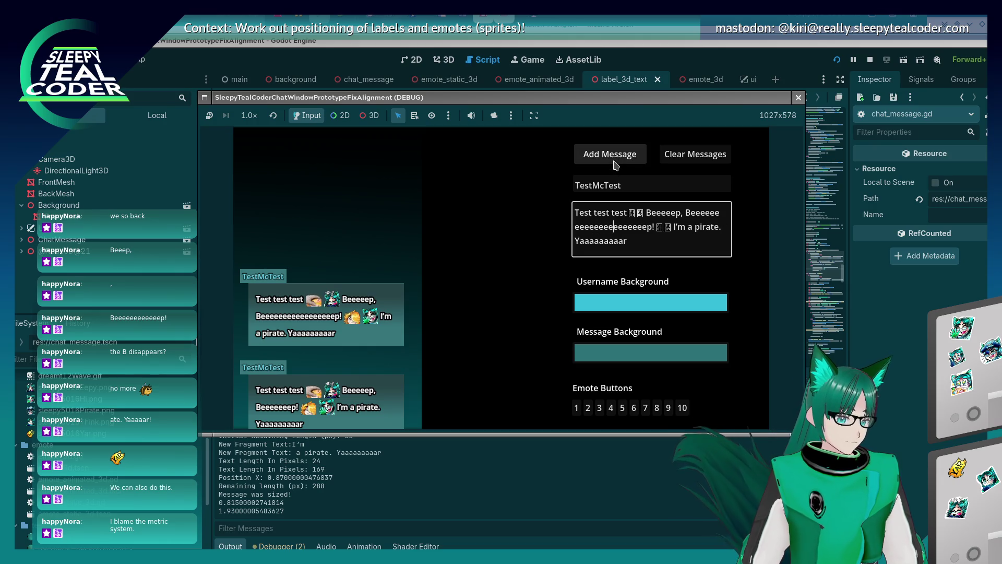
click(615, 159)
click(611, 229)
text(ee)
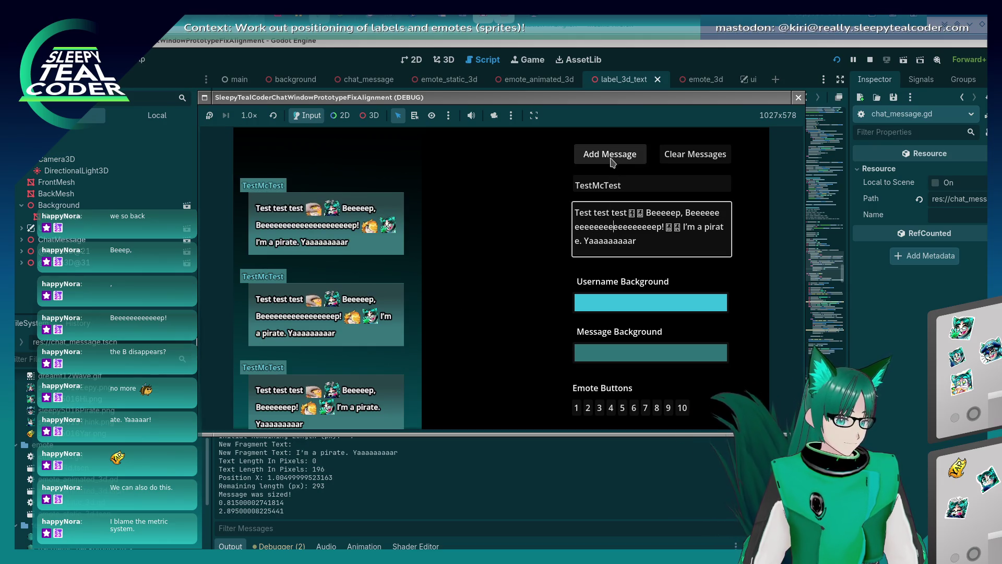
click(613, 161)
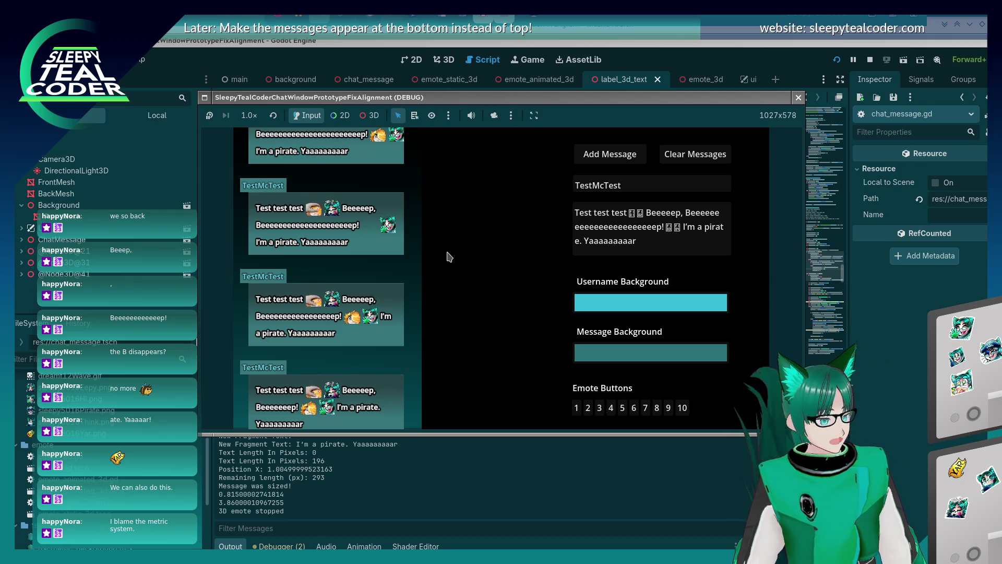
key(F8)
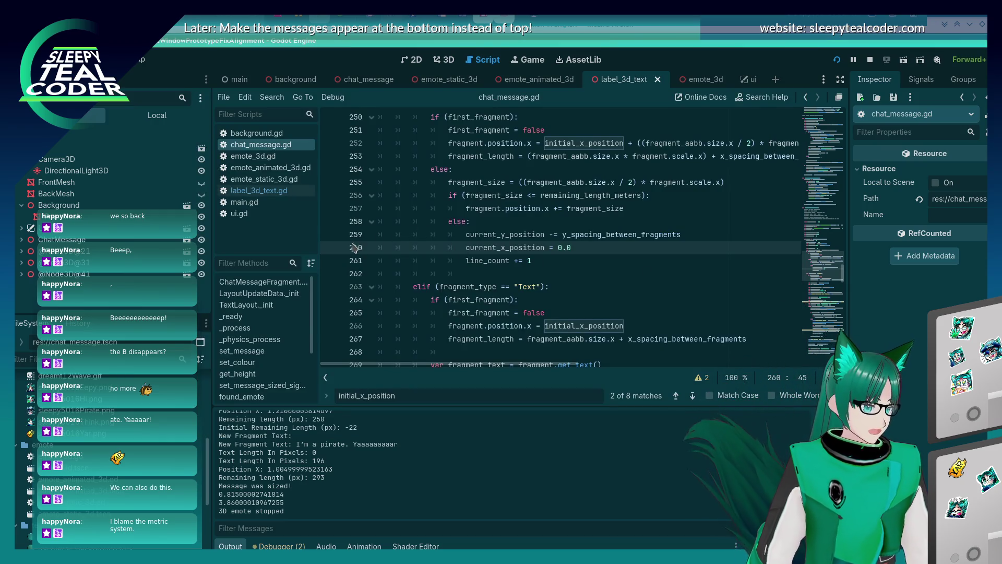
Step: Move the breakpoint from line 259 to line 256 and run the game until it pauses there
click(330, 235)
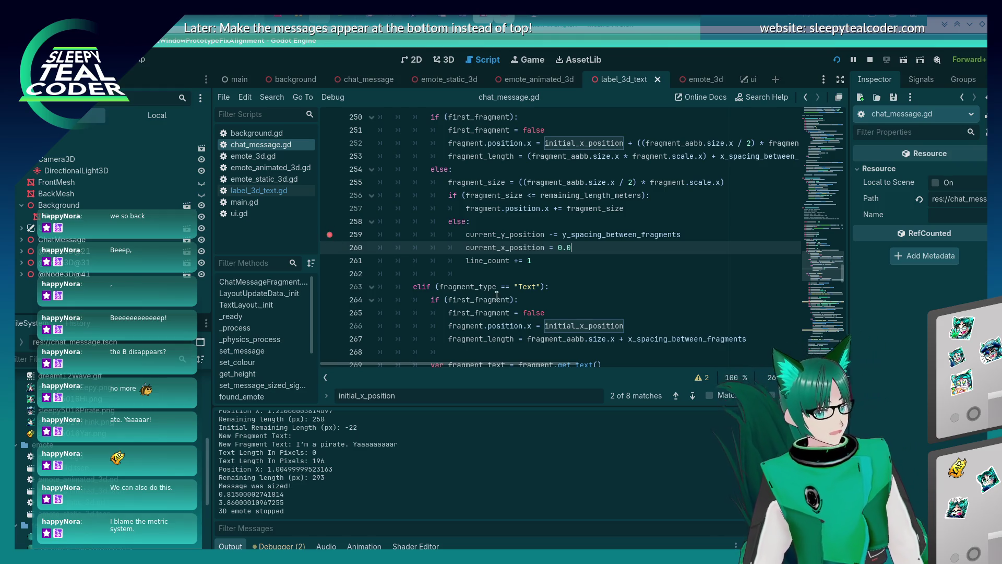
key(F5)
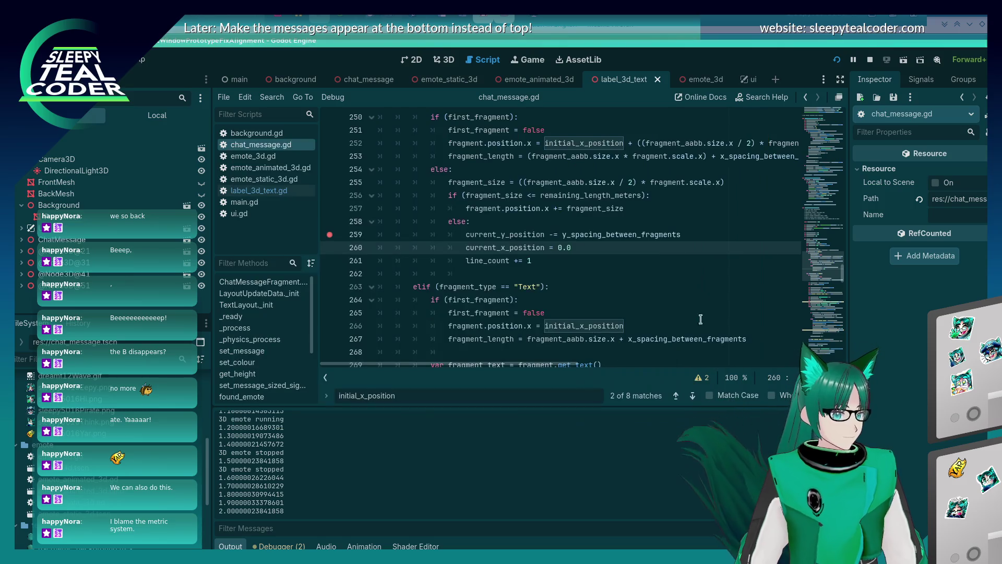
click(330, 234)
click(329, 195)
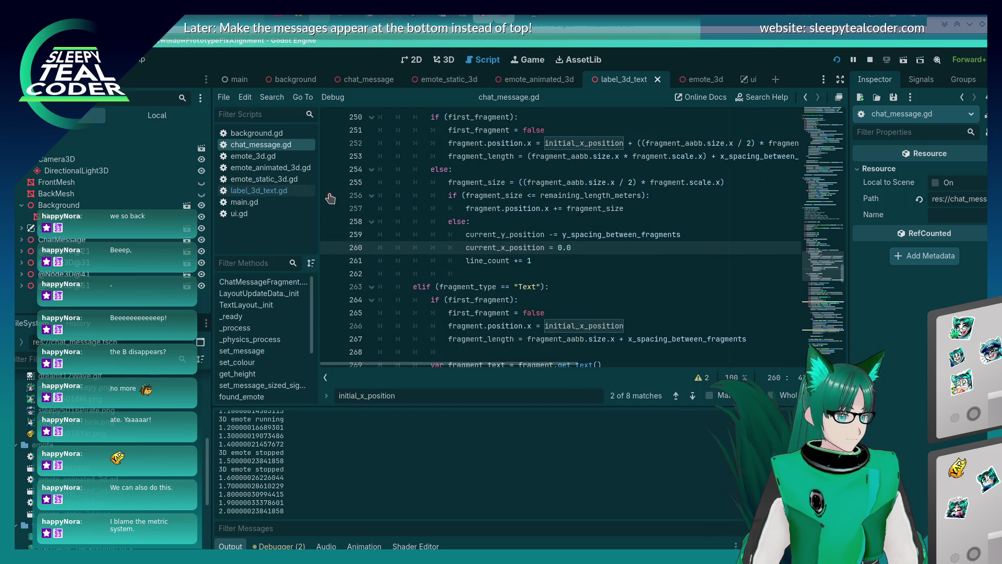
key(F12)
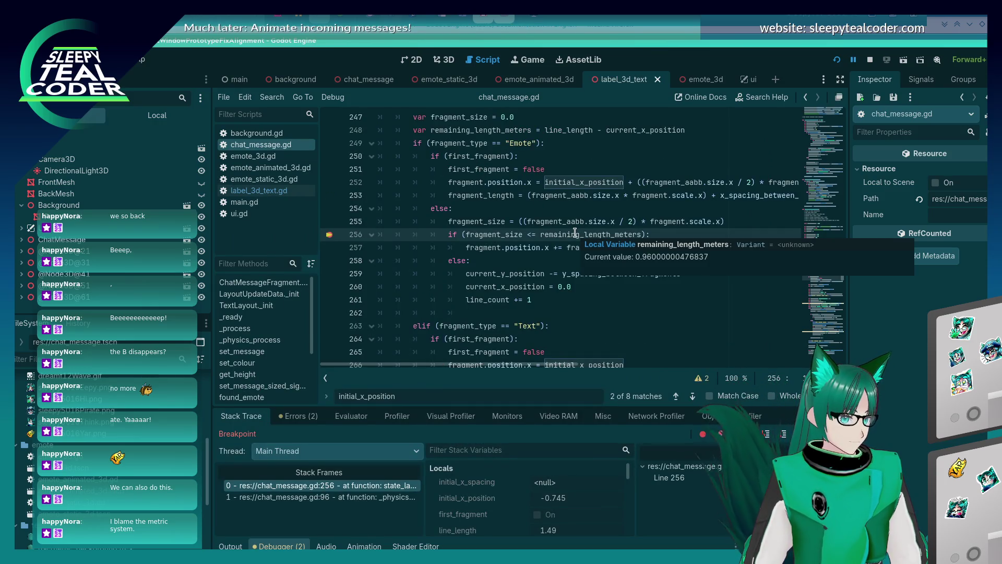
Step: Inspect variables at the break and search back to where remaining_length_meters is declared
mouse_move(494, 235)
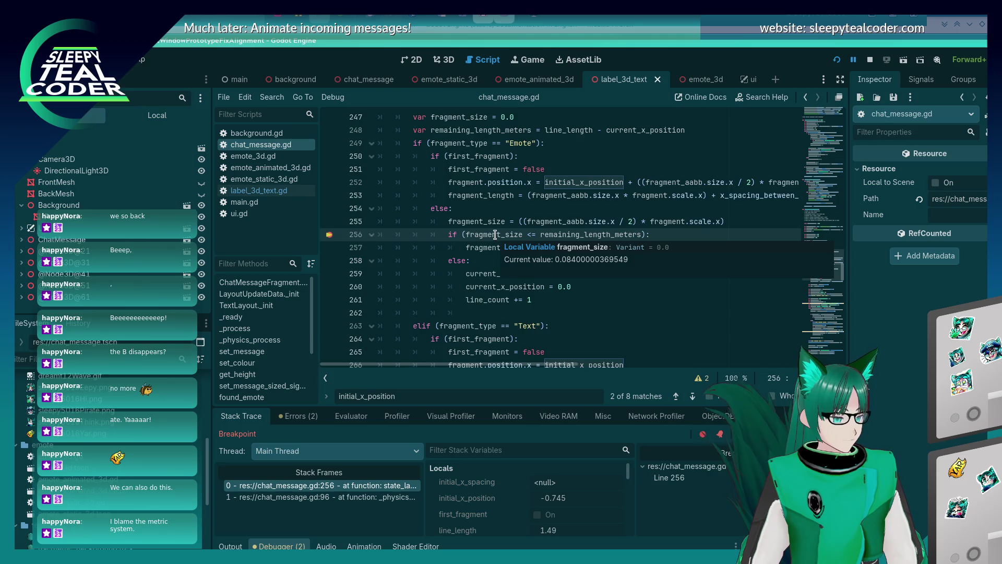
mouse_move(573, 236)
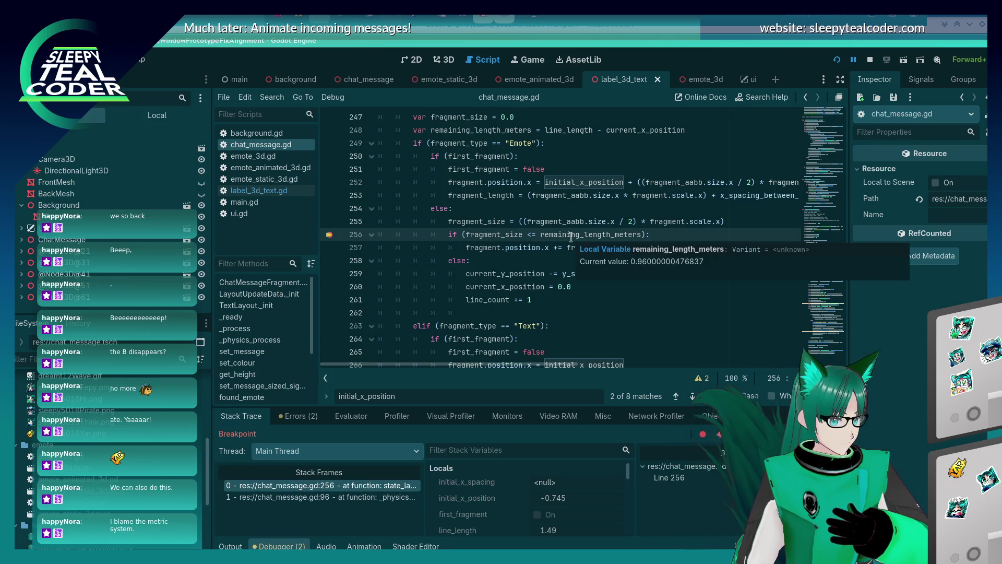
scroll(466, 291, down, 1)
scroll(466, 291, up, 4)
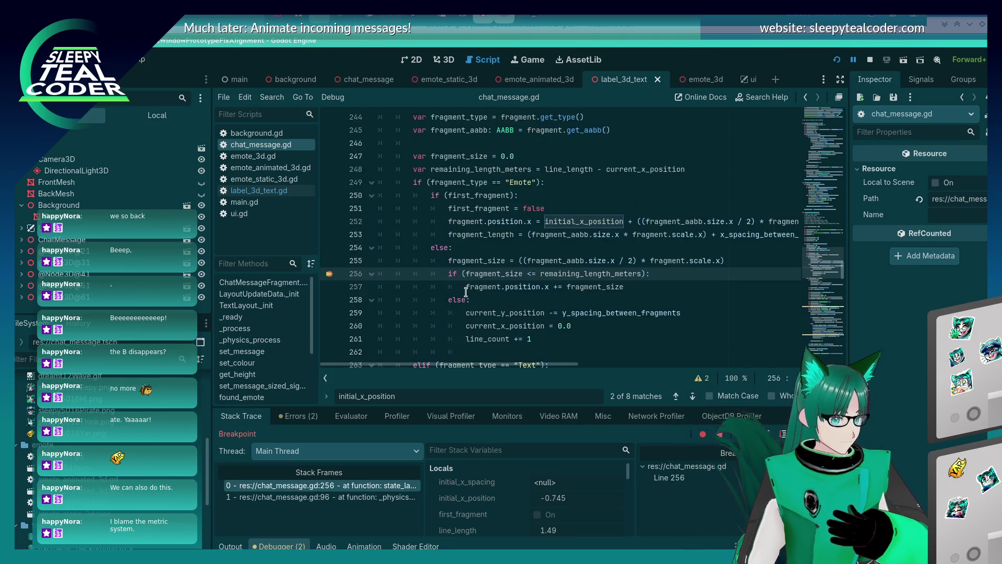
scroll(466, 292, down, 3)
double_click(571, 235)
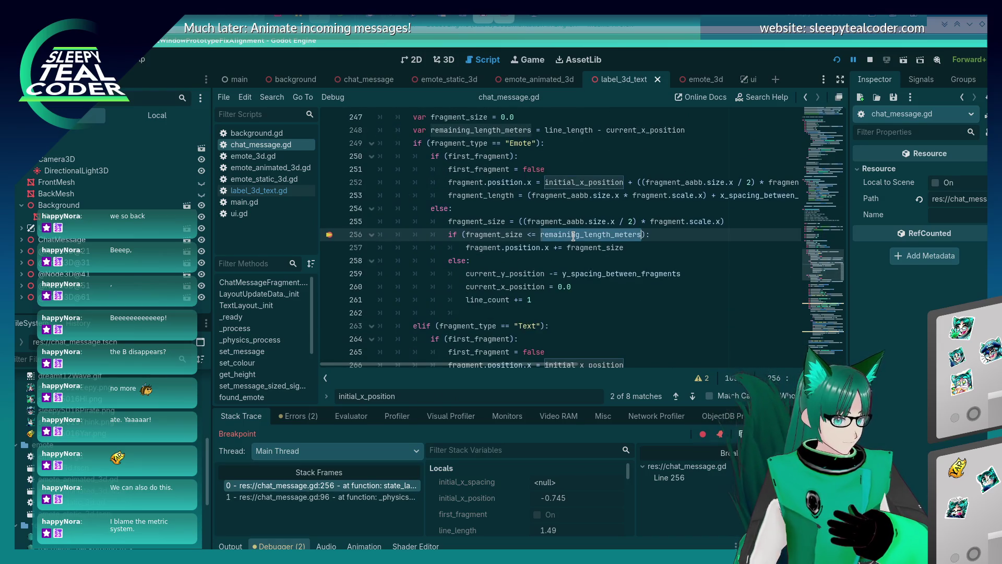
key(ctrl+f)
key(shift+Return)
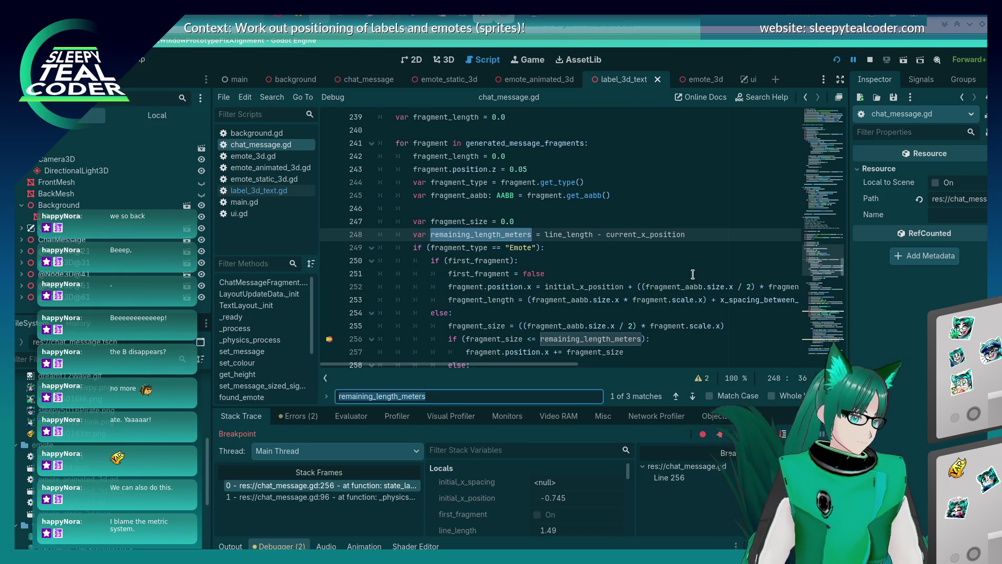
Step: Search chat_message.gd for current_x_position and step through its matches
scroll(693, 274, down, 3)
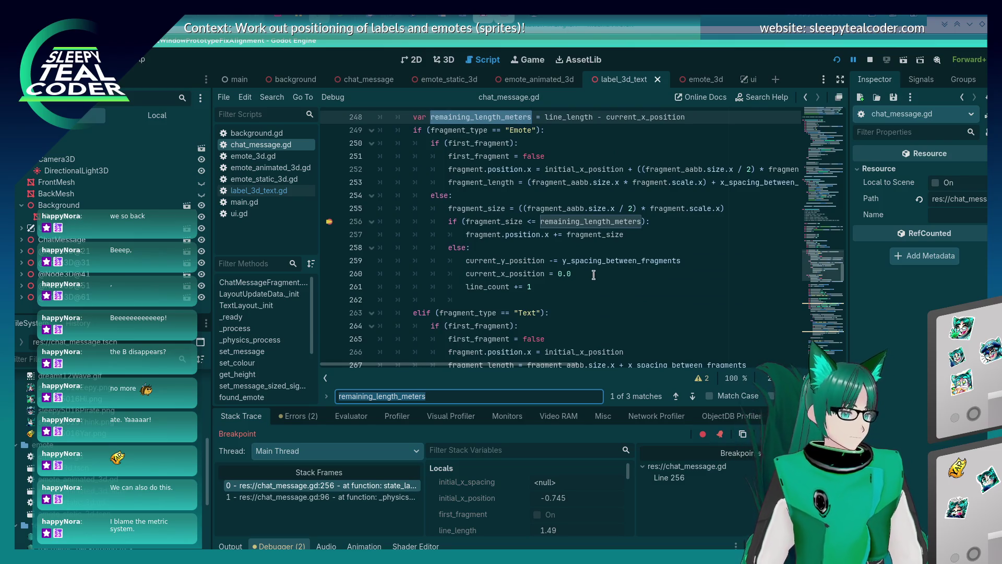
click(542, 235)
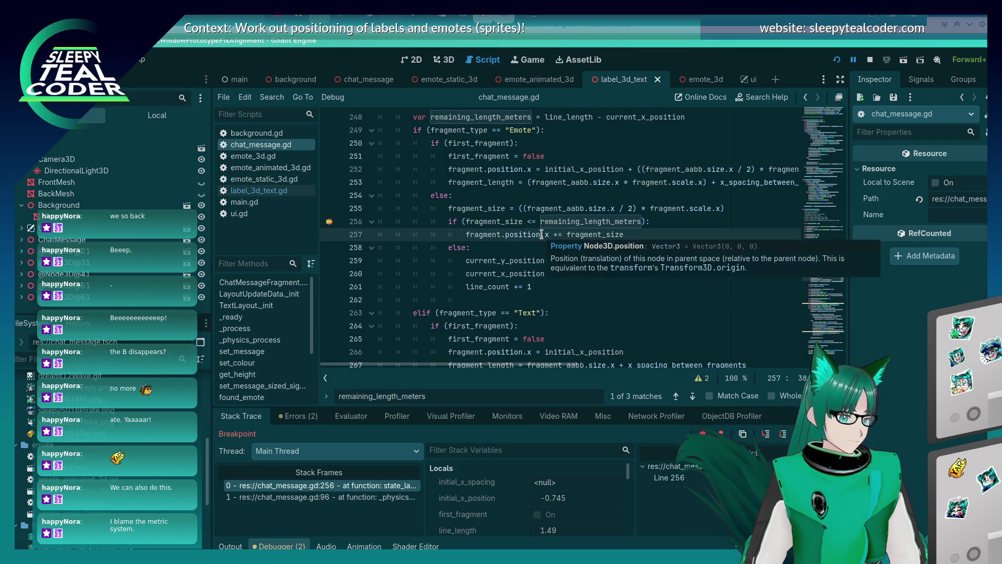
double_click(513, 273)
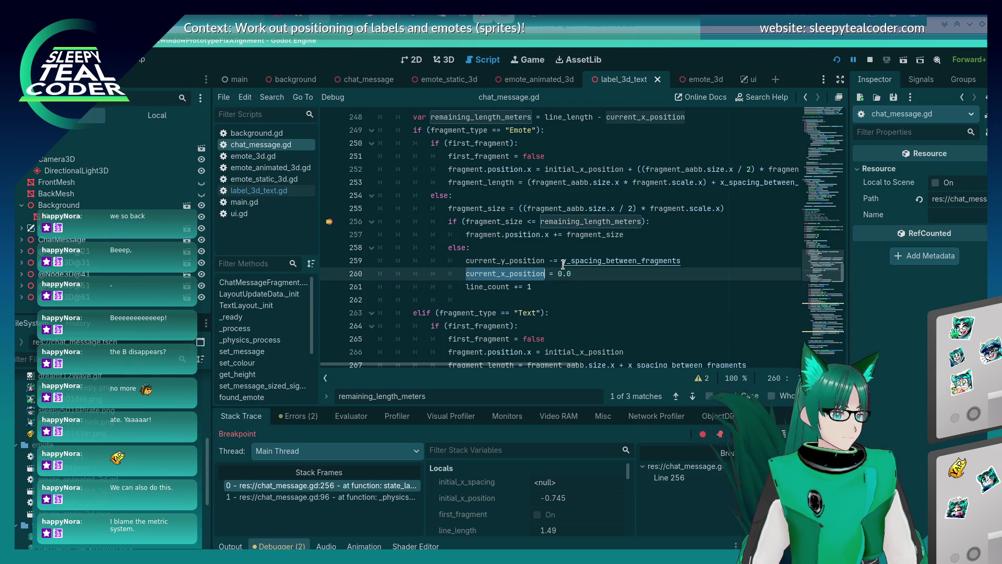
key(ctrl+f)
key(Return)
key(Return)
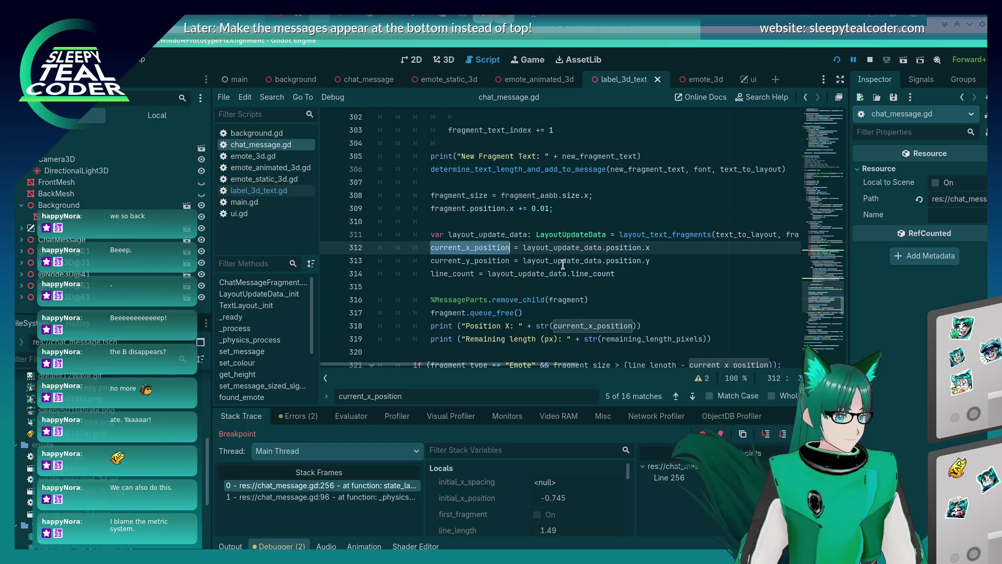
key(F3)
key(F3)
key(F3)
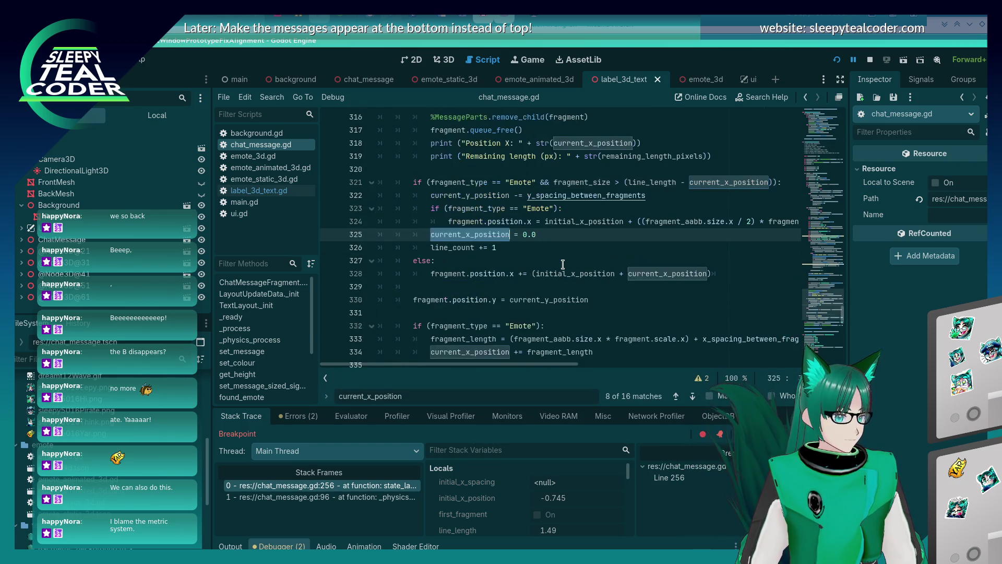
key(F3)
key(F3)
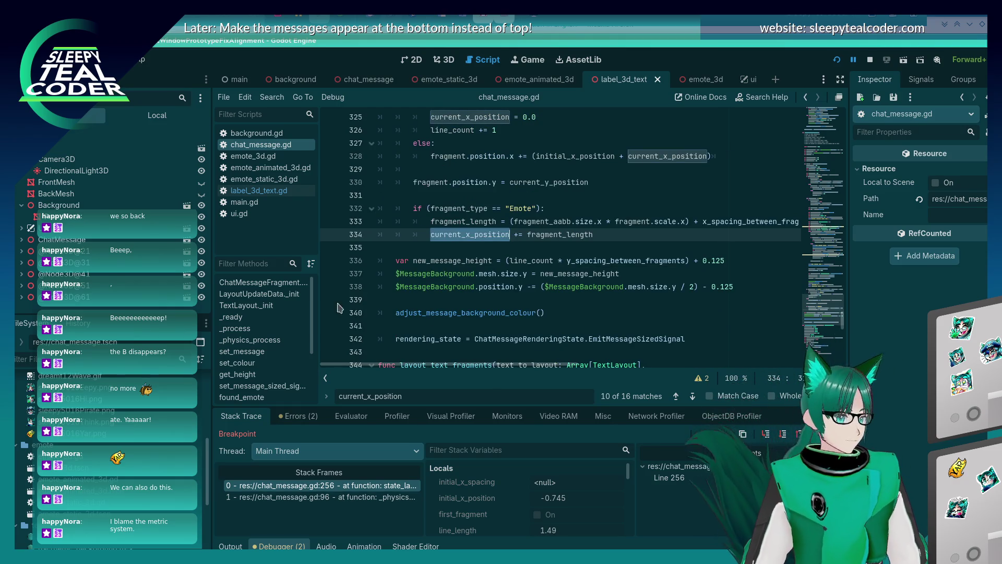
Step: Add a breakpoint on line 334 and continue the game to it from the Debugger
click(329, 235)
key(alt+Tab)
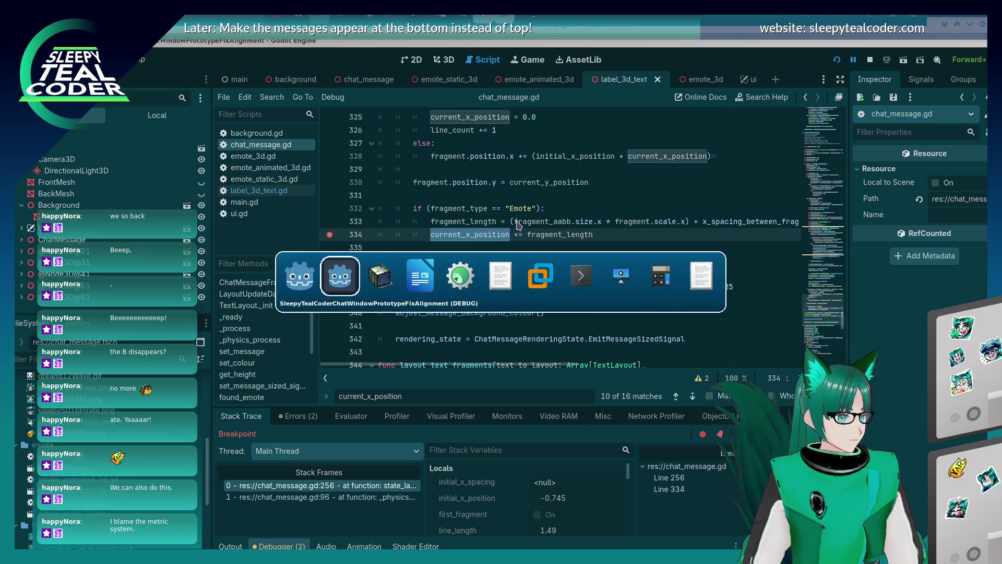
key(alt+Tab)
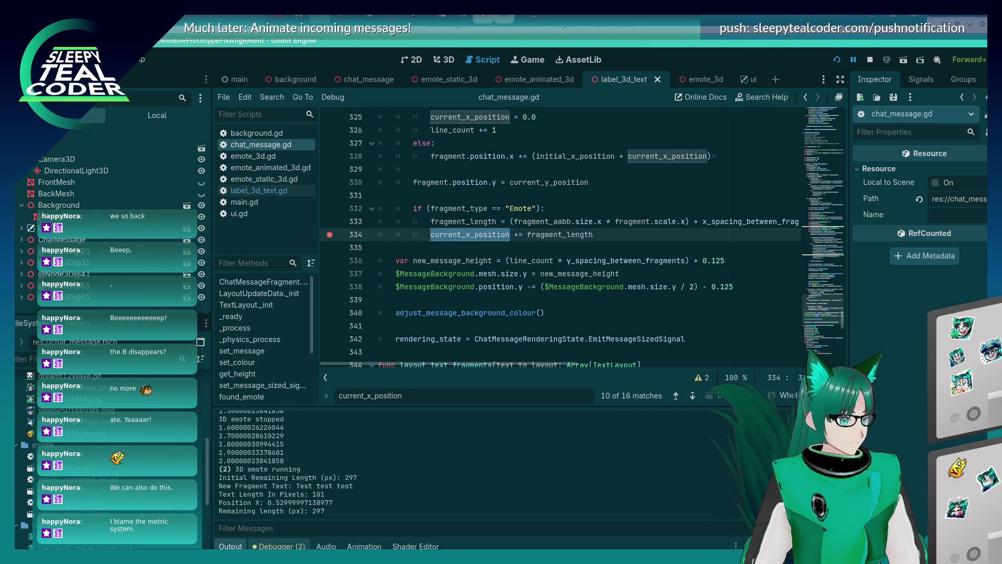
click(279, 546)
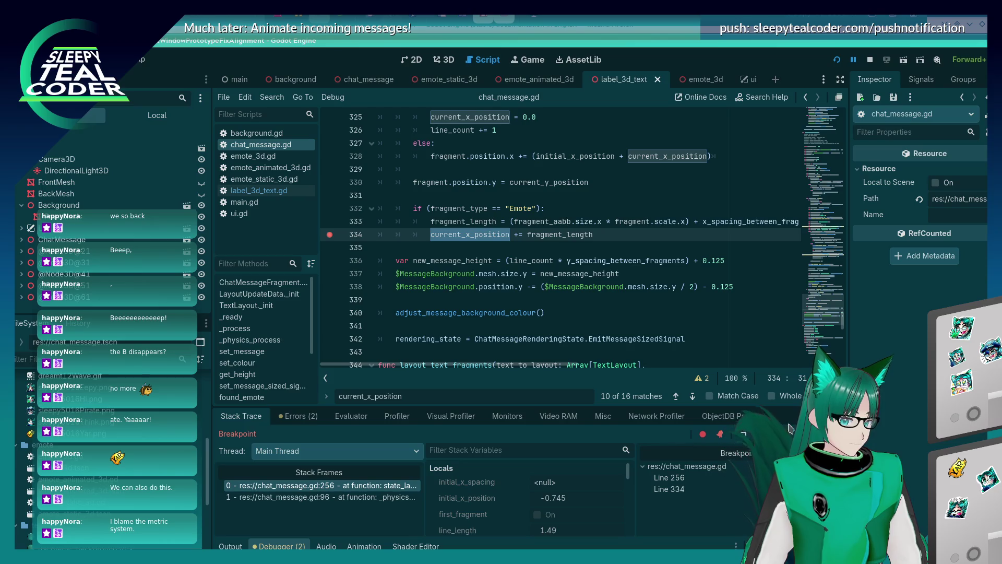
key(F12)
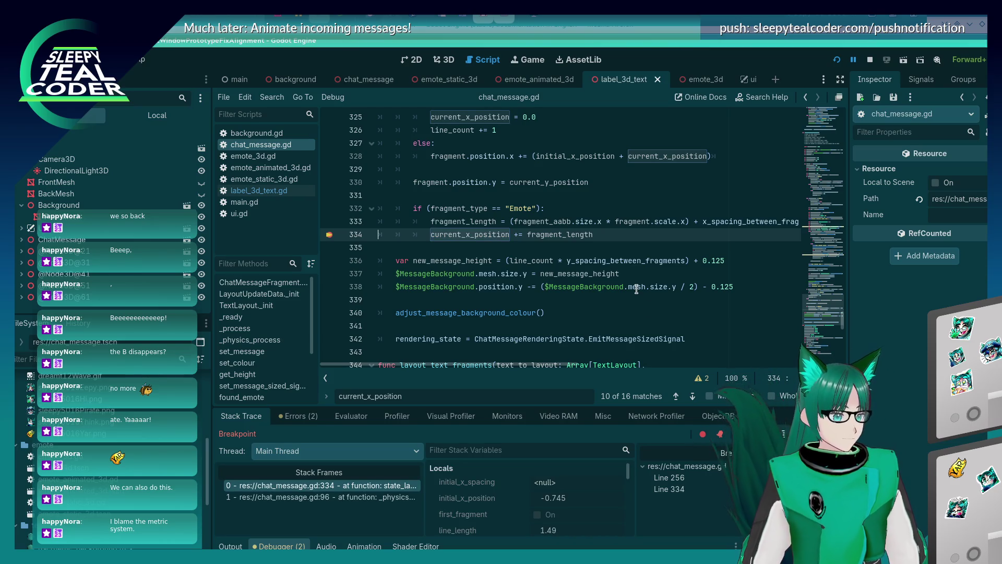
Step: Continue back to the line 256 check and search for every use of remaining_length_meters
mouse_move(537, 234)
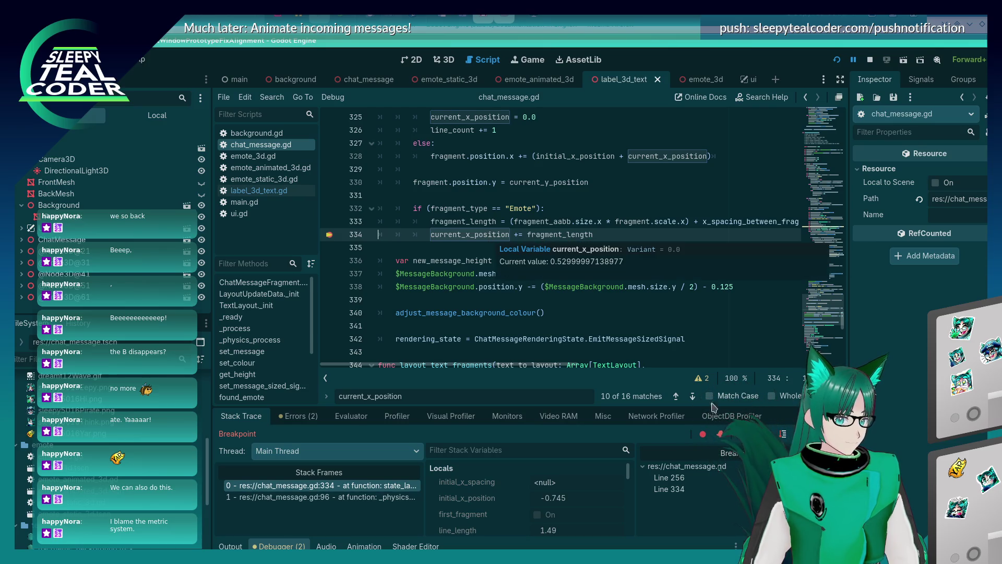
click(856, 433)
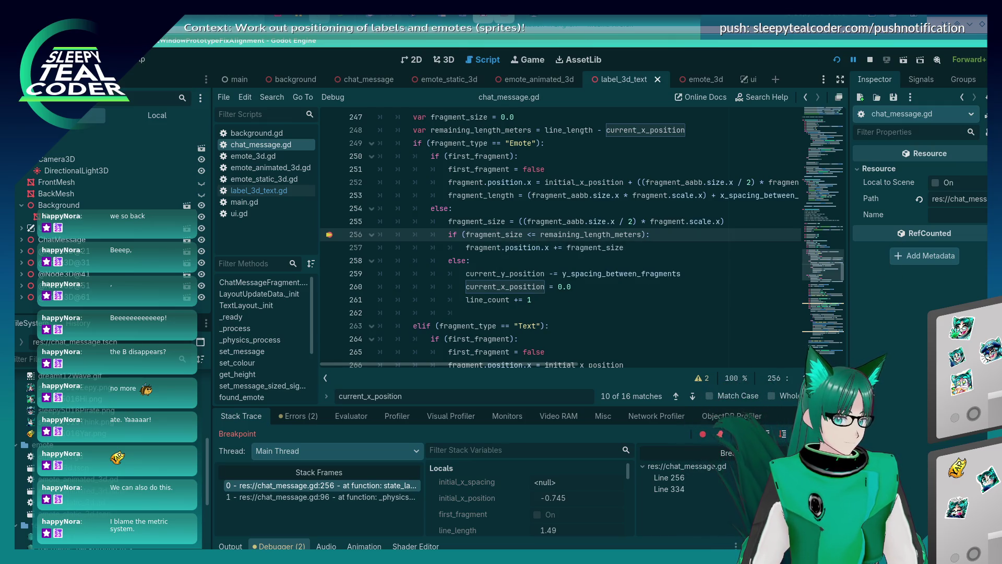
key(F12)
key(F12)
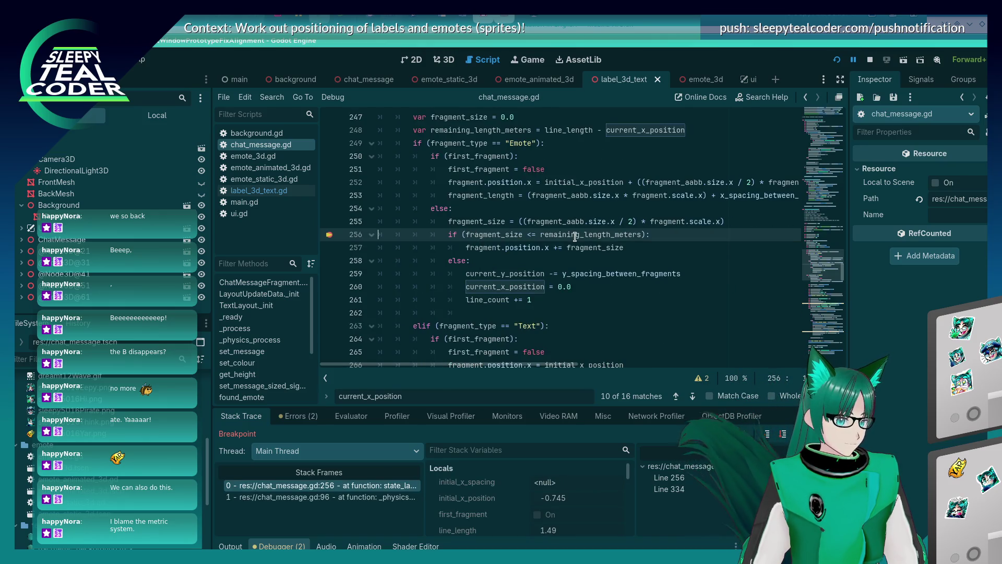
mouse_move(575, 236)
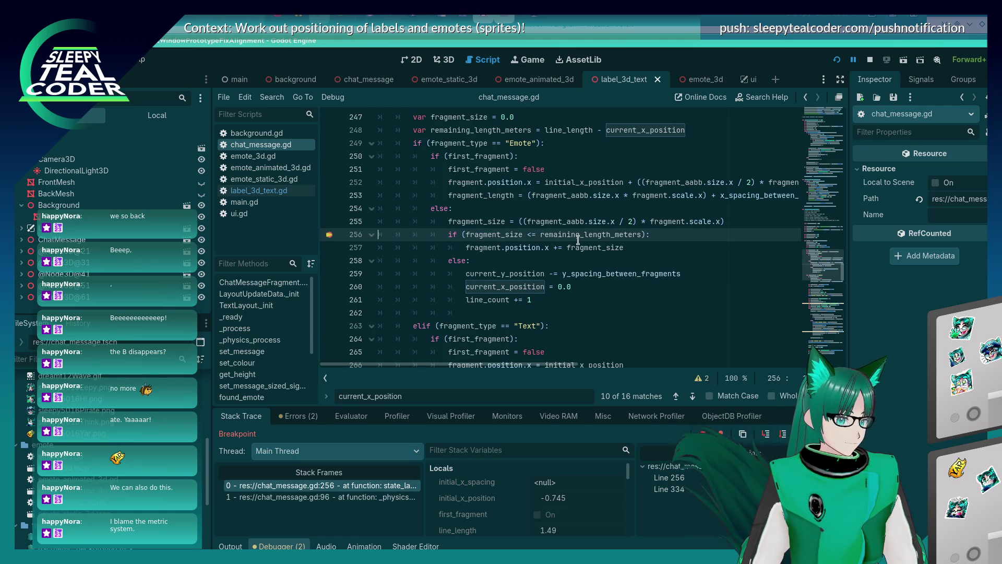
double_click(577, 237)
key(ctrl+f)
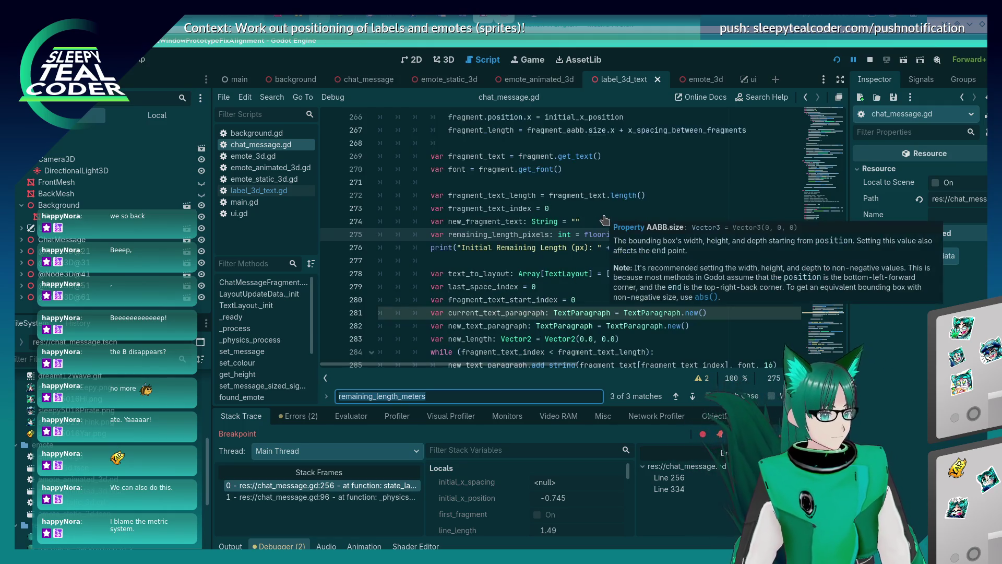
Step: Cut the remaining_length_pixels declaration out of line 275
key(Return)
key(shift+Return)
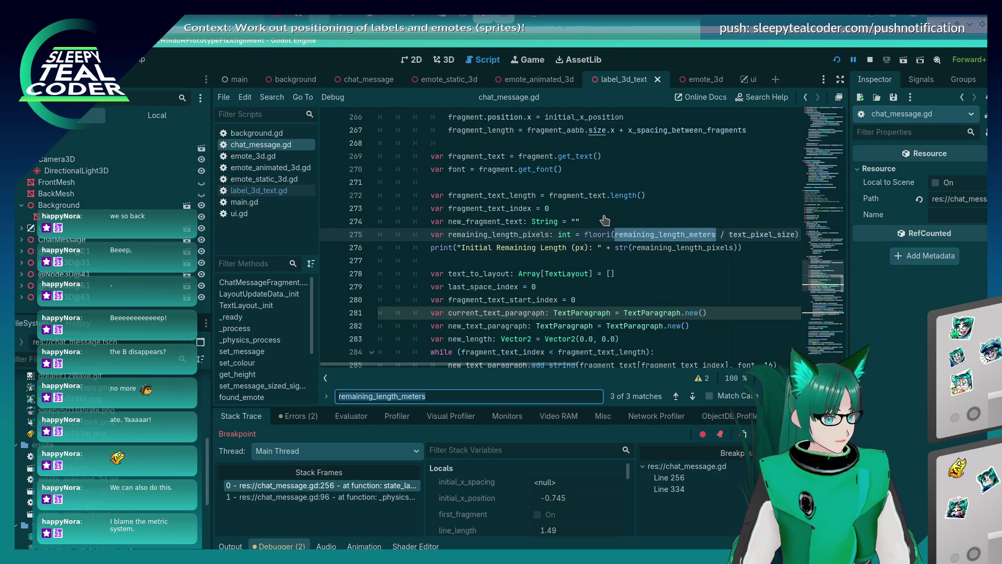
key(Escape)
key(End)
key(shift+Home)
key(shift+Home)
key(ctrl+c)
key(BackSpace)
key(BackSpace)
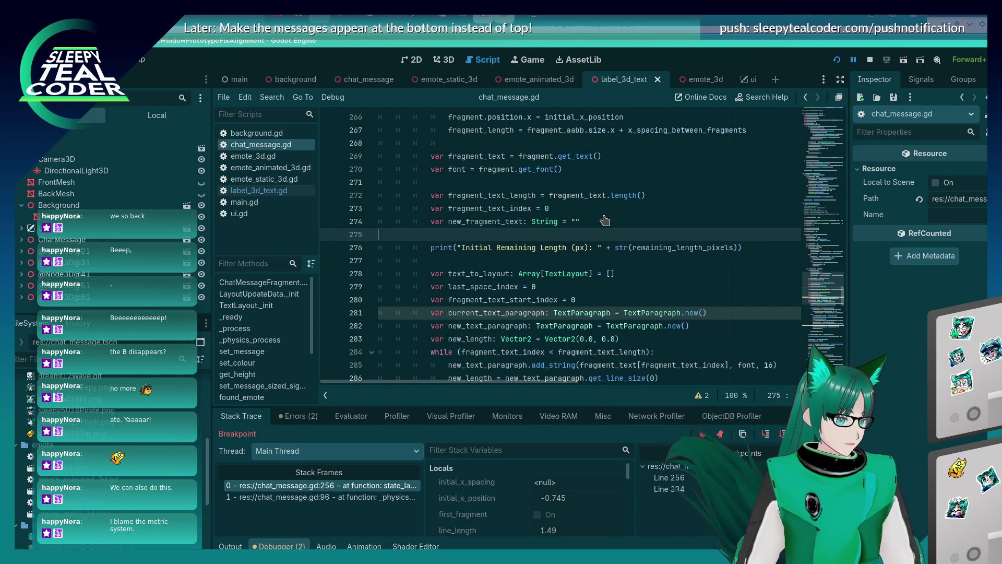
key(ctrl+s)
Step: Paste it as an indented line 249 under remaining_length_meters and save chat_message.gd
scroll(600, 214, up, 8)
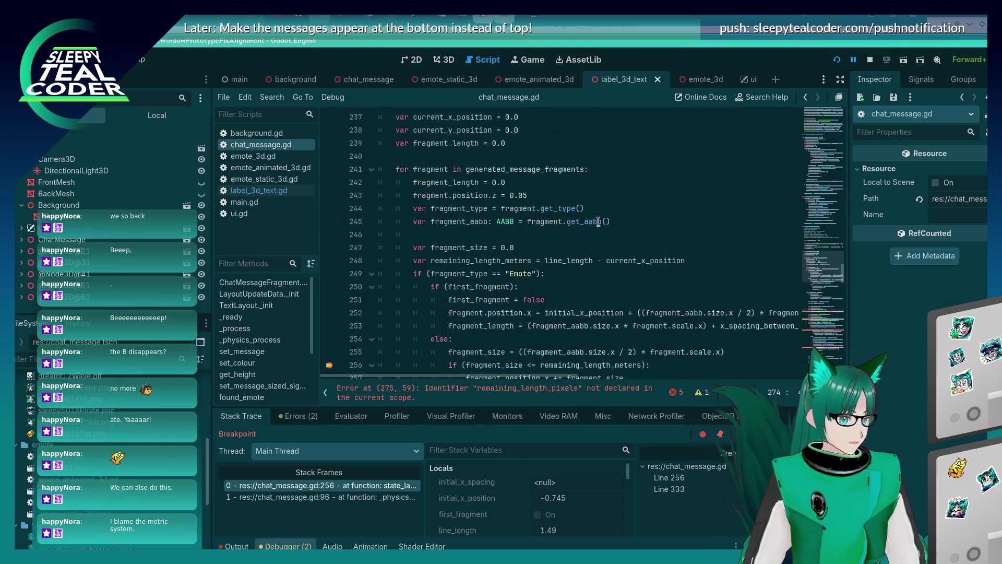
click(789, 297)
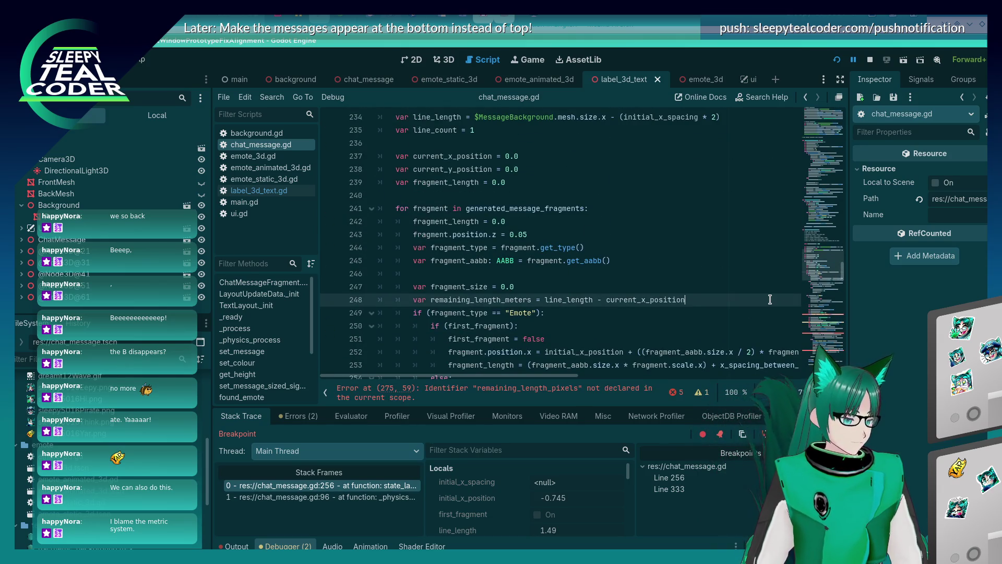
key(Return)
key(ctrl+v)
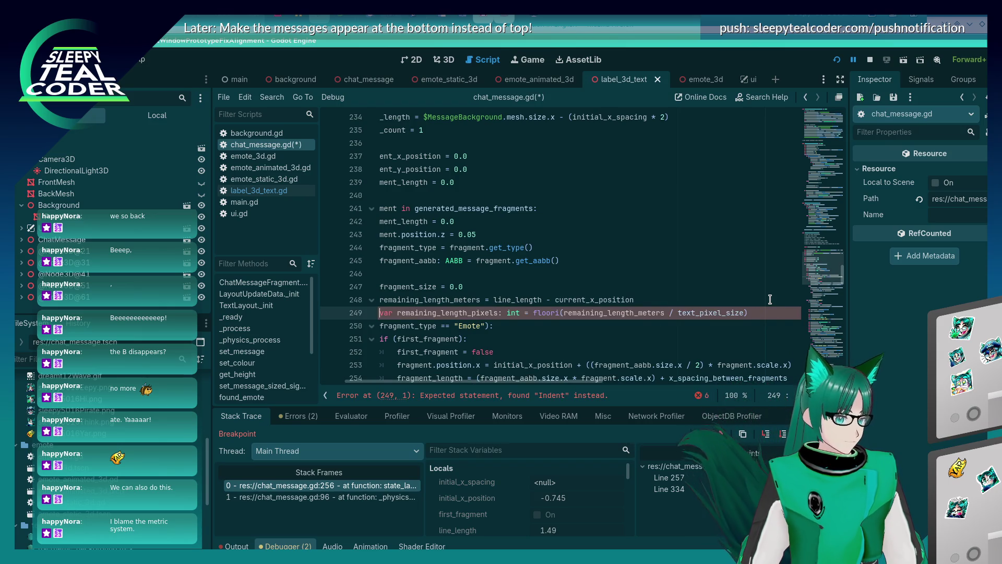
key(Tab)
key(ctrl+s)
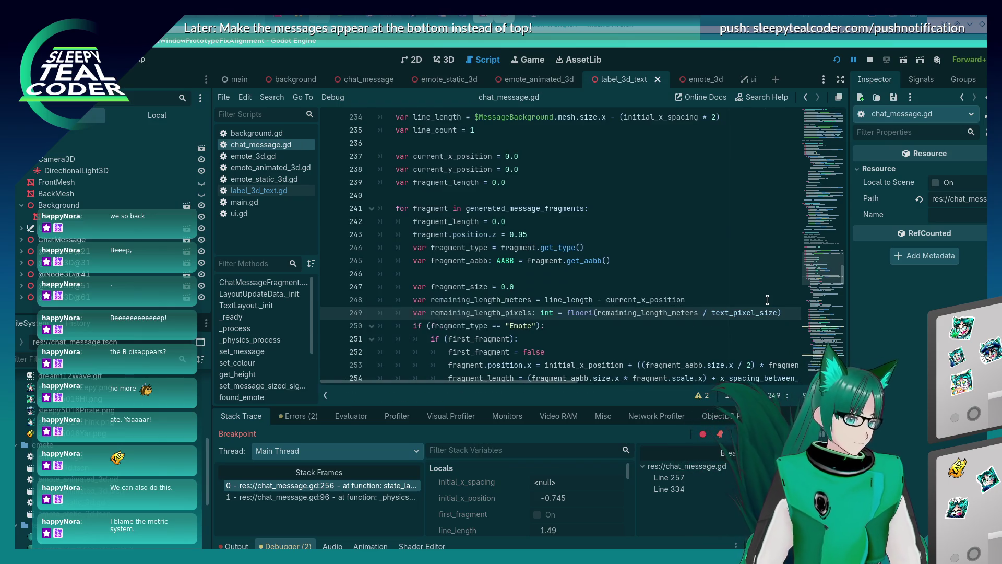
Step: Return to the Godot editor and rerun the game with F5
key(alt+Tab)
key(shift+Tab)
key(shift+Tab)
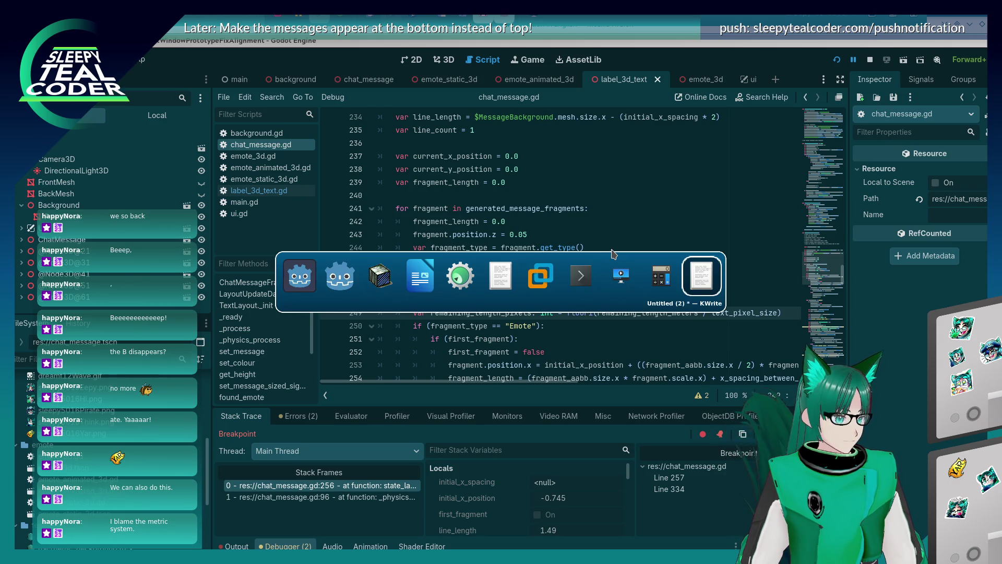
key(alt+Tab)
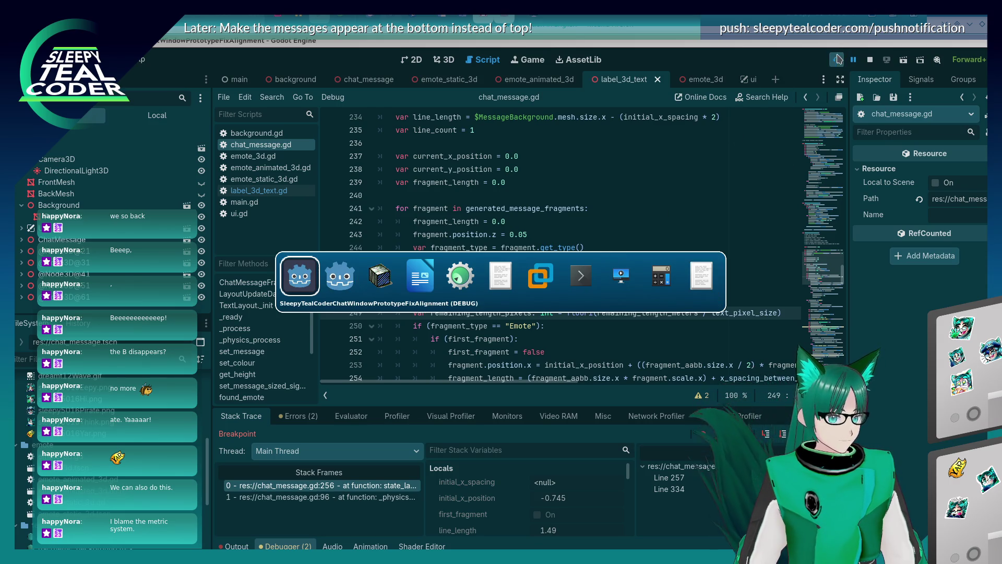
key(F5)
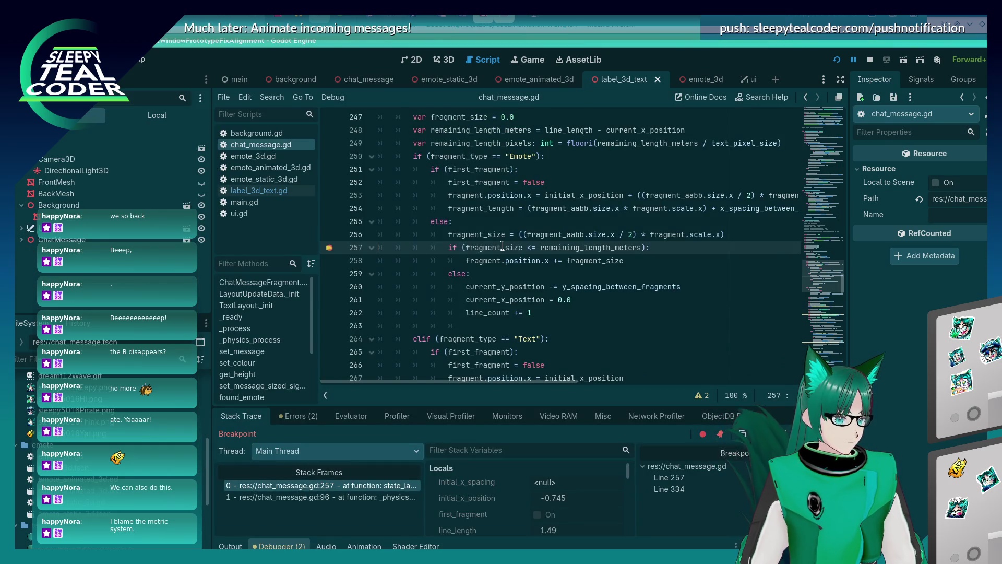
Step: Read remaining_length_meters (0.822) and fragment_size (0.084) at the line 257 break, then resume
mouse_move(577, 245)
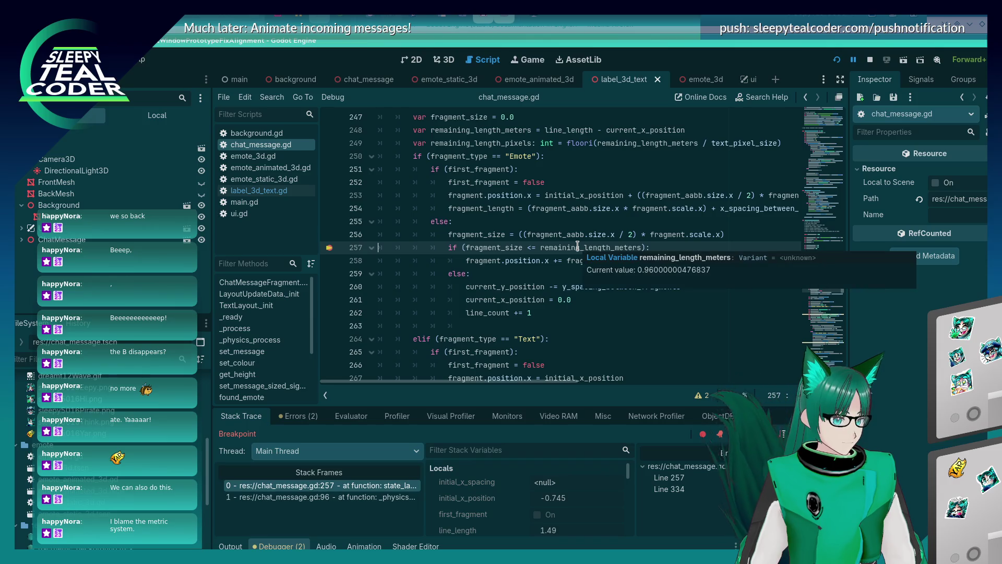
scroll(791, 373, down, 5)
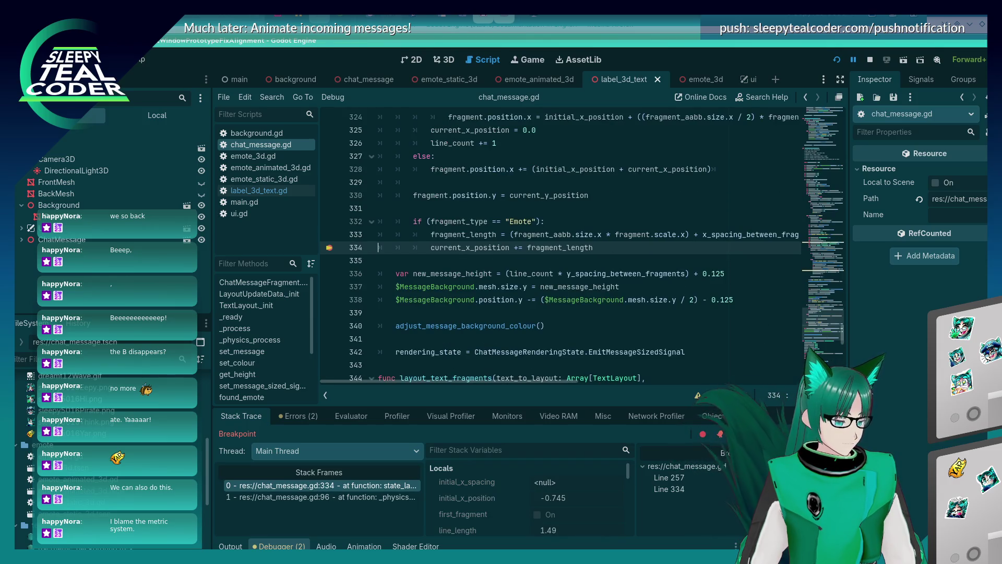
key(F12)
key(F12)
key(F12)
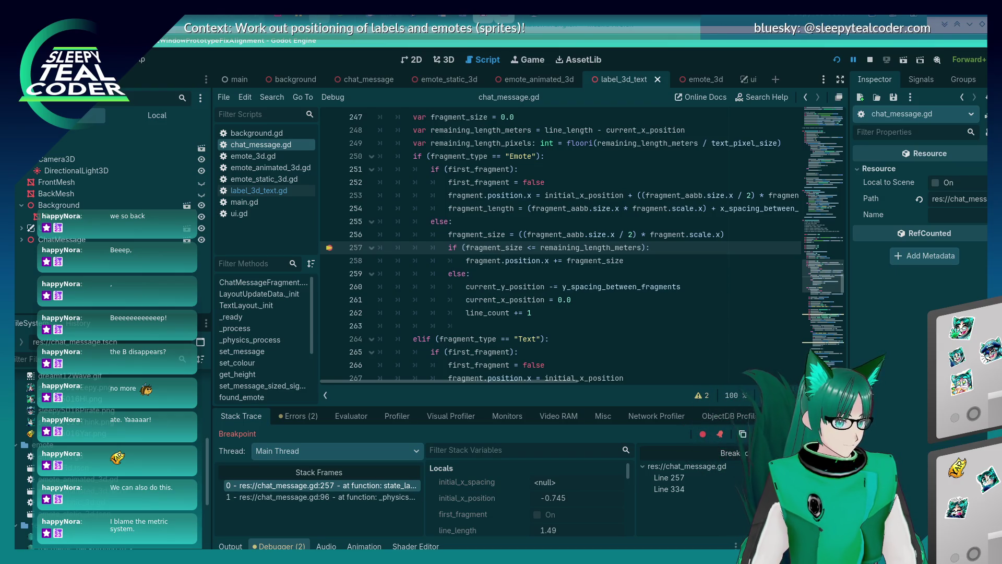
key(F12)
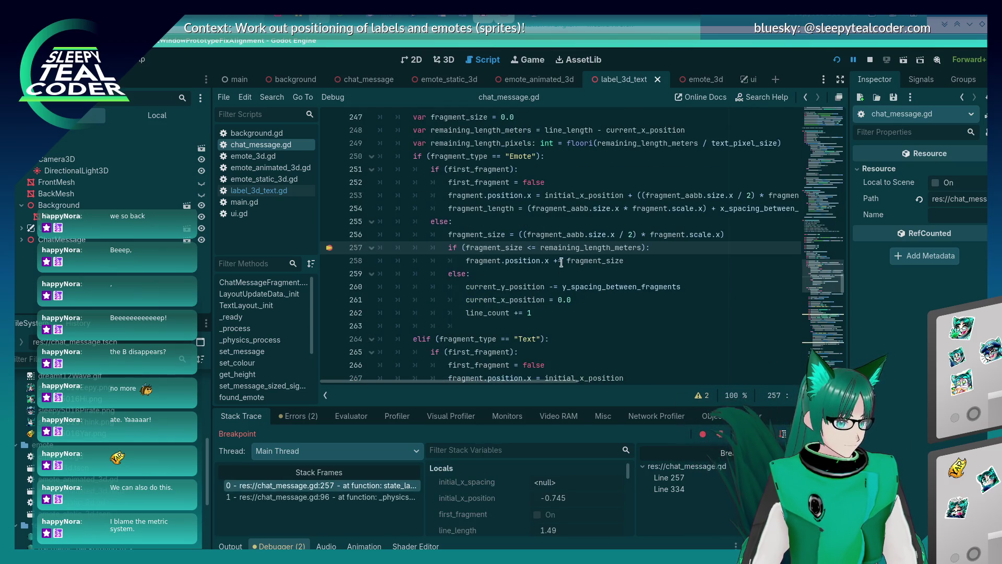
mouse_move(565, 250)
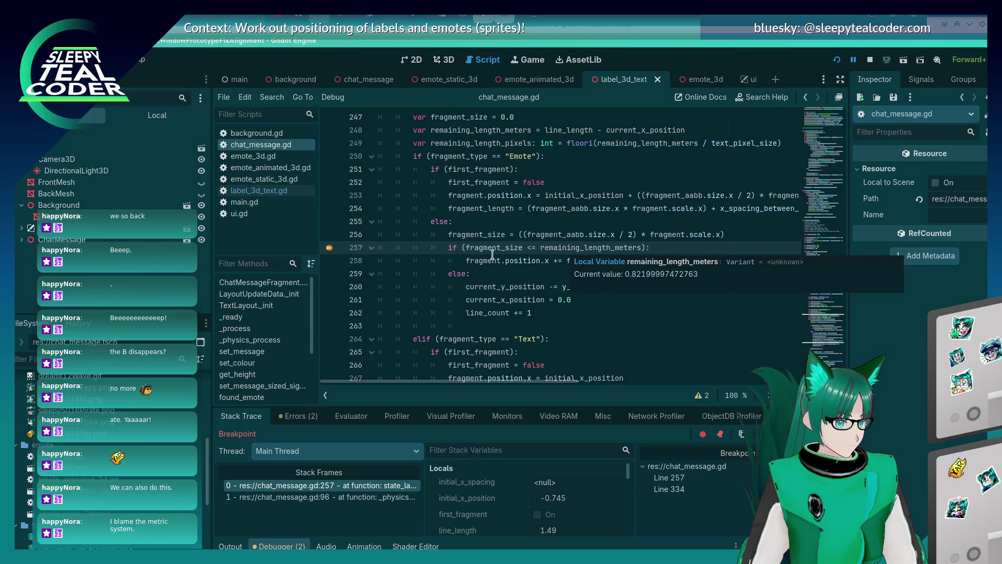
mouse_move(494, 249)
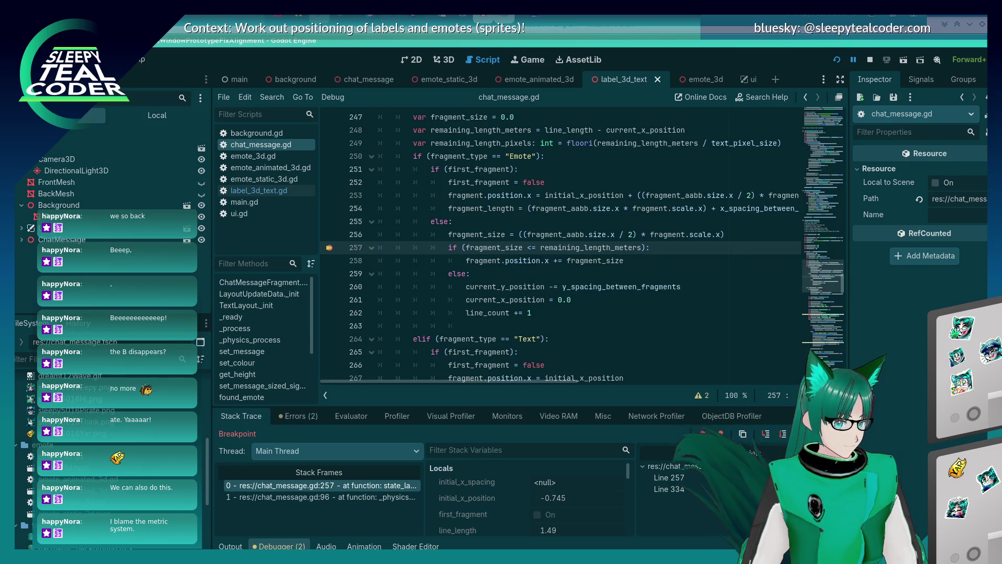
key(F12)
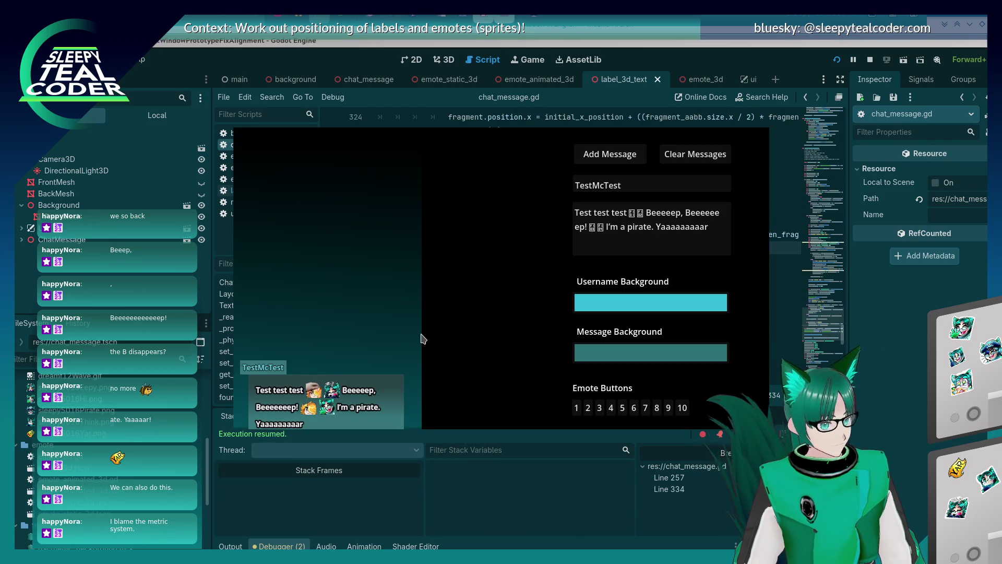
Step: Lengthen the test message by fifteen e's and add it to the chat
click(581, 231)
text(eeeeeeeeeeeeeee)
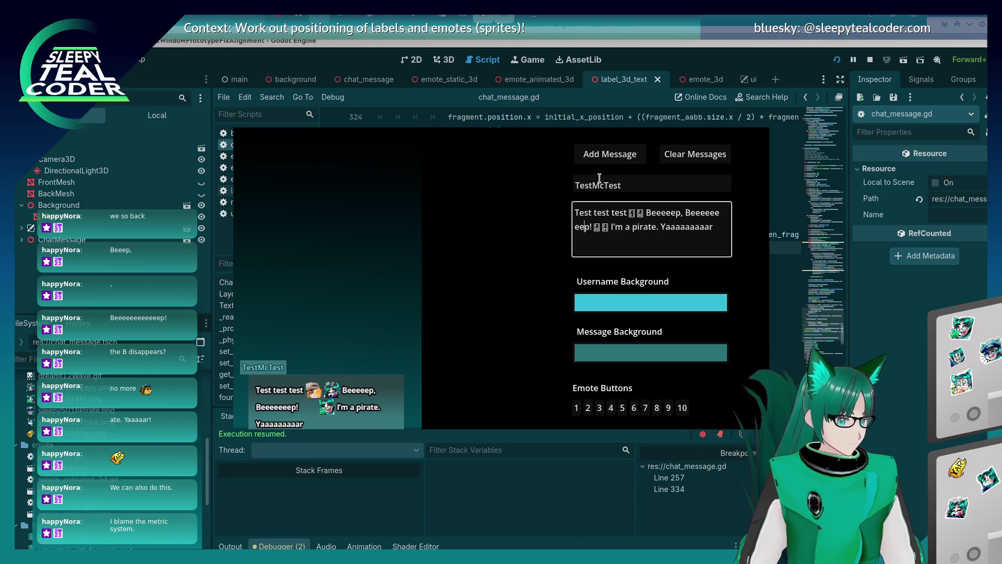
click(609, 161)
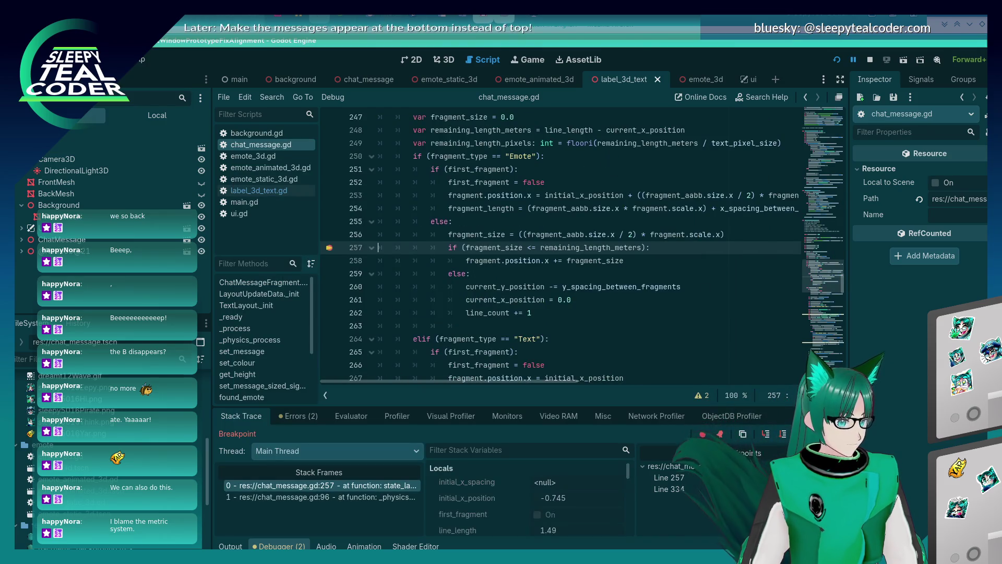
Step: Toggle a line 260 breakpoint on and off, continue, and move the game window aside
click(335, 287)
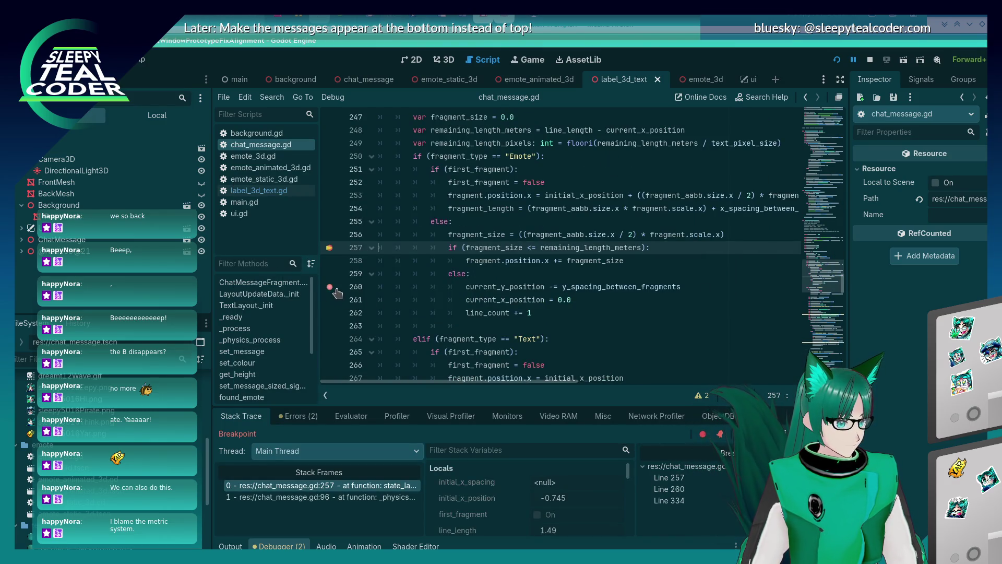
click(329, 286)
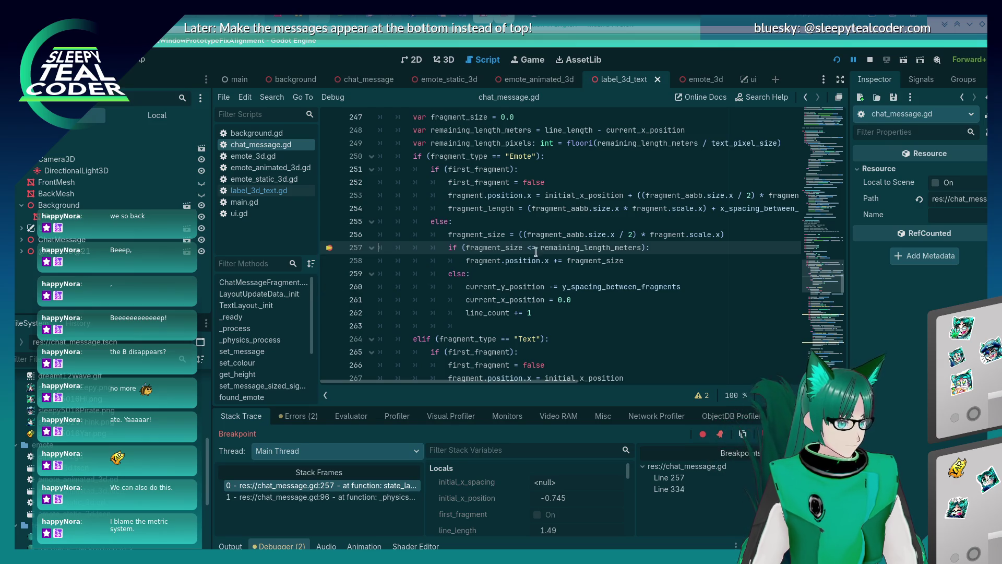
mouse_move(514, 251)
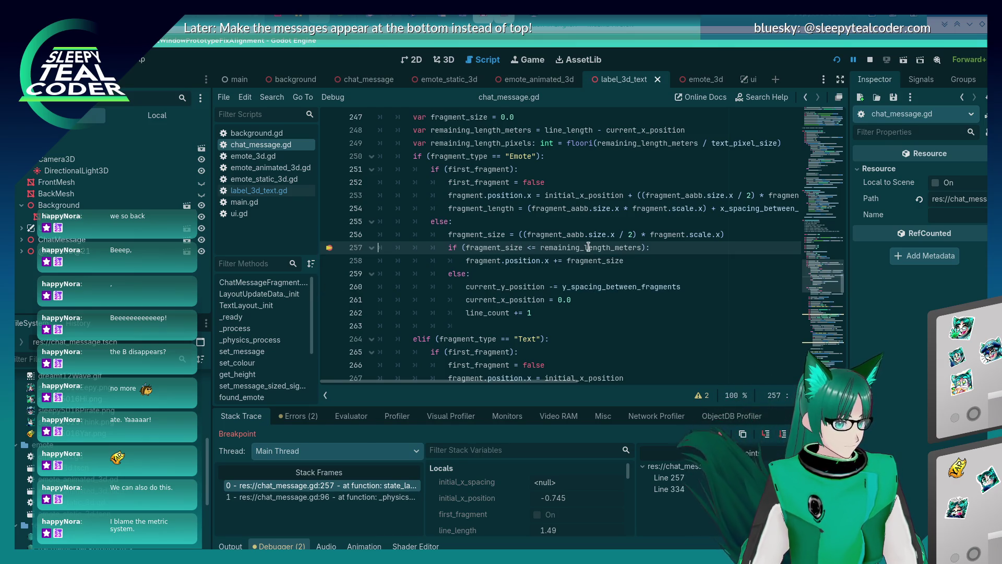
key(F12)
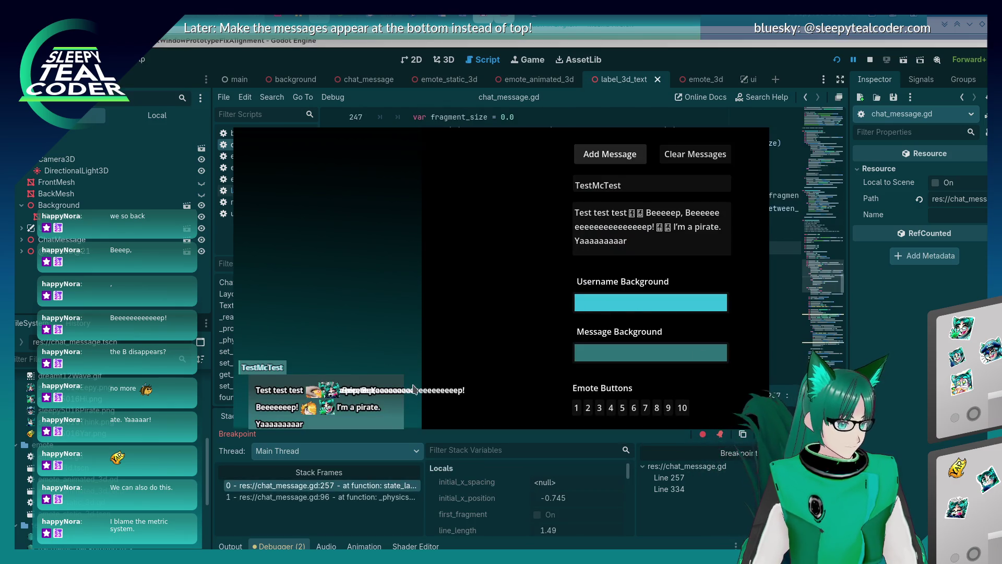
drag(418, 307, 464, 258)
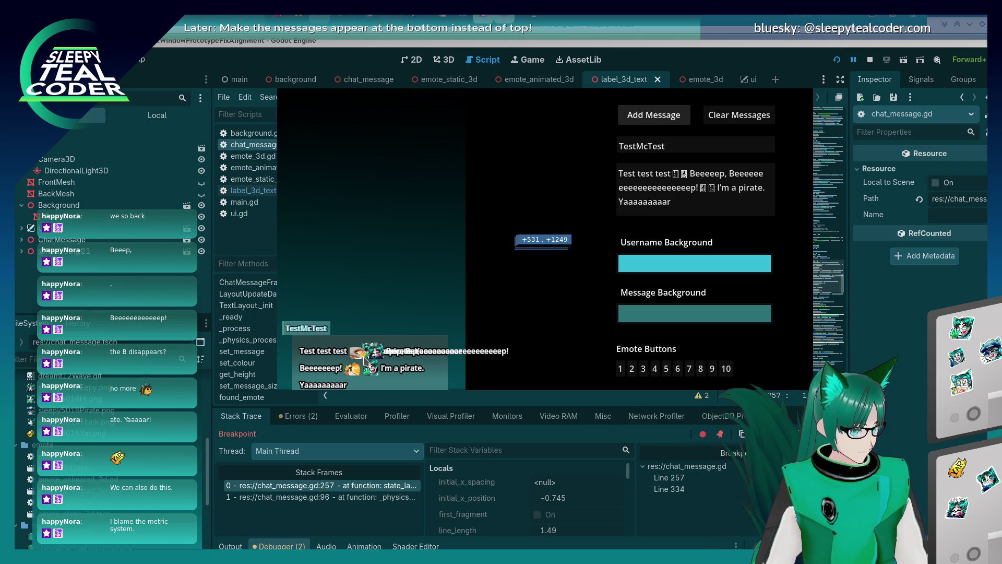
Step: Continue through the breakpoints to line 334 and let the game run on
click(886, 427)
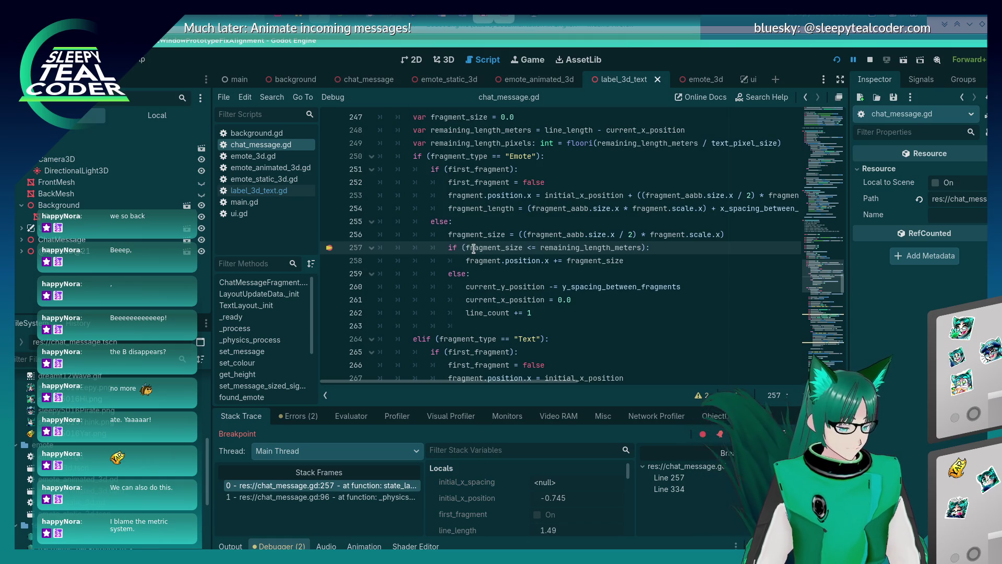
key(F12)
key(F12)
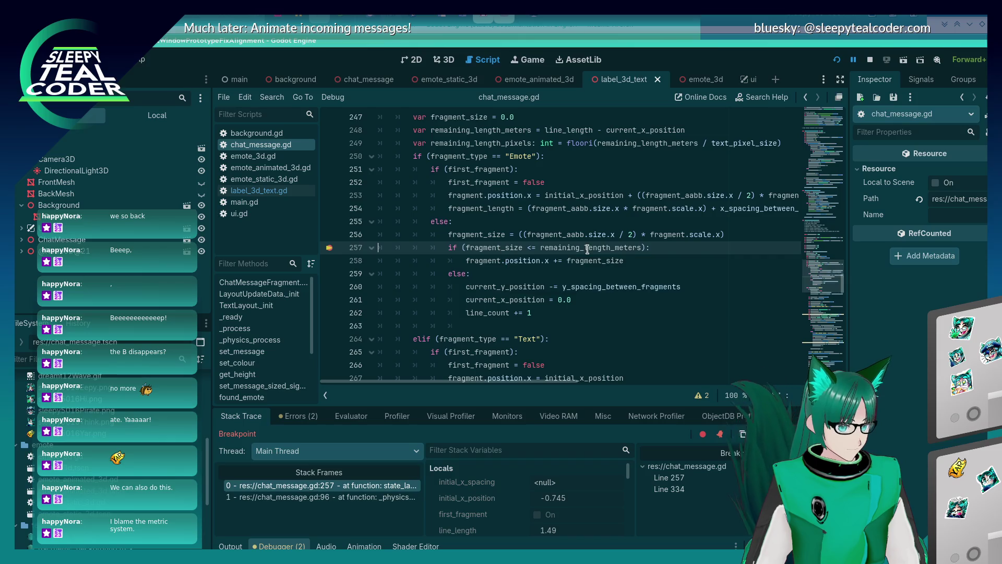
key(F12)
key(F12)
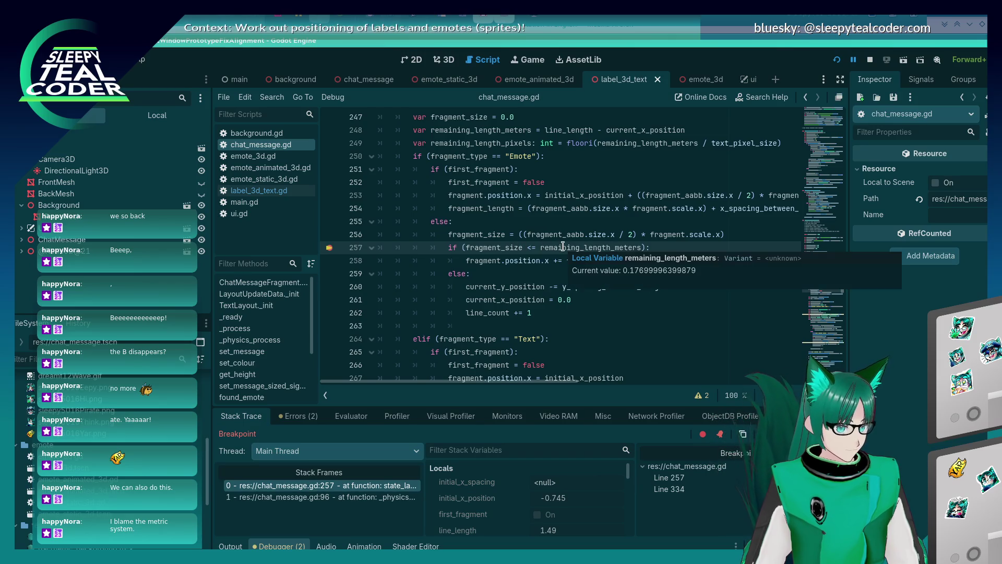
key(F12)
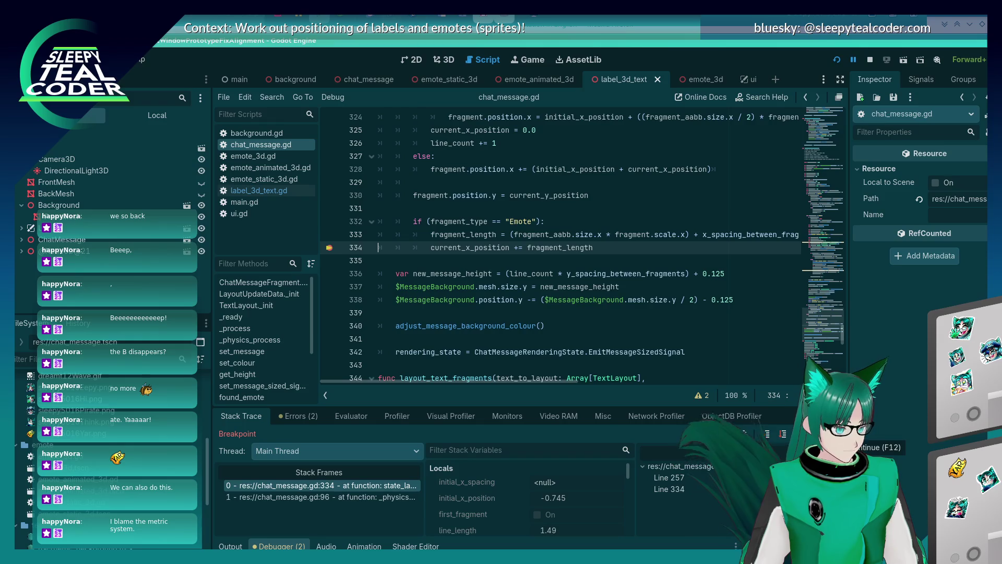
key(F12)
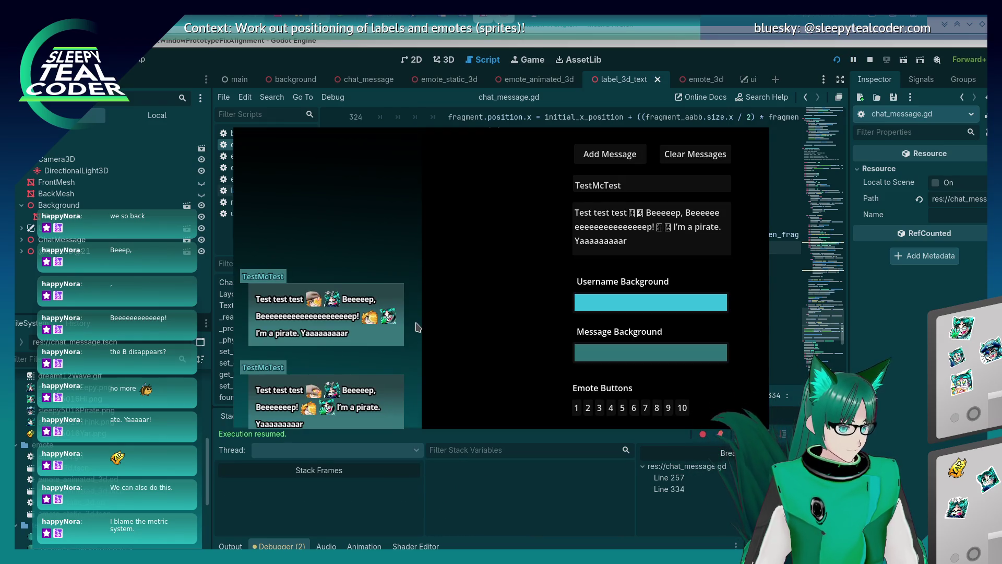
Step: Re-add the test message and continue through the line 257 and 334 breakpoints
click(620, 226)
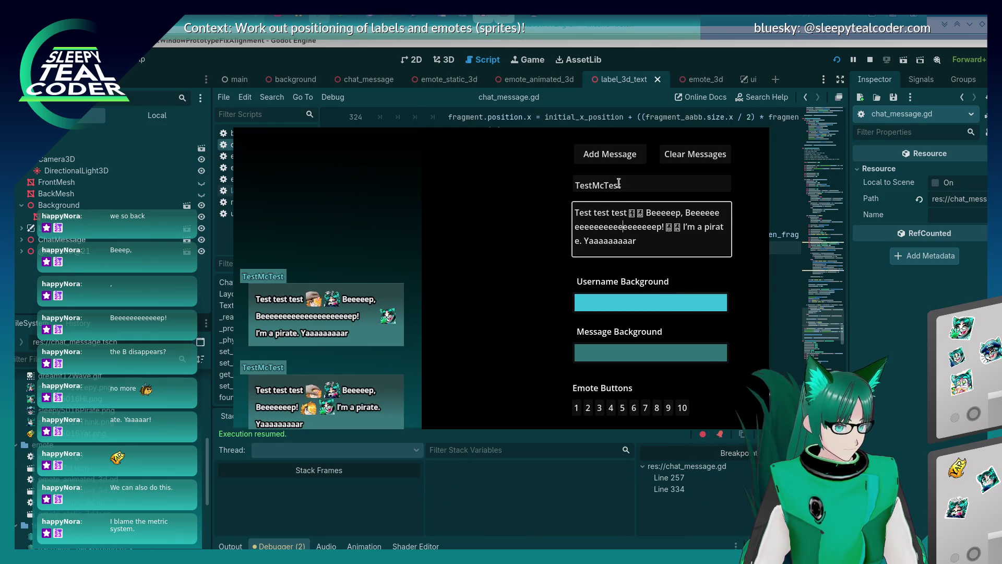
click(613, 157)
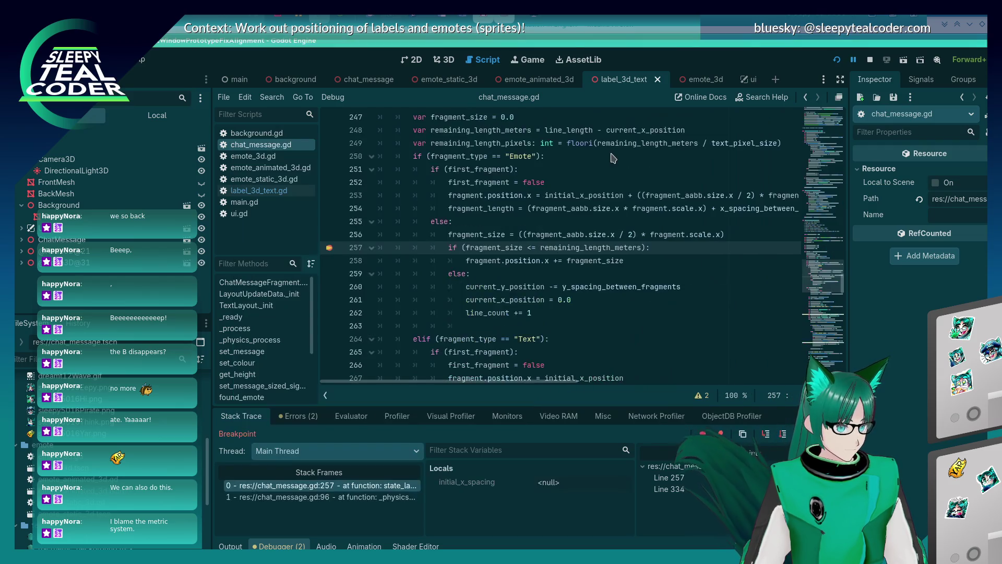
key(F12)
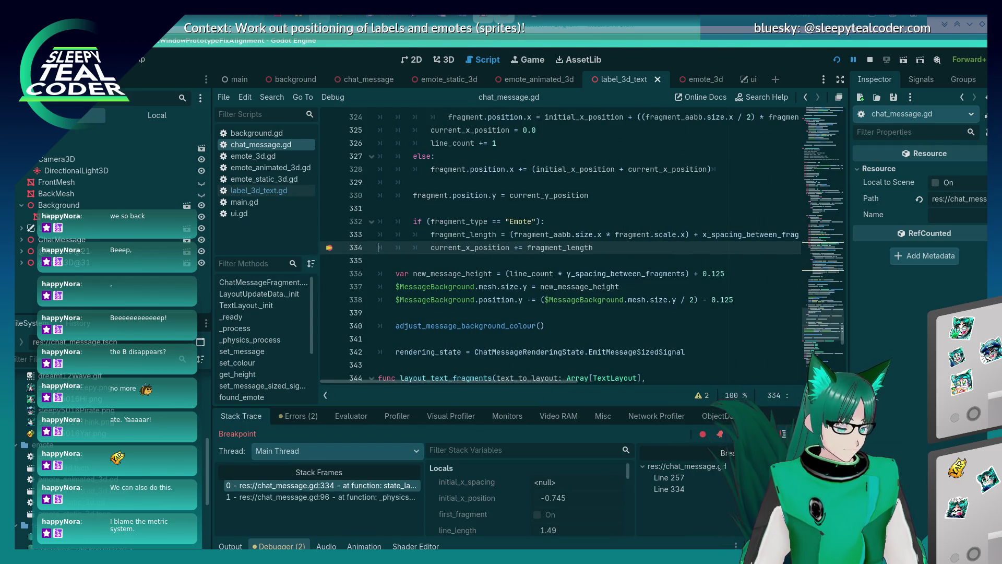
key(F12)
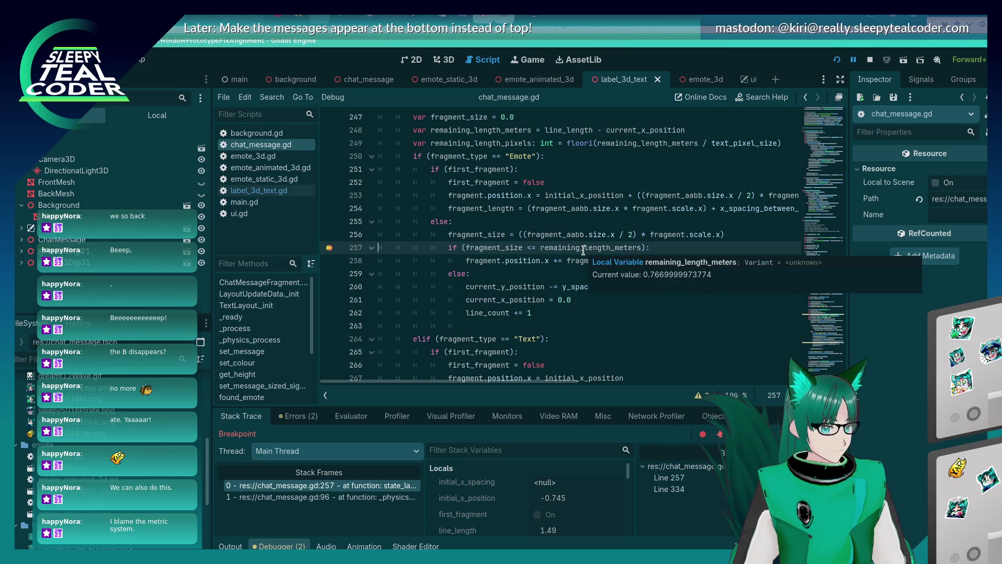
key(F12)
key(F12)
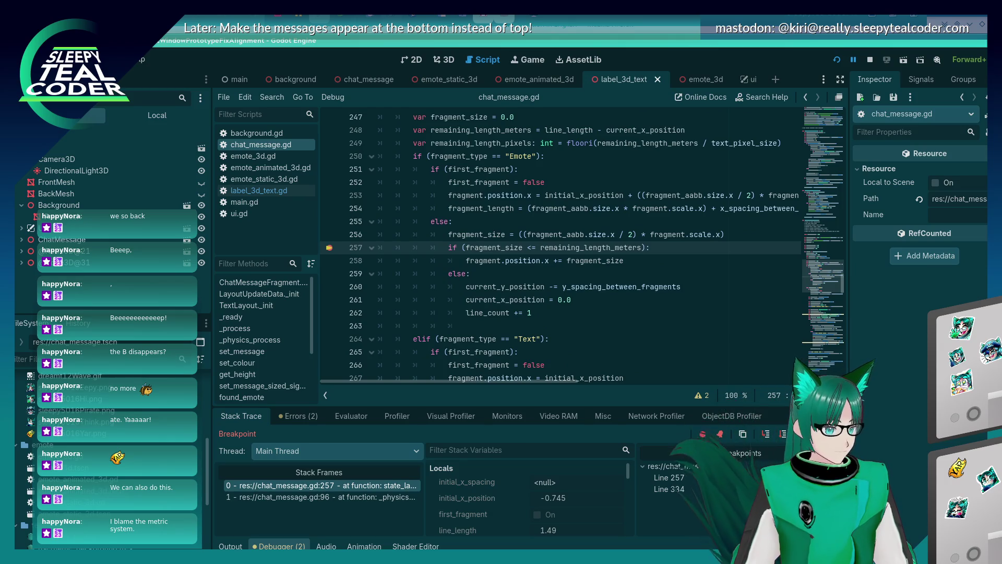
mouse_move(575, 248)
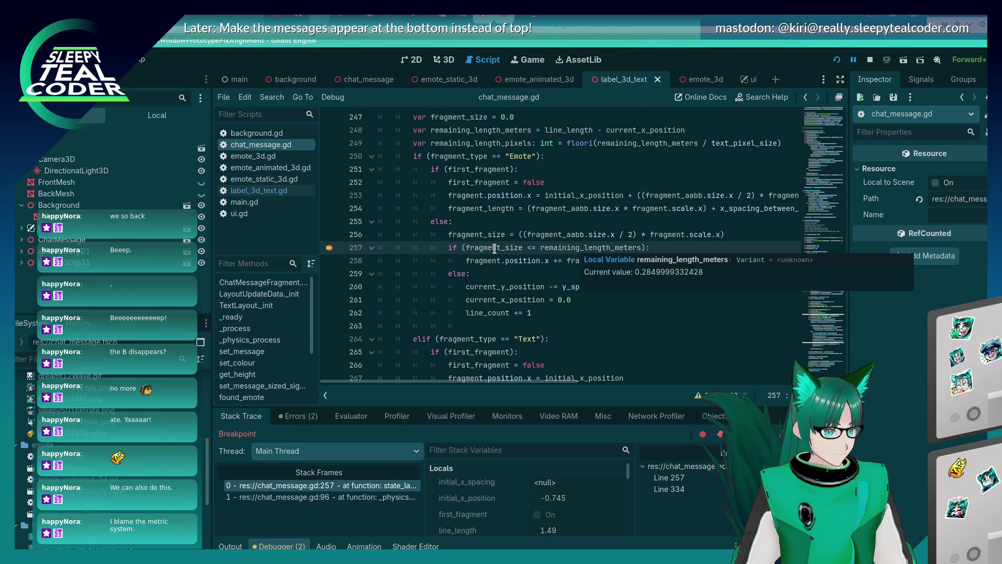
key(F12)
key(F12)
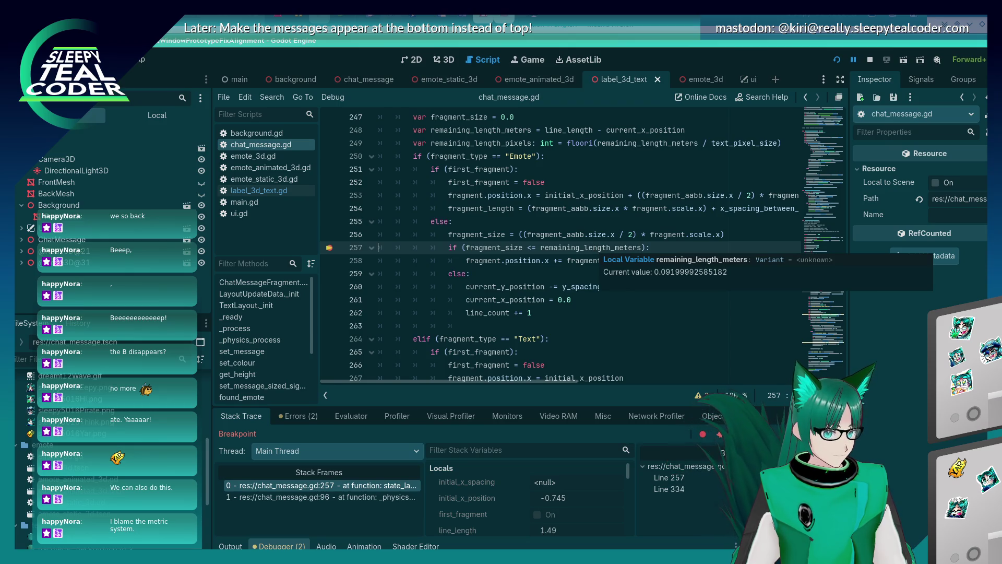
click(838, 434)
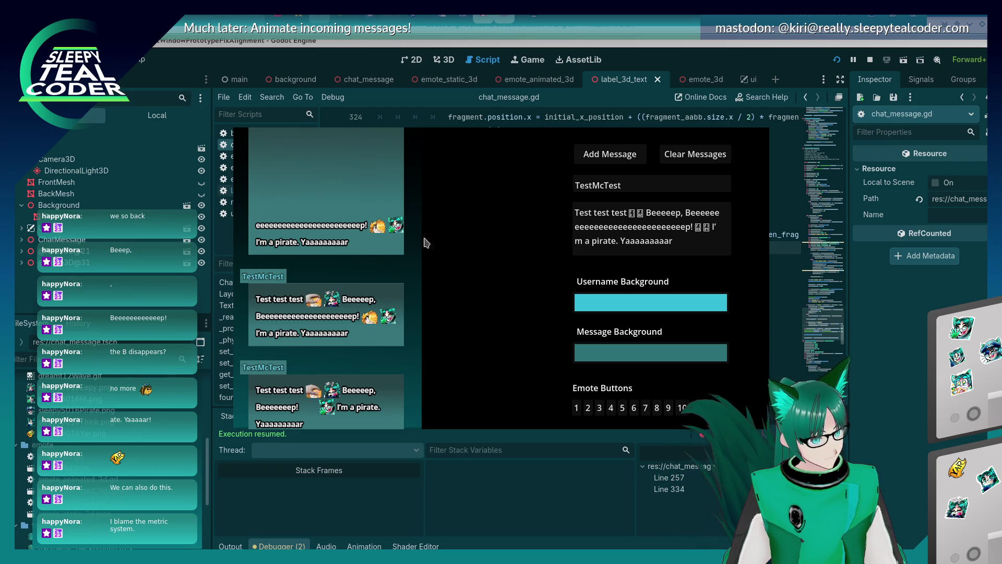
Step: Delete extra e's from the long word, clear the chat, and add the edited message
mouse_move(662, 227)
mouse_down()
mouse_move(603, 235)
mouse_move(663, 226)
mouse_up()
key(BackSpace)
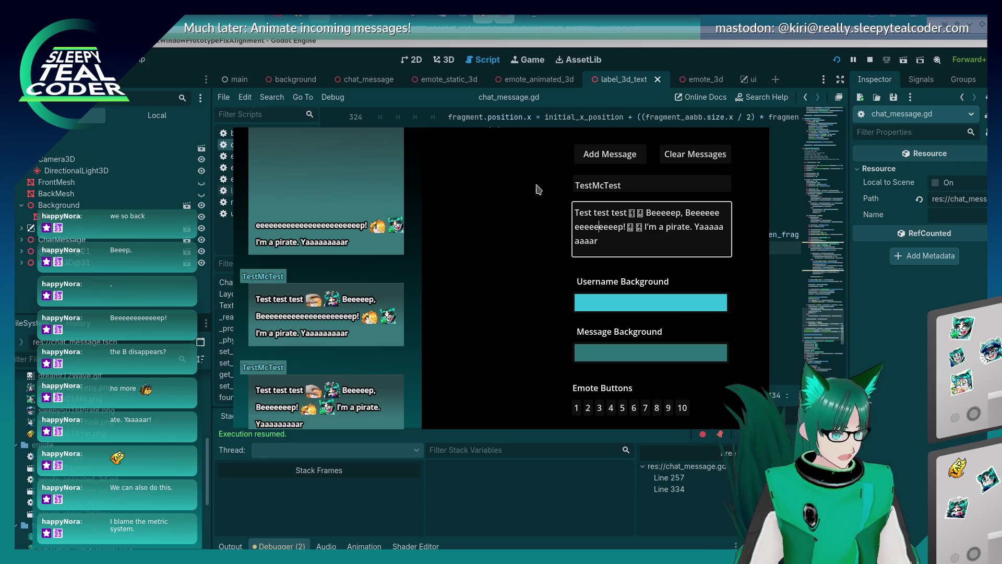
click(695, 154)
click(610, 154)
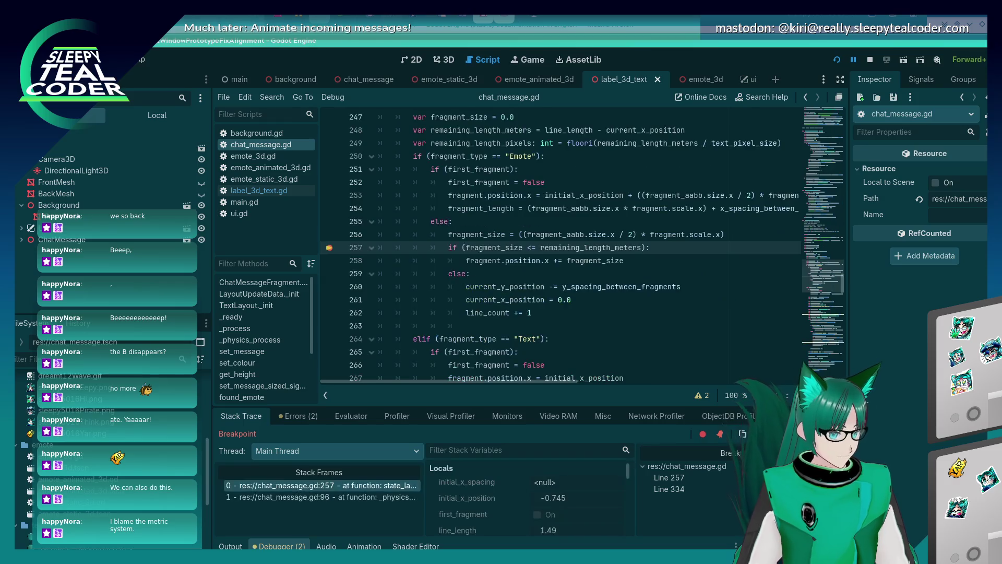
key(F12)
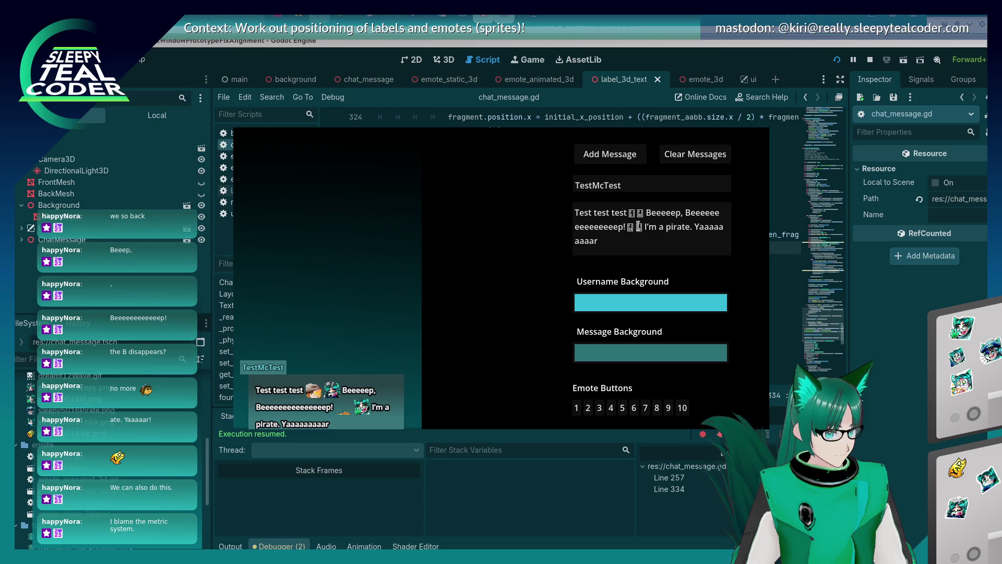
Step: Insert three emotes before "I'm a pirate" and add the message to the chat
click(657, 407)
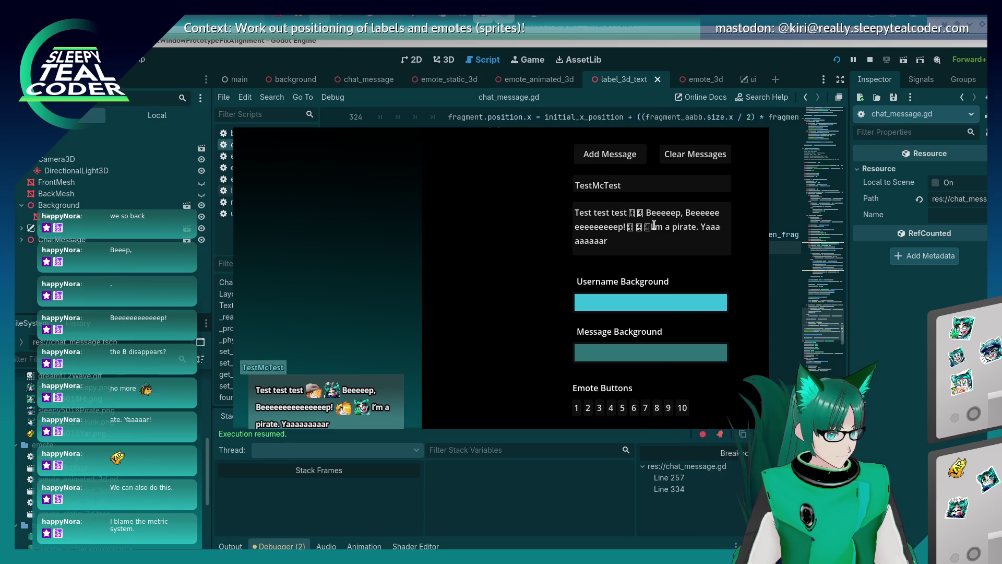
click(590, 405)
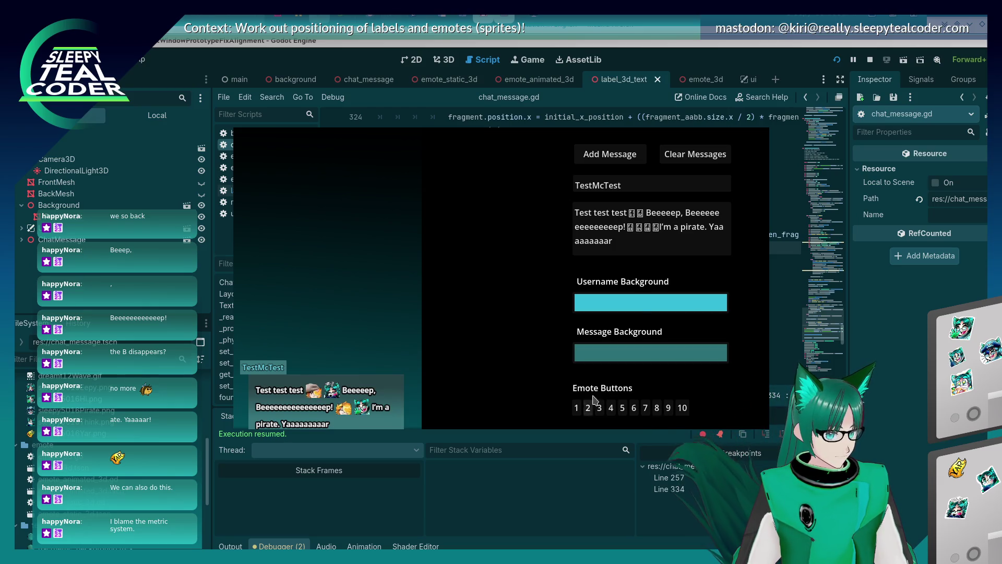
click(668, 233)
click(576, 407)
click(668, 226)
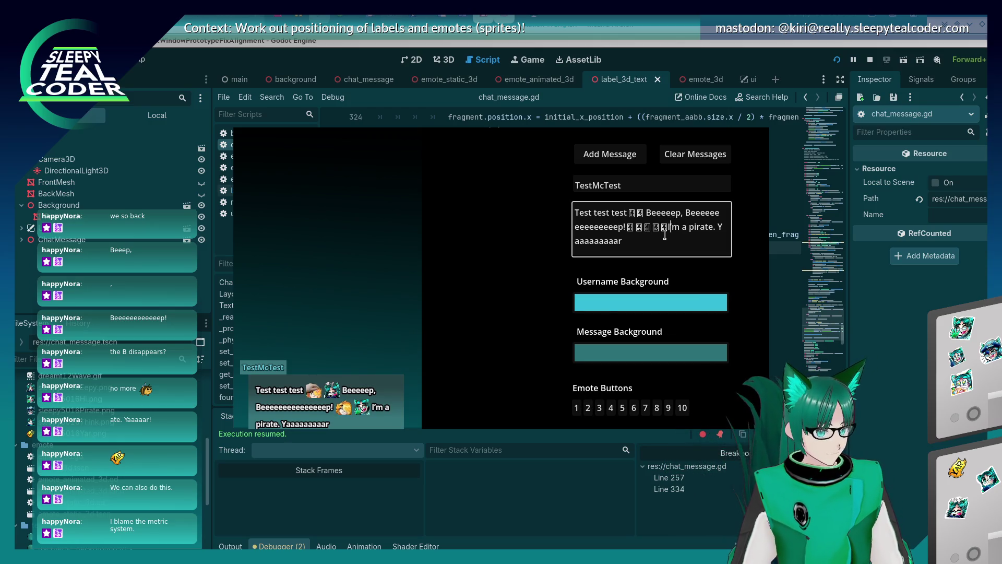
click(600, 154)
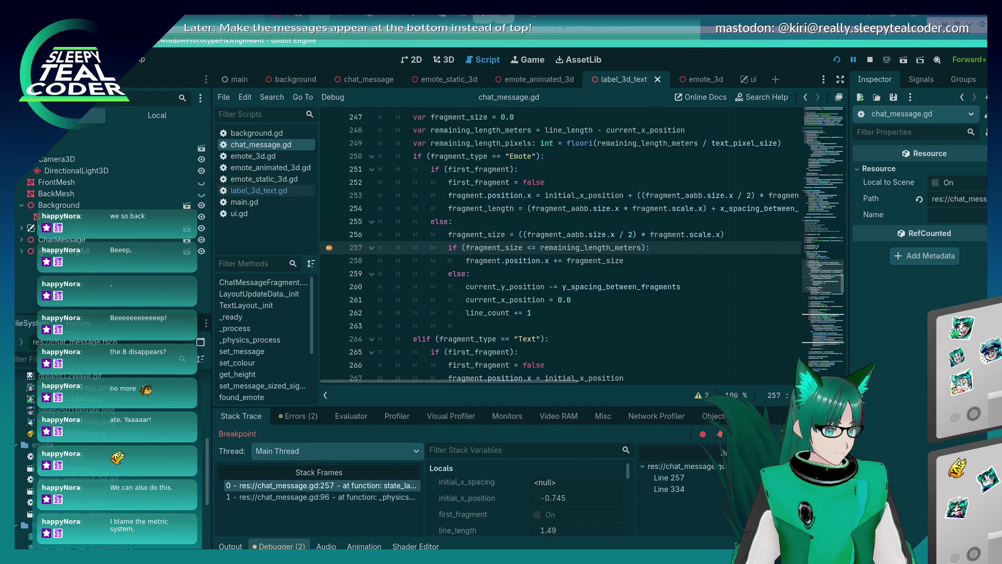
Step: Filter the stack variables by 'remaining_length' and continue through the breakpoints
key(F12)
key(F12)
key(F12)
key(F12)
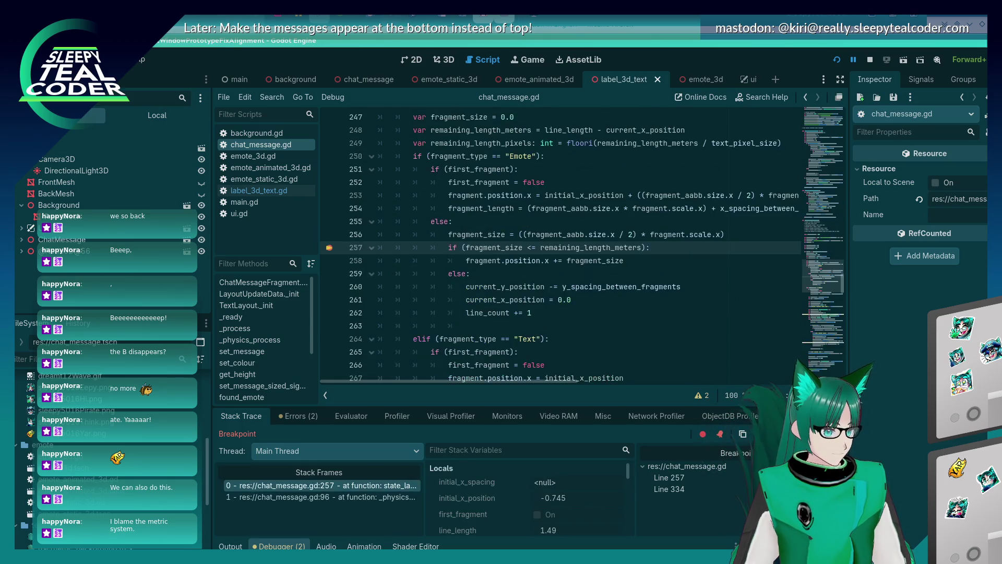
click(482, 450)
text(remaining_length)
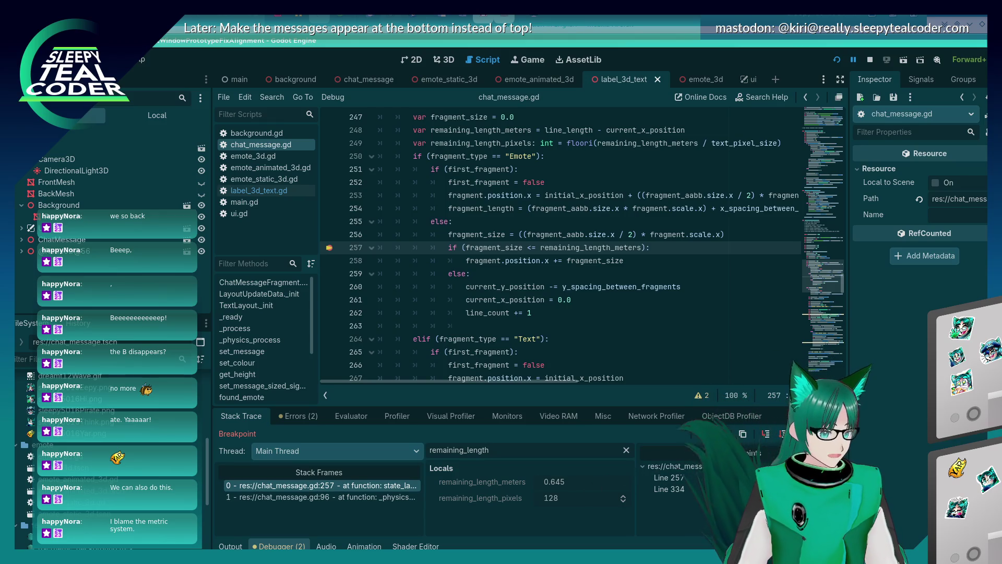
key(F12)
key(F12)
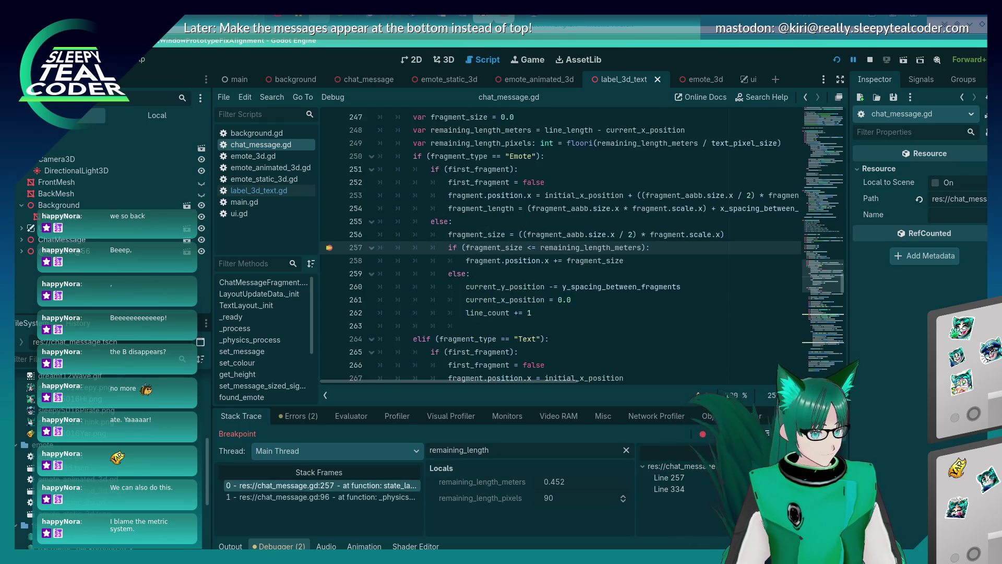
key(F12)
key(F12)
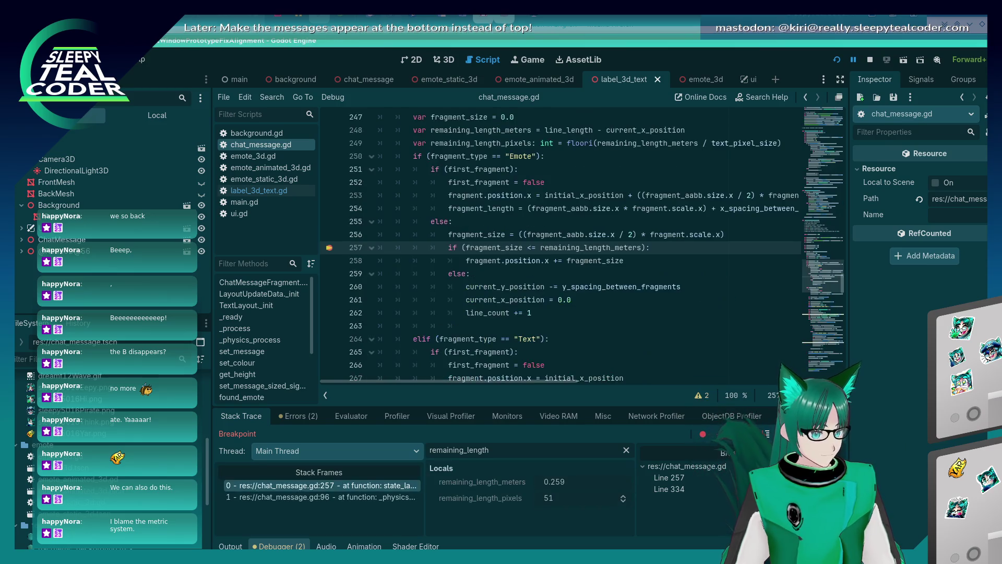
key(F12)
key(F12)
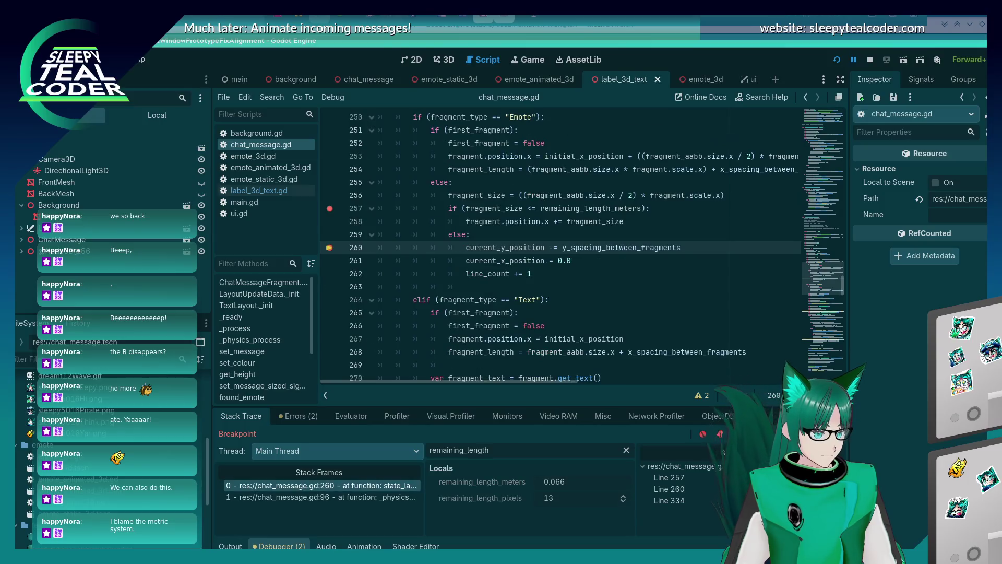
Step: Remove the line 257 breakpoint and continue until the message finishes rendering
click(330, 208)
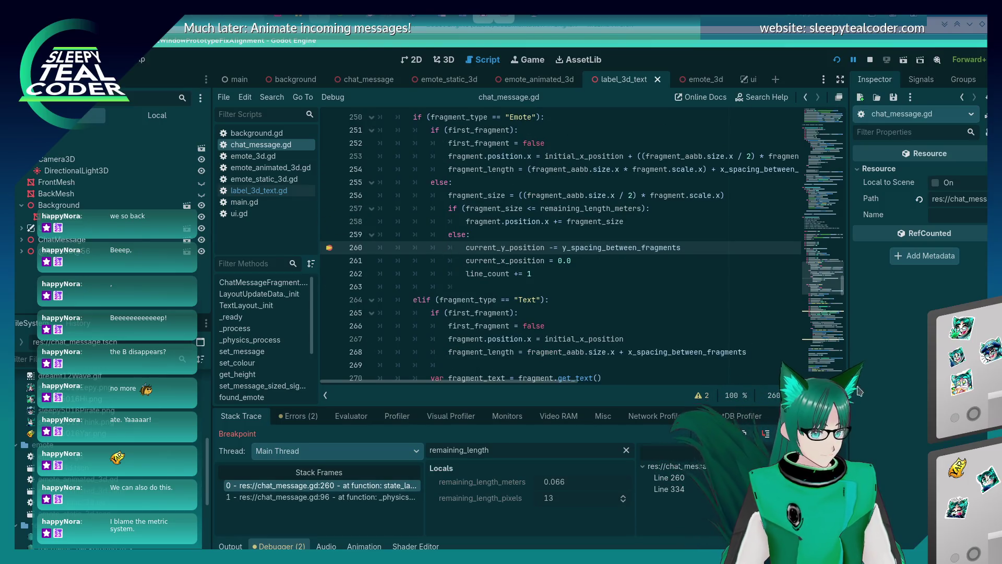
key(F12)
key(F12)
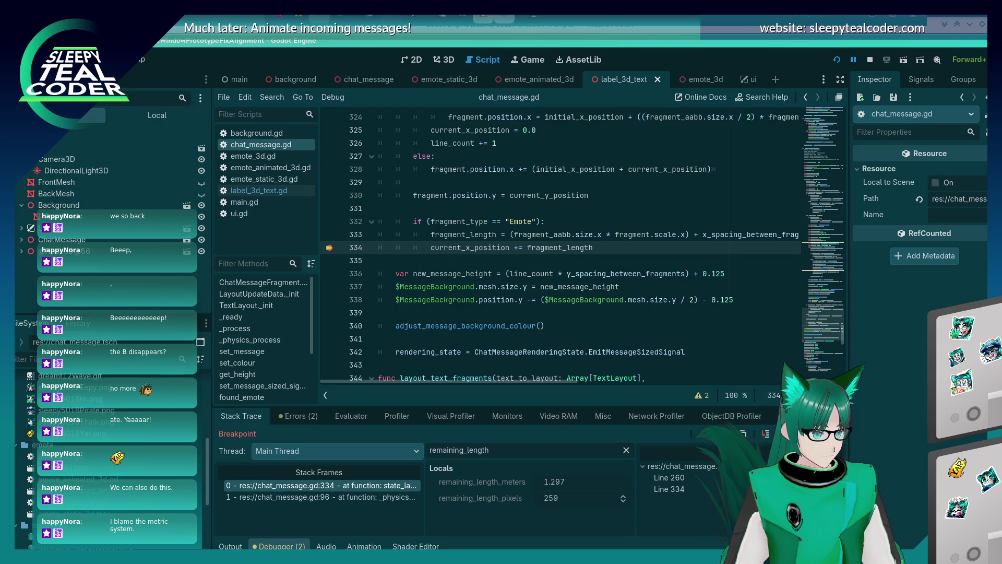
key(F12)
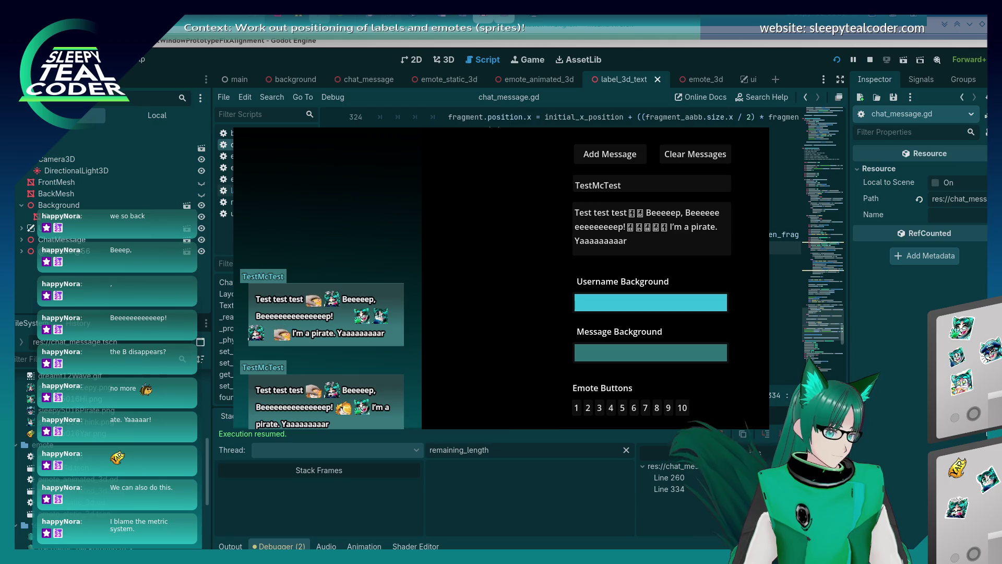
Step: Return to chat_message.gd and select the emote size expression on line 256
click(770, 334)
scroll(770, 334, up, 5)
scroll(625, 301, down, 3)
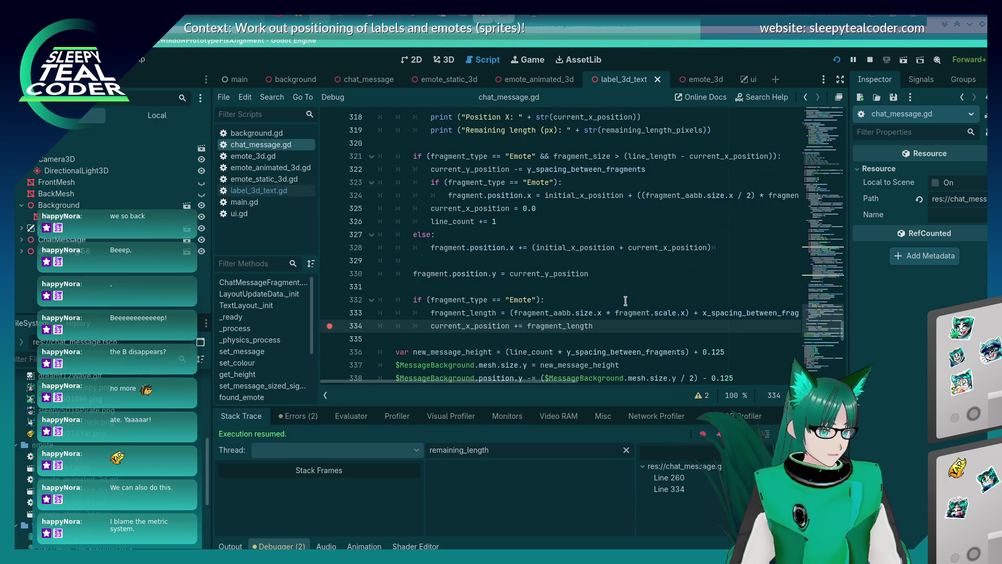
scroll(616, 317, up, 2)
click(590, 291)
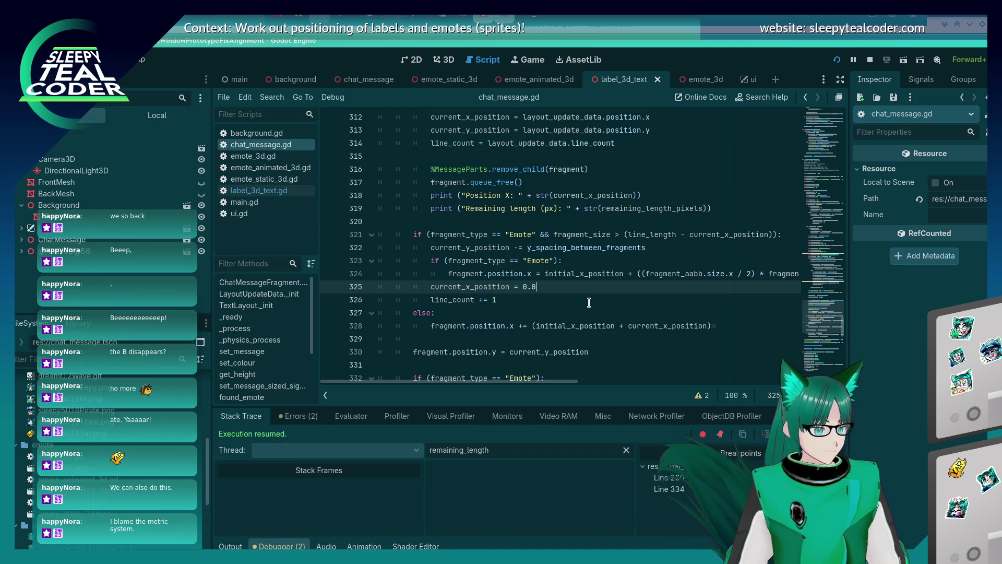
scroll(588, 303, up, 15)
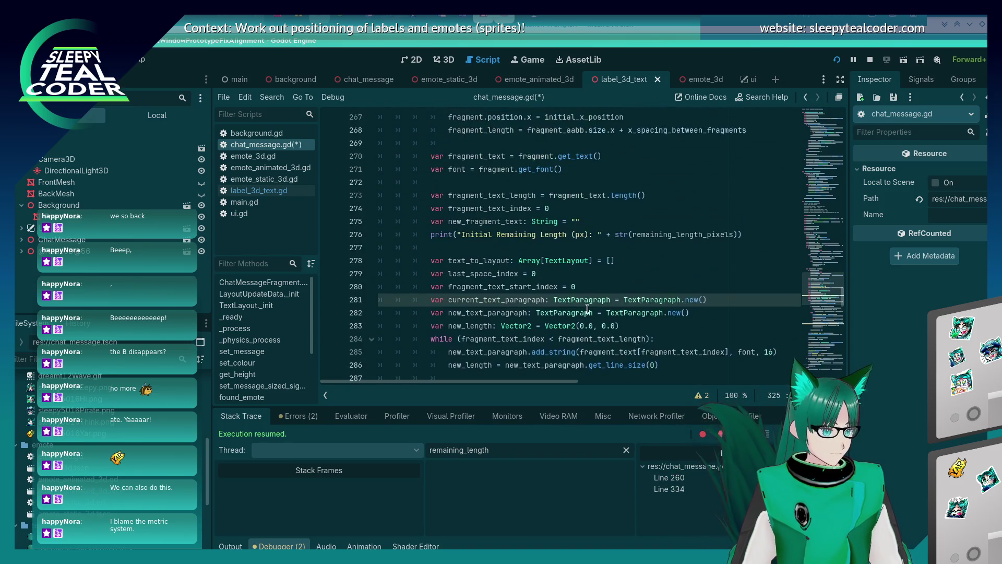
scroll(587, 308, up, 3)
scroll(587, 309, up, 4)
click(587, 308)
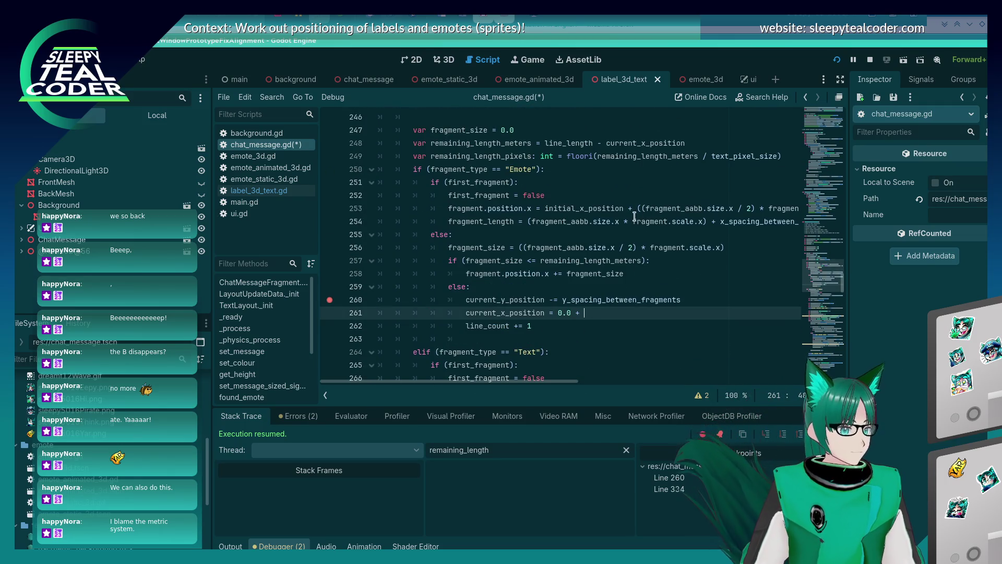
drag(524, 248, 636, 248)
drag(519, 247, 729, 247)
triple_click(573, 261)
drag(518, 248, 724, 247)
key(ctrl+c)
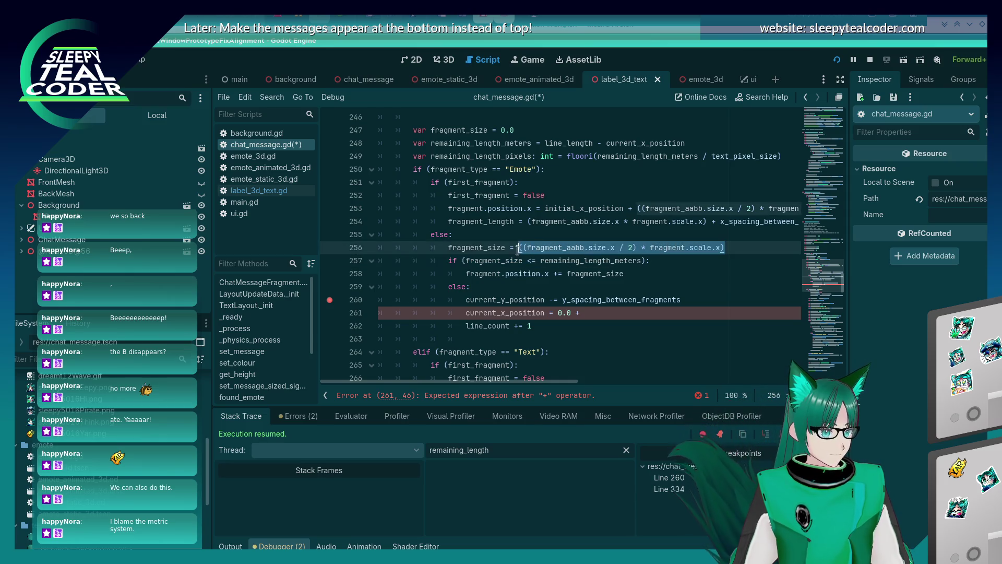
Step: Drop the divide-by-two so line 256 reads (fragment_aabb.size.x * fragment.scale.x), and save
click(638, 247)
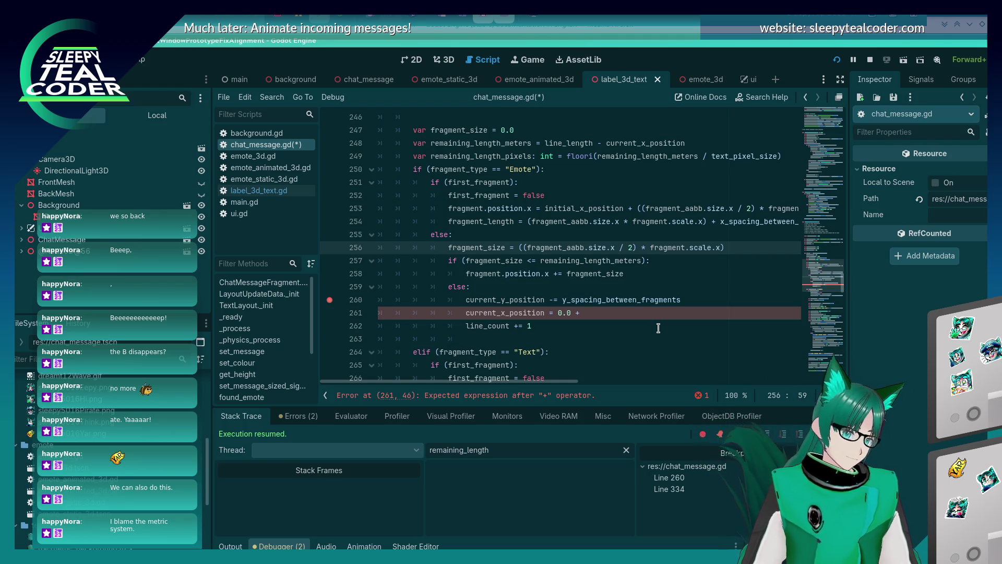
key(BackSpace)
key(BackSpace)
key(BackSpace)
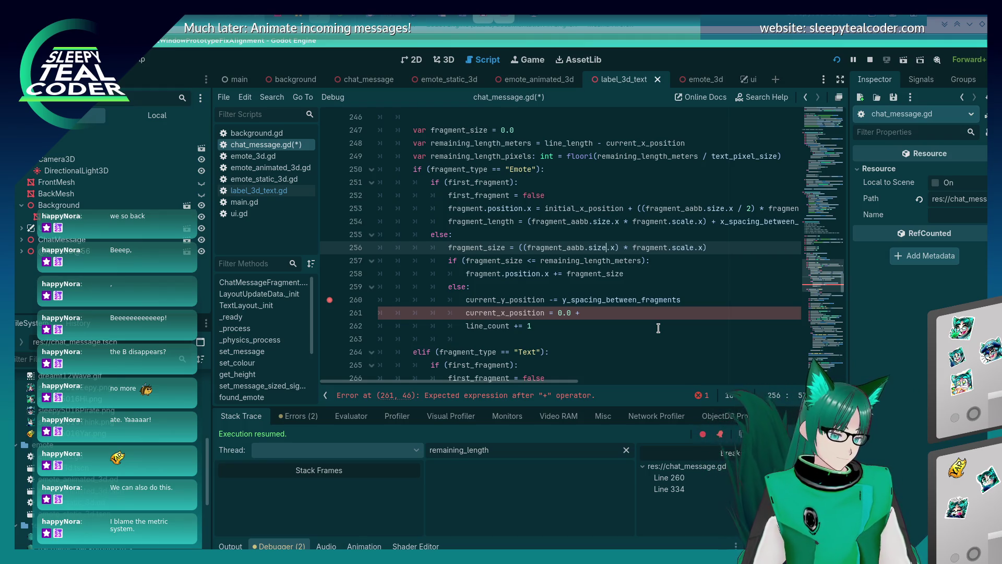
key(Left)
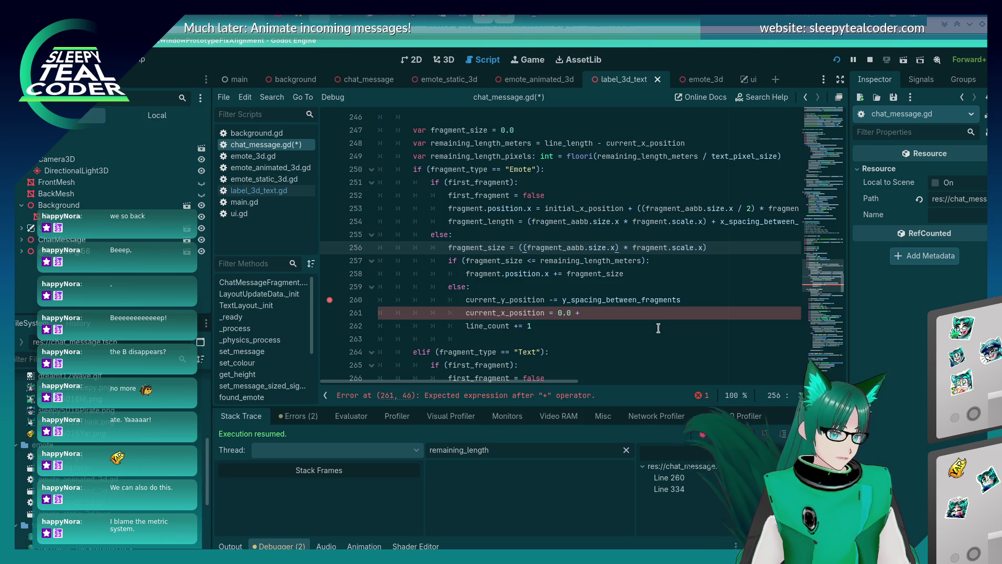
key(BackSpace)
key(BackSpace)
key(ctrl+s)
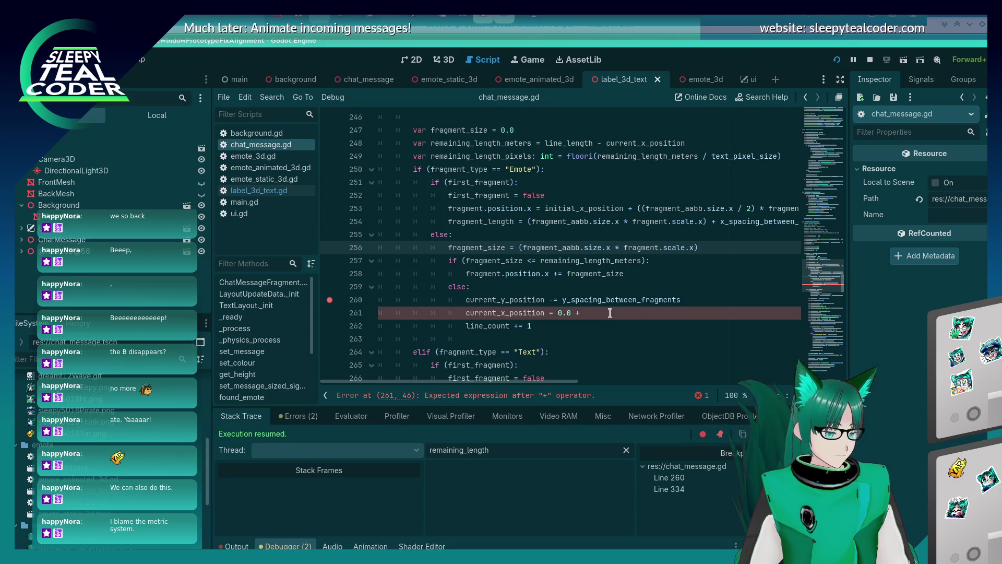
Step: Paste the half-width emote term after 0.0 + on line 261
click(609, 313)
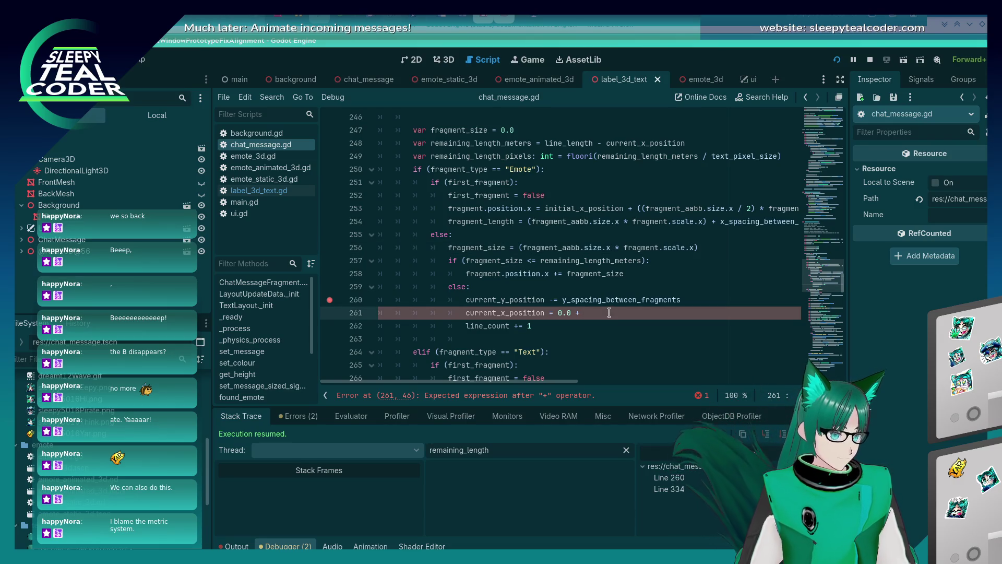
mouse_move(645, 211)
mouse_down()
mouse_move(623, 221)
mouse_move(783, 208)
mouse_move(755, 208)
mouse_up()
click(578, 208)
text(()
click(591, 314)
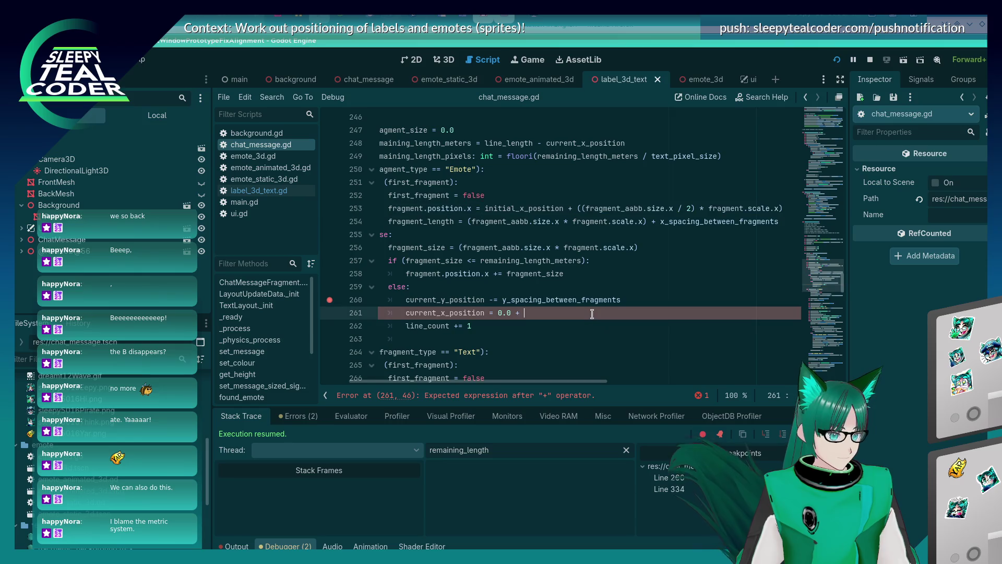
key(ctrl+v)
Step: Add a test chat message, remove the line 334 breakpoint and resume execution
click(617, 165)
click(329, 249)
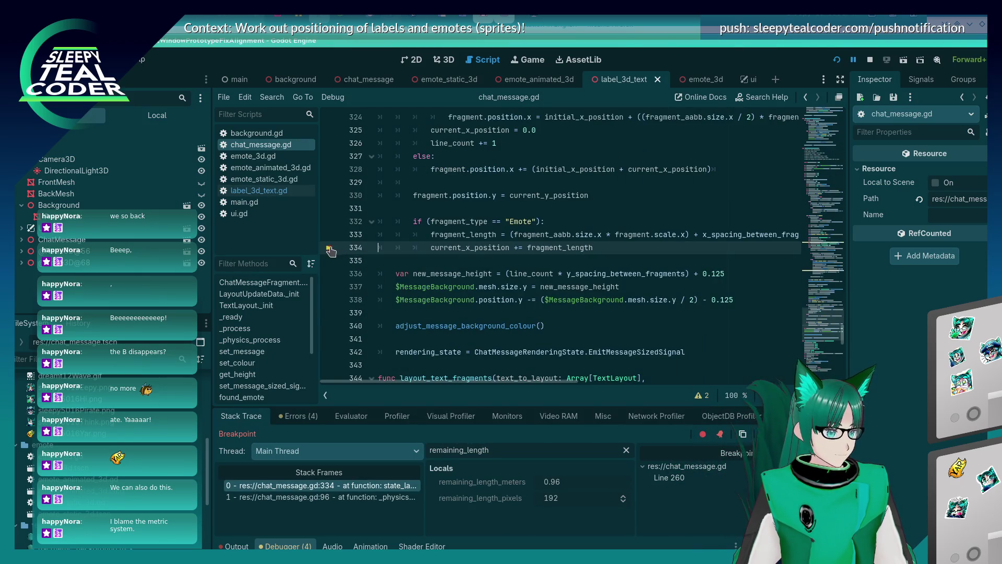
key(F12)
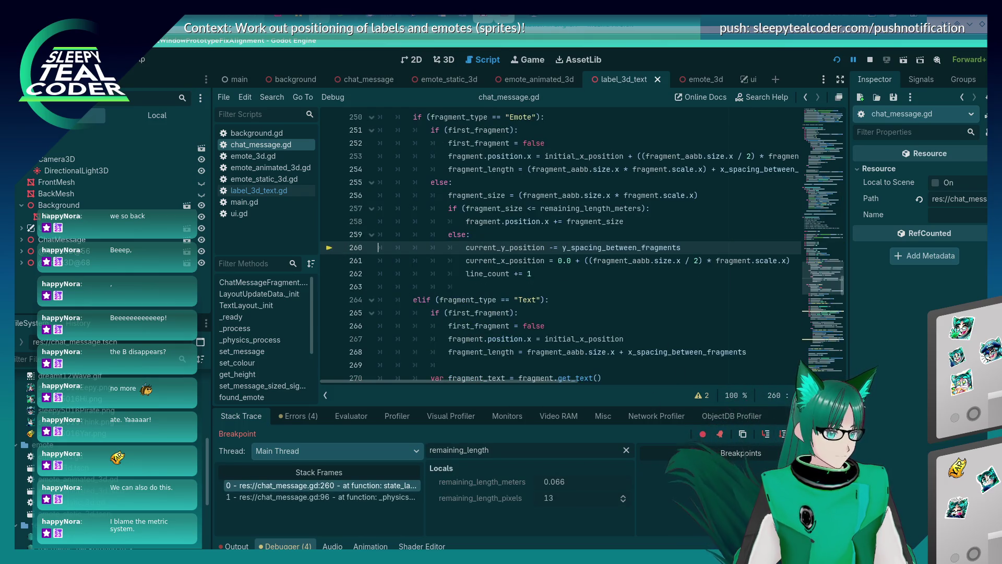
key(F12)
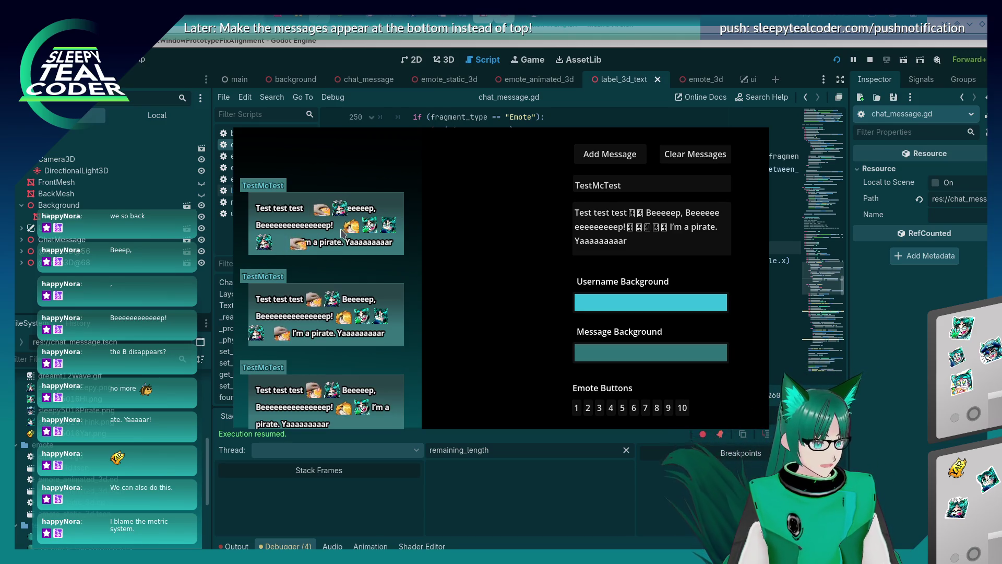
Step: Undo back to the half-width emote size on line 256 and save the script
click(894, 376)
click(506, 267)
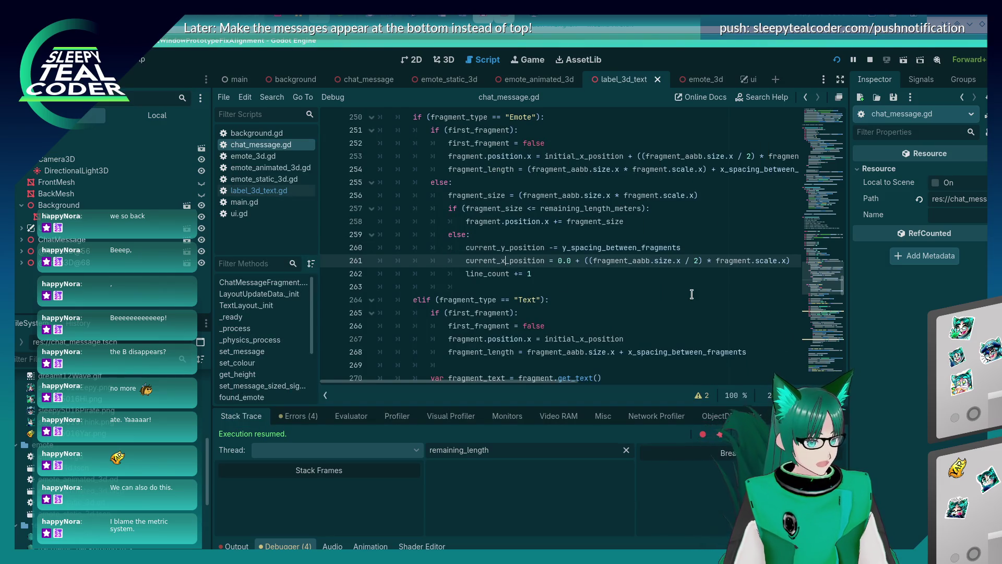
key(ctrl+z)
key(ctrl+z)
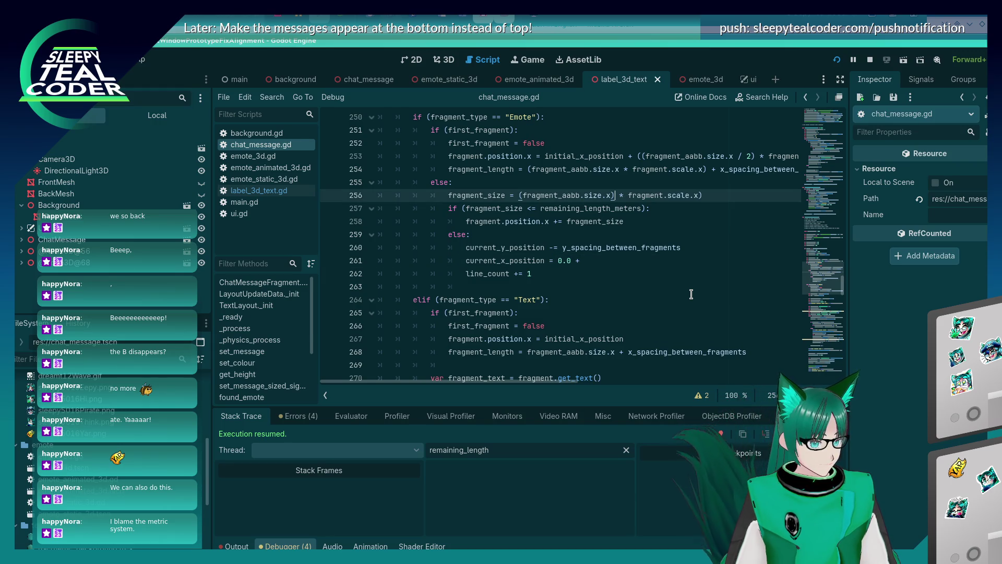
key(ctrl+z)
key(ctrl+z)
key(ctrl+s)
Step: Search chat_message.gd for every use of fragment_size
double_click(476, 195)
key(ctrl+f)
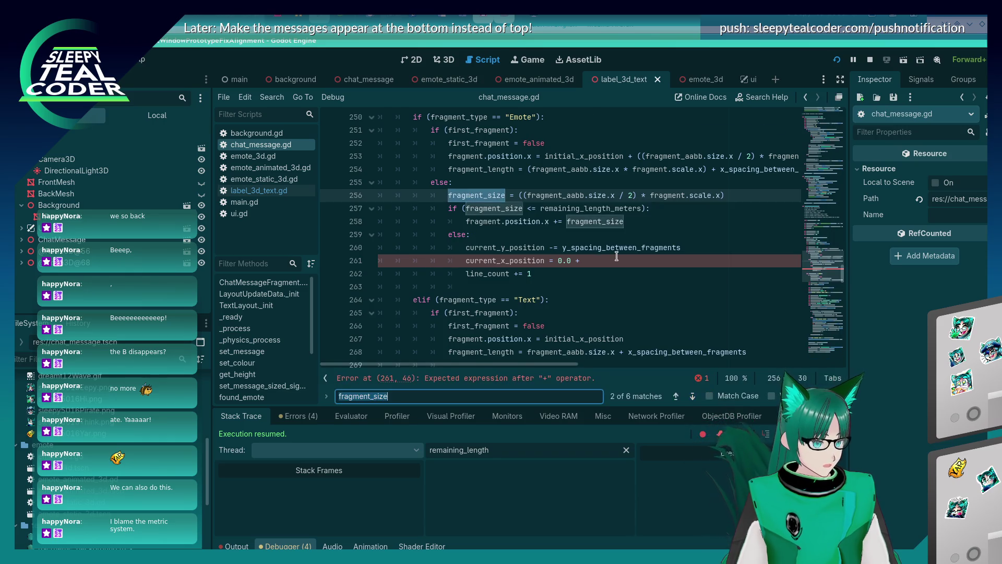
key(Return)
key(Return)
key(Return)
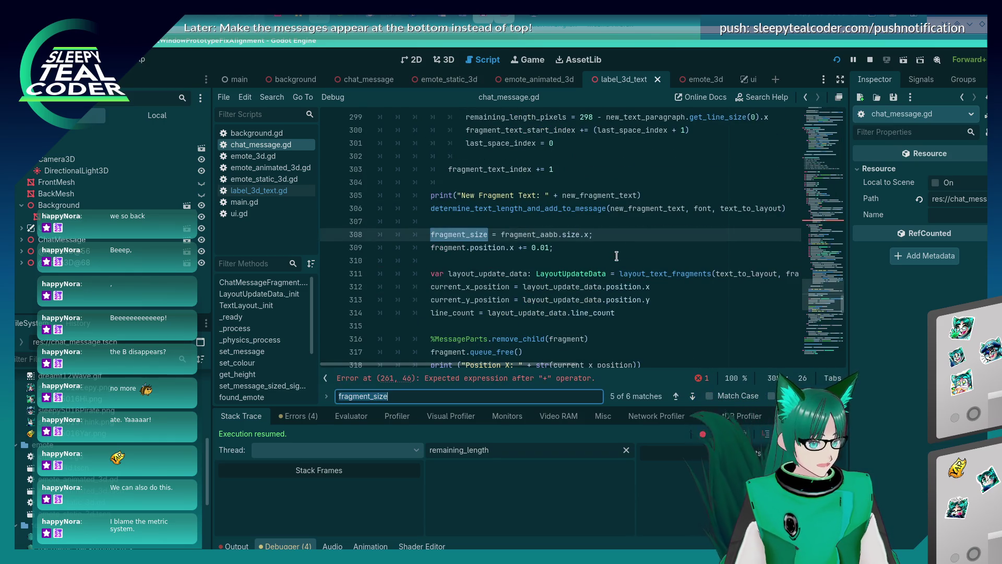
key(Return)
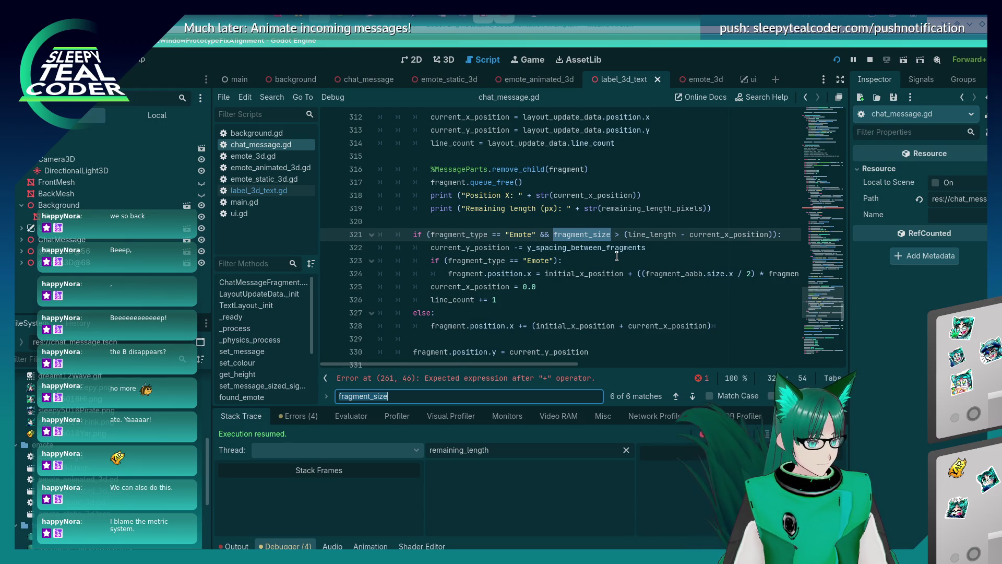
key(Return)
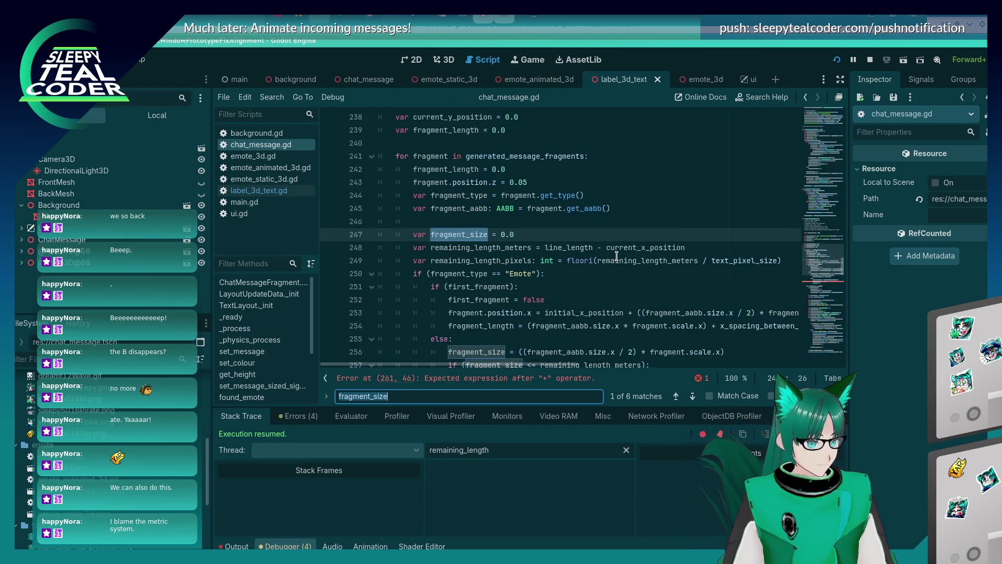
key(Return)
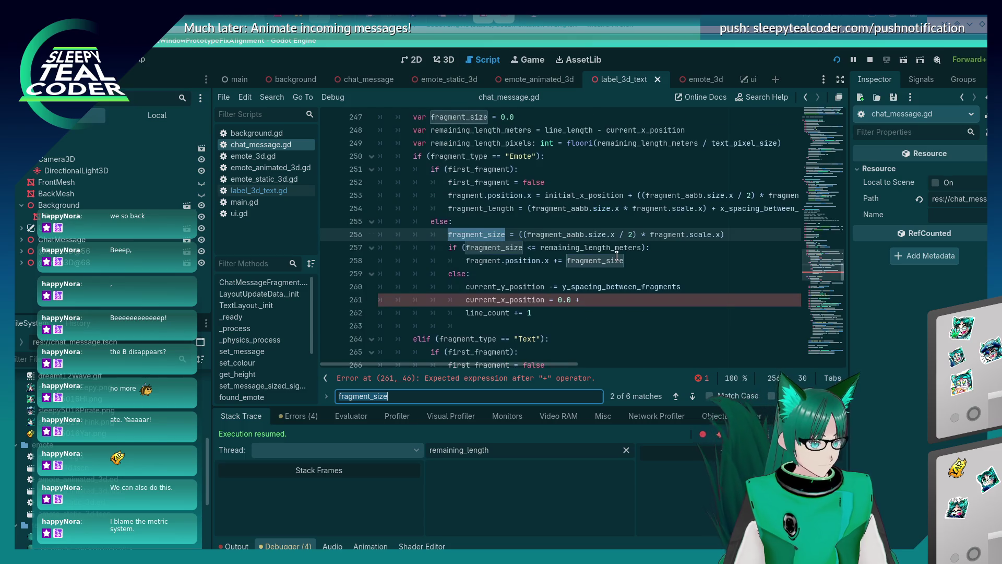
key(Return)
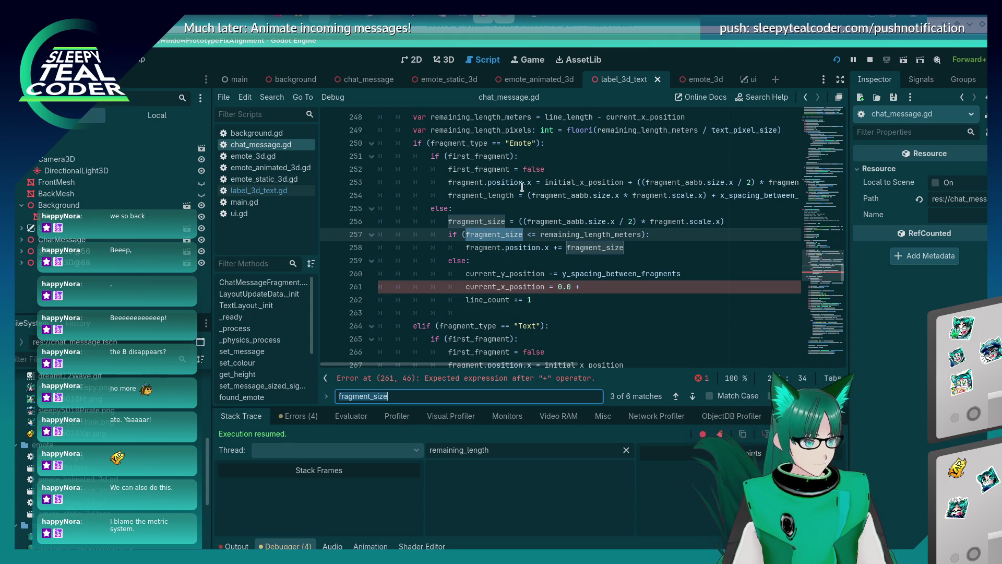
Step: Copy line 256's half-width expression after 0.0 + on line 261 and run the game
drag(518, 223, 731, 225)
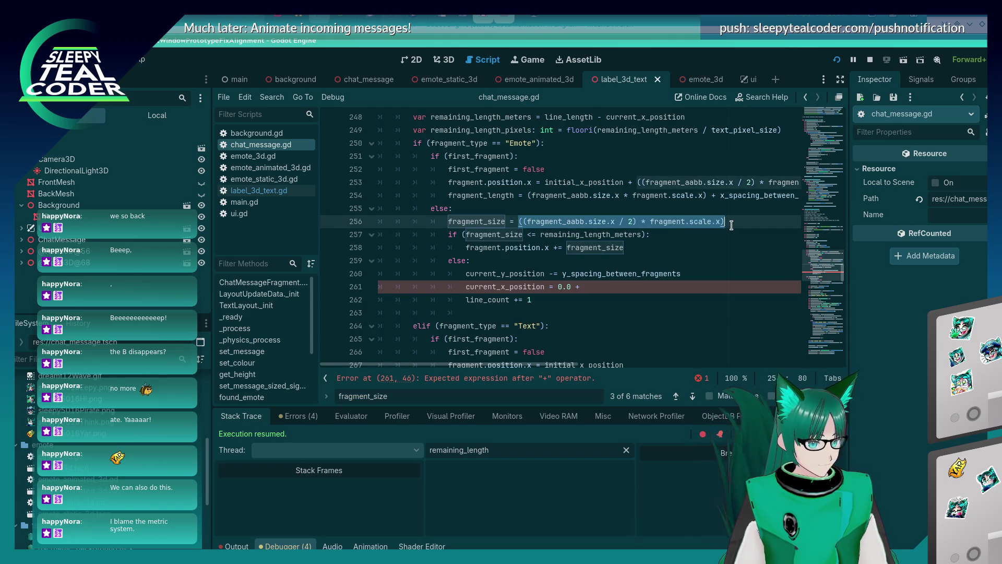
key(ctrl+c)
click(595, 284)
key(ctrl+v)
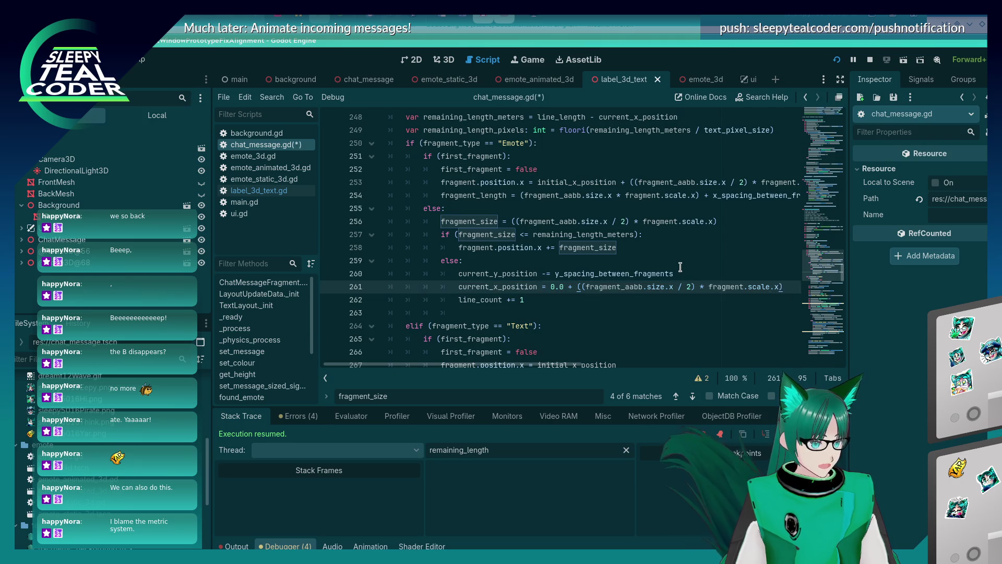
key(F5)
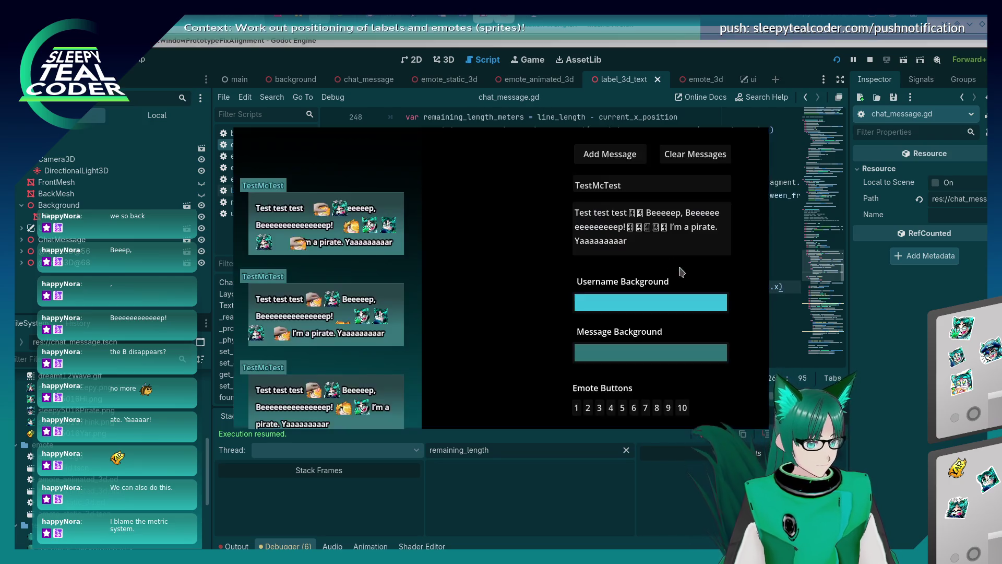
Step: Add another test chat message, then inspect fragment_aabb's type back in the script editor
click(593, 160)
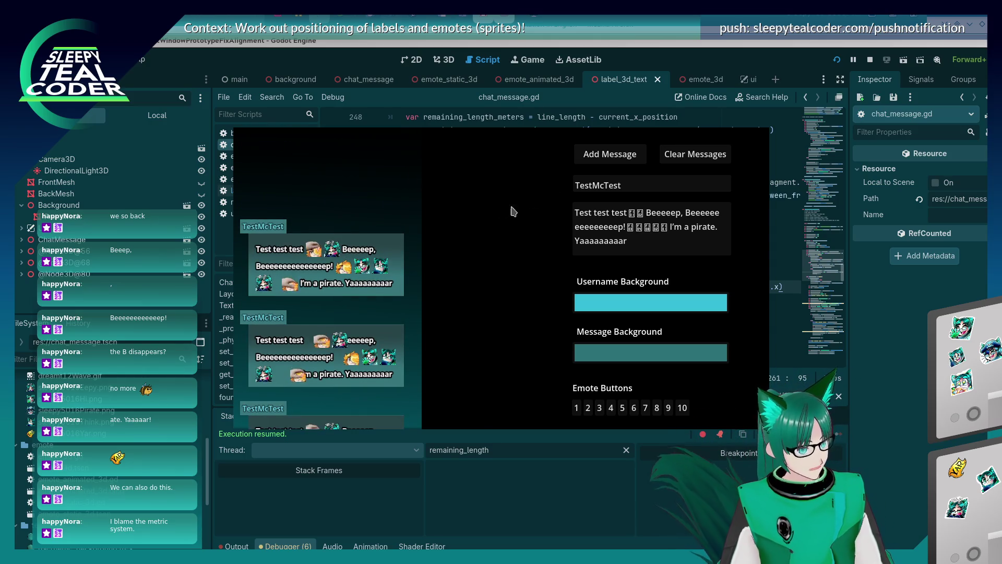
click(896, 319)
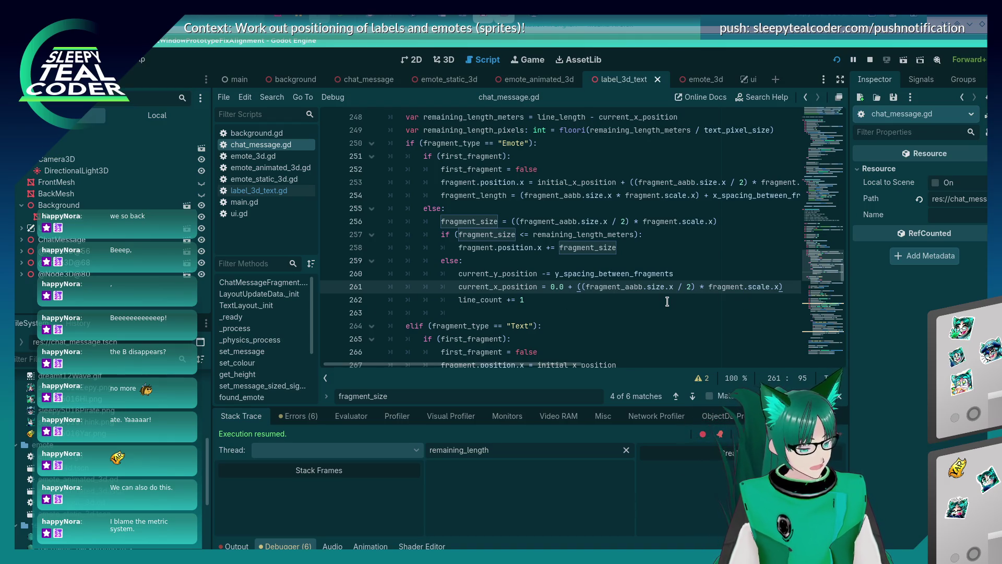
mouse_move(602, 288)
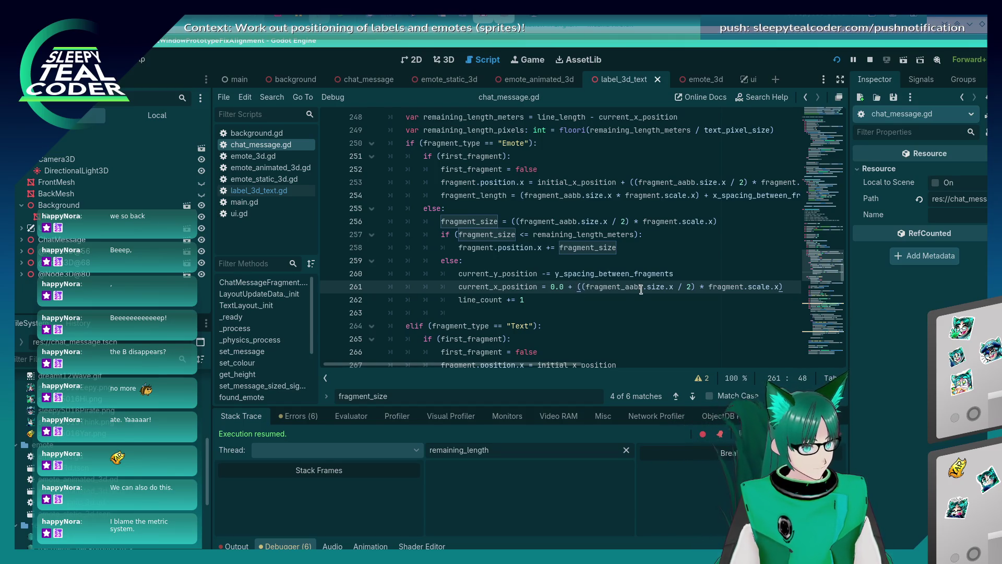
key(alt+Tab)
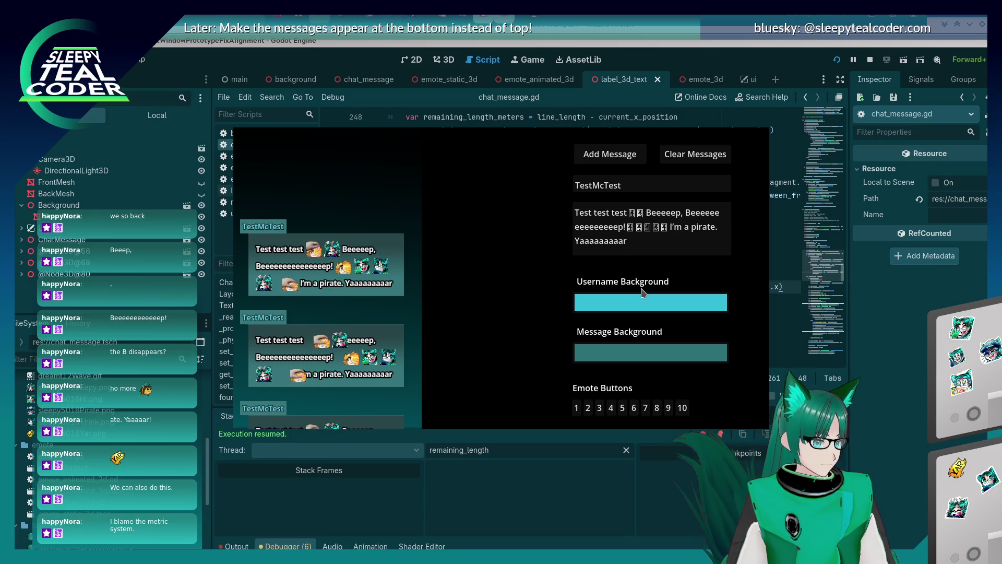
key(alt+Tab)
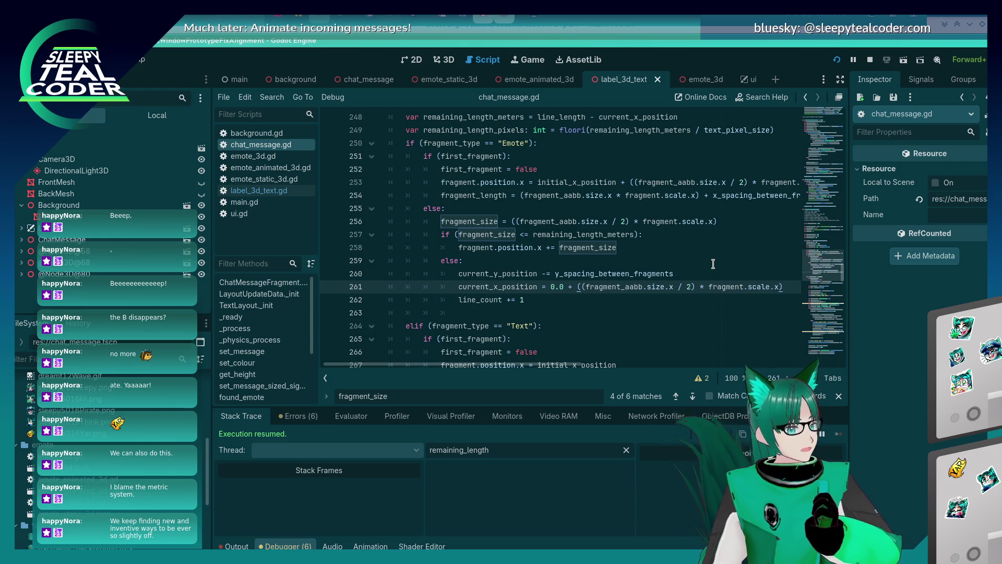
Step: Remove the extra parenthesis and the halving from line 261, then save
key(Delete)
key(Right)
key(Right)
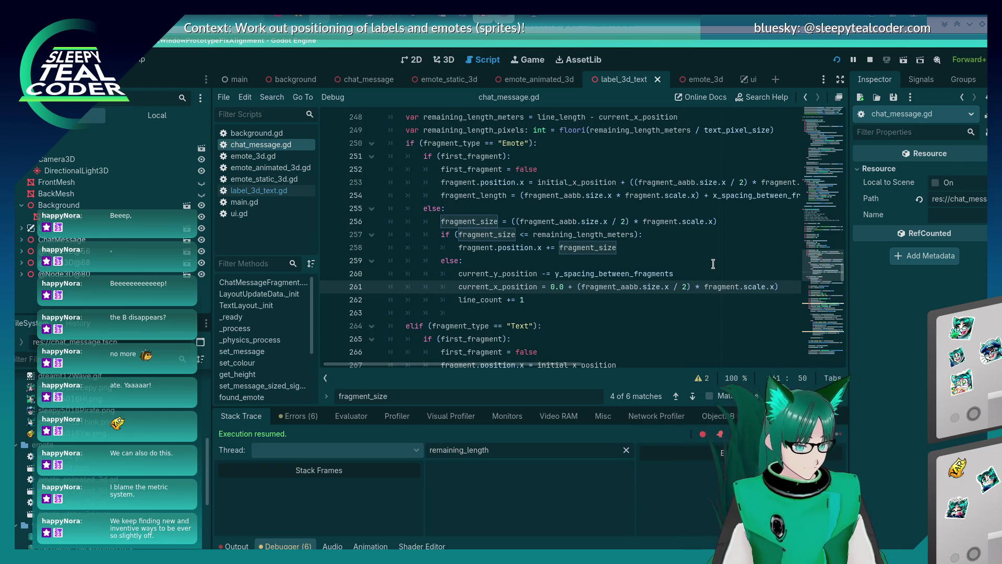
key(Right)
key(Right)
key(Right)
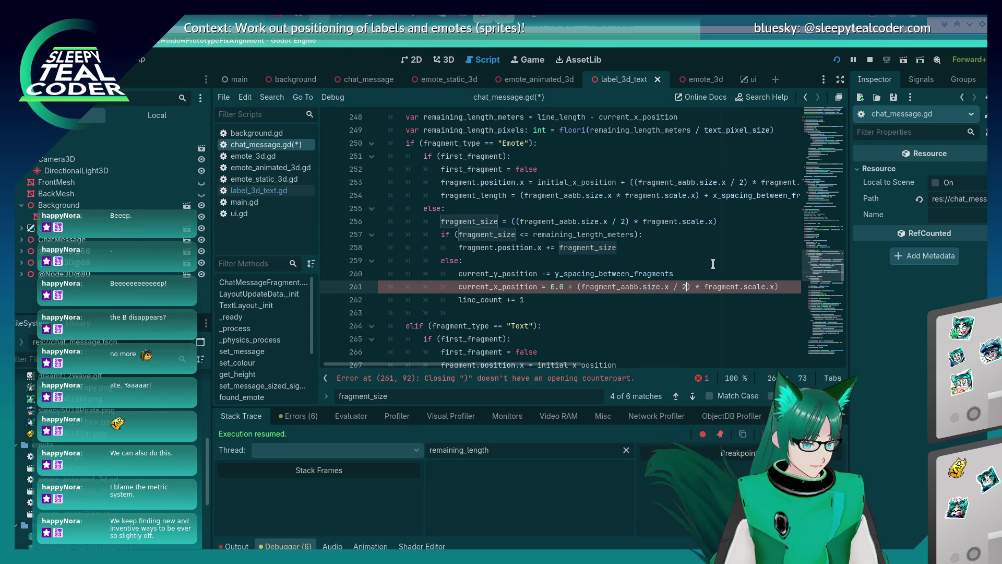
key(BackSpace)
key(BackSpace)
key(BackSpace)
key(ctrl+s)
Step: Run the chat overlay, add a test message, stop it, and retype '/ 2)' on line 261
key(F5)
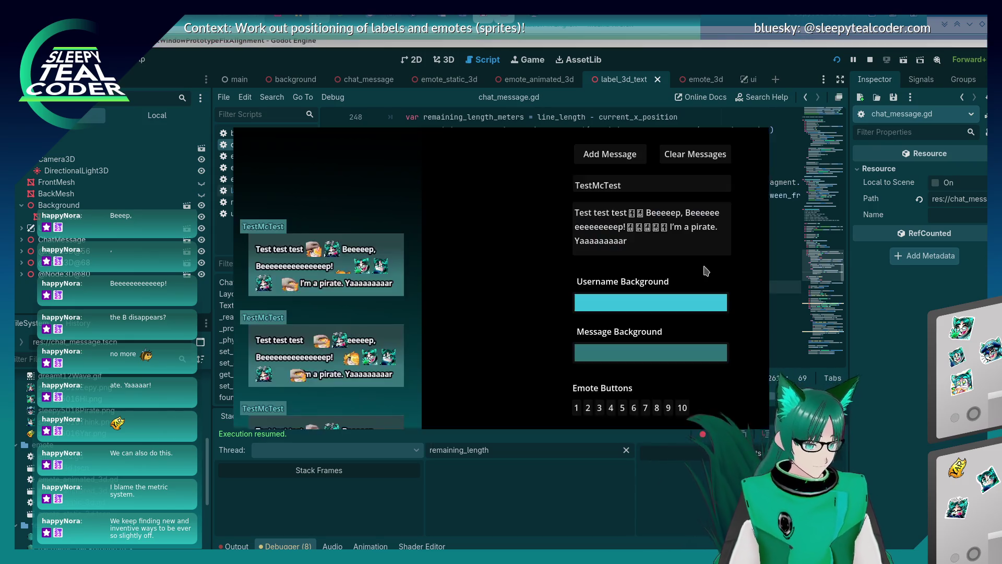
click(577, 158)
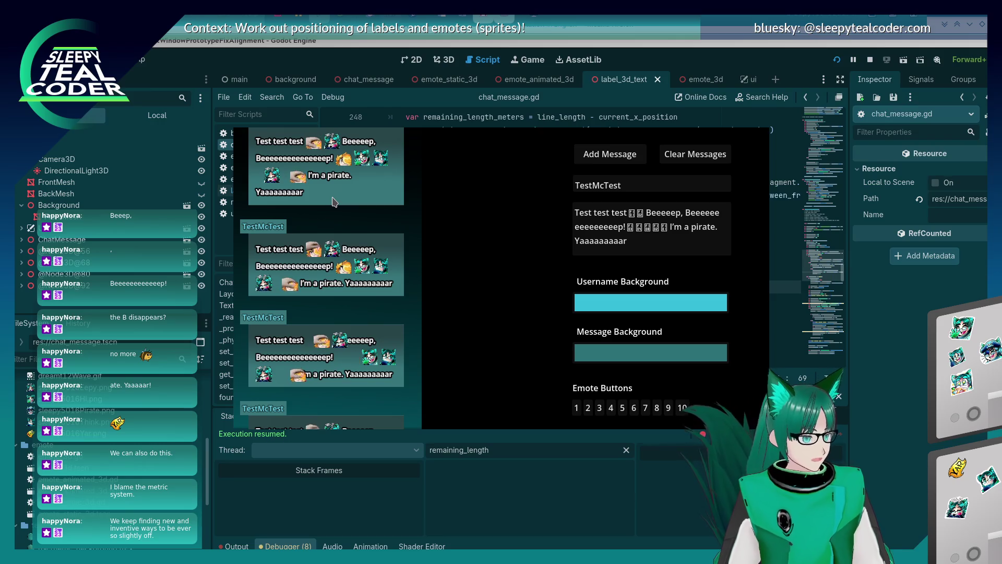
key(F8)
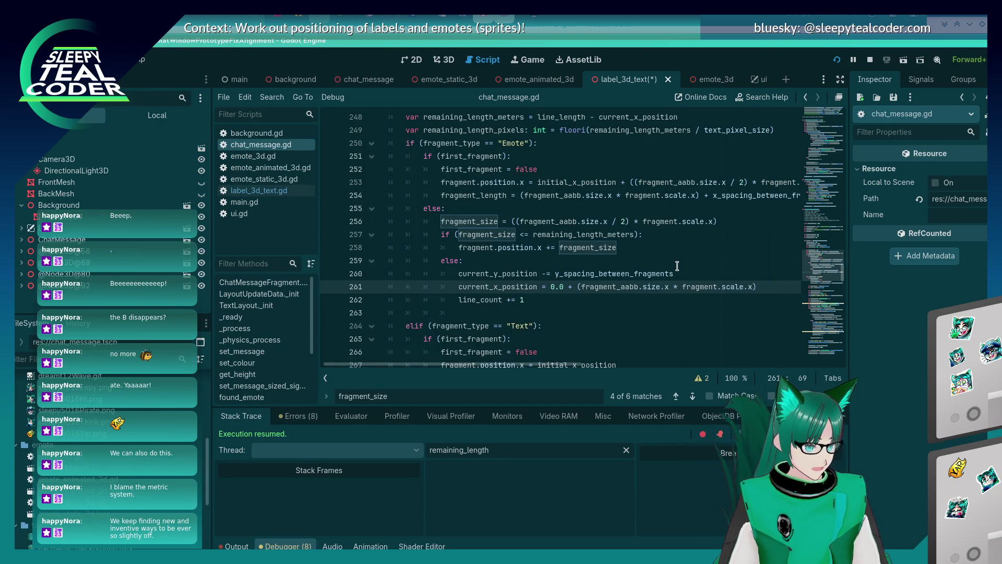
text(/ 2))
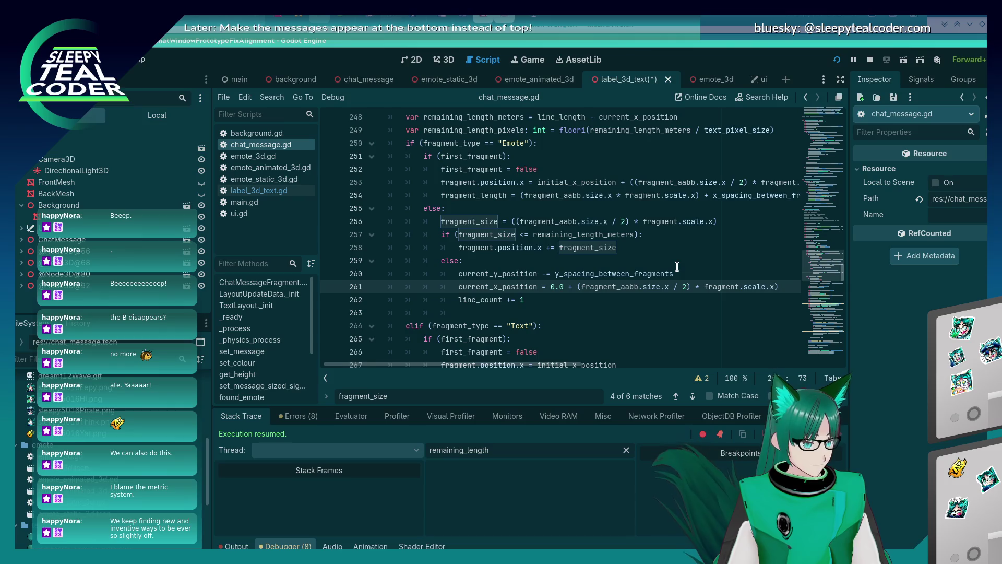
click(578, 286)
Step: Insert the missing '(' on line 261, save, and restart the chat overlay game
text(()
key(ctrl+s)
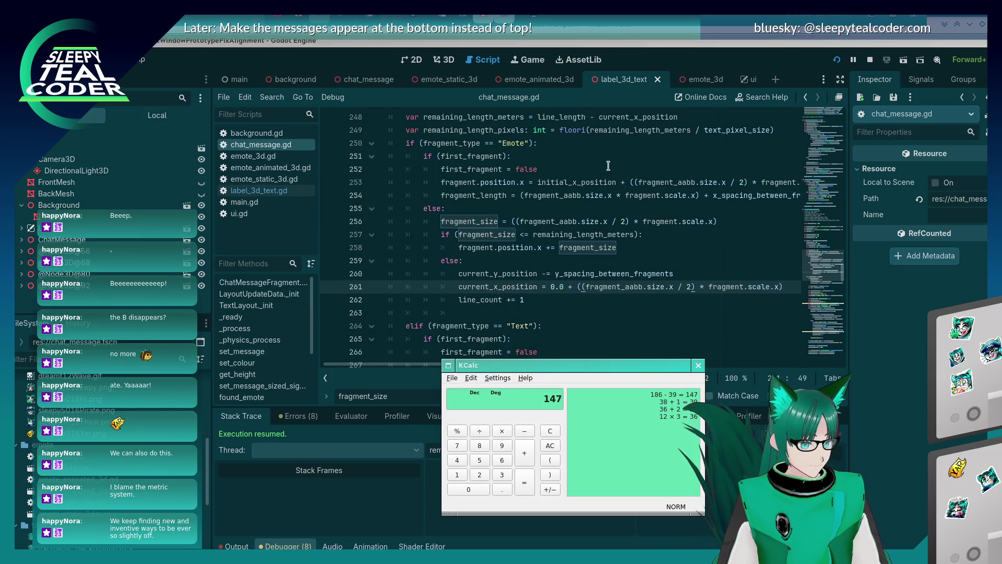
key(alt+Tab)
key(alt+Tab)
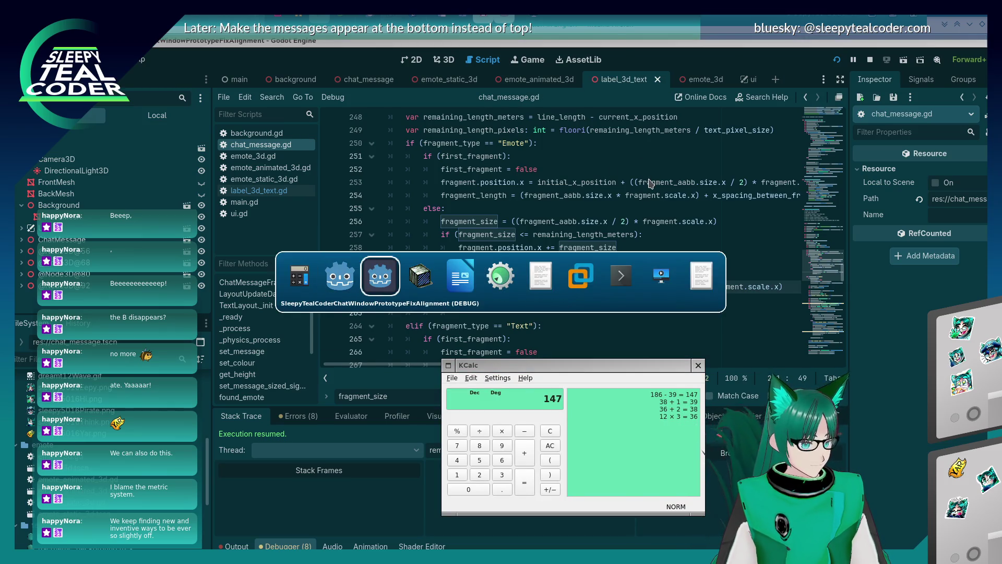
key(alt+Tab)
key(alt+Tab)
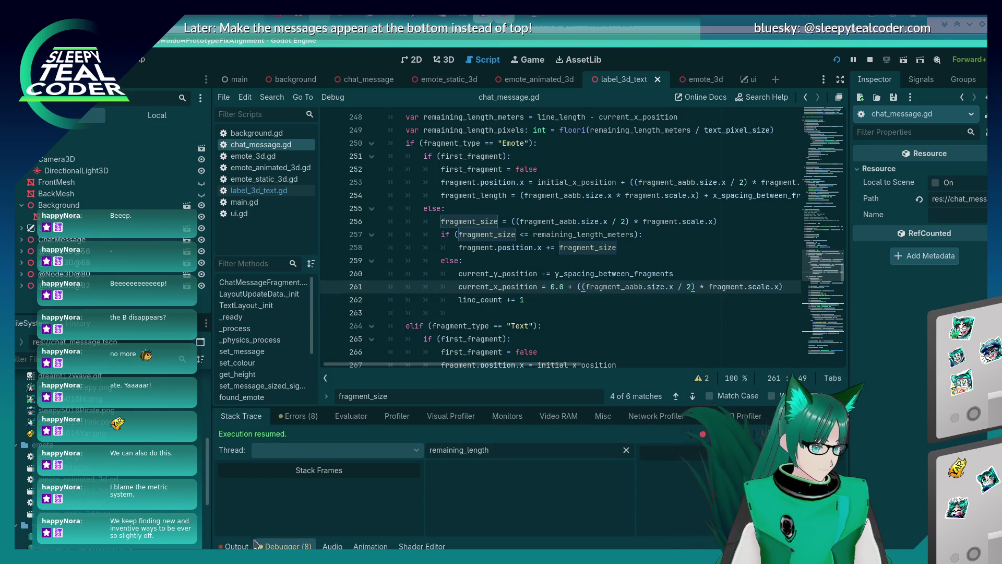
key(alt+Tab)
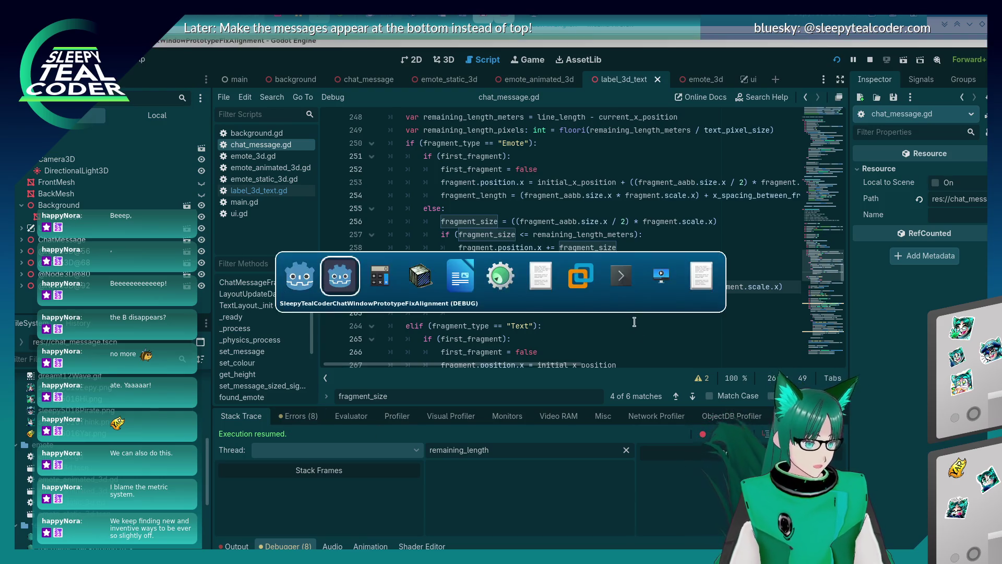
key(alt+Tab)
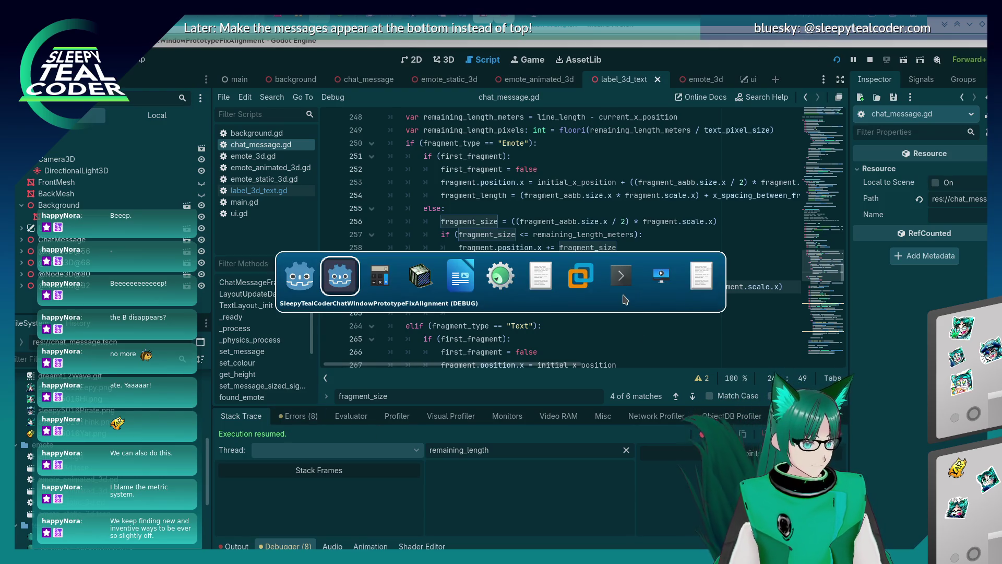
click(837, 61)
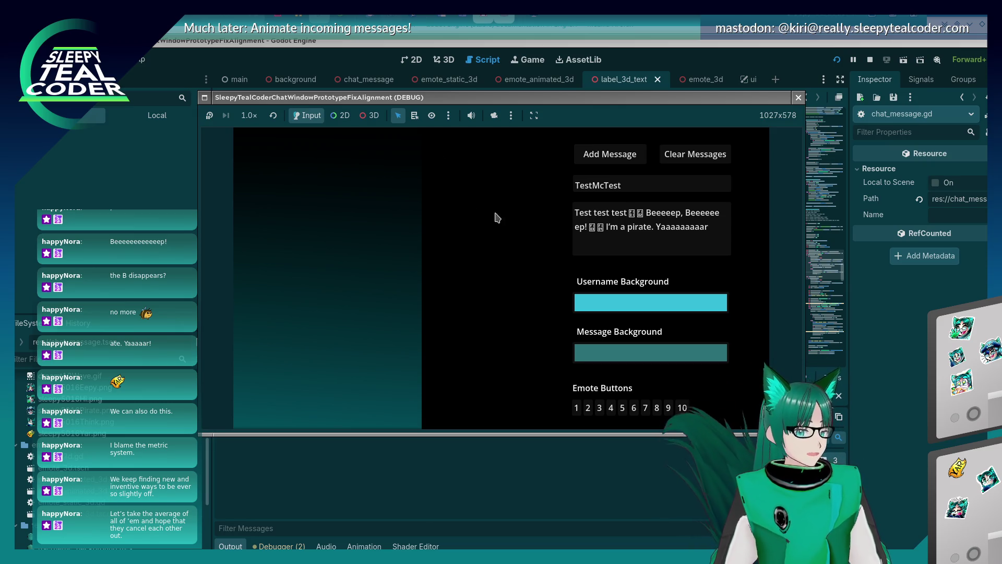
Step: Post a test message, then post one with five emotes before I'm
click(596, 161)
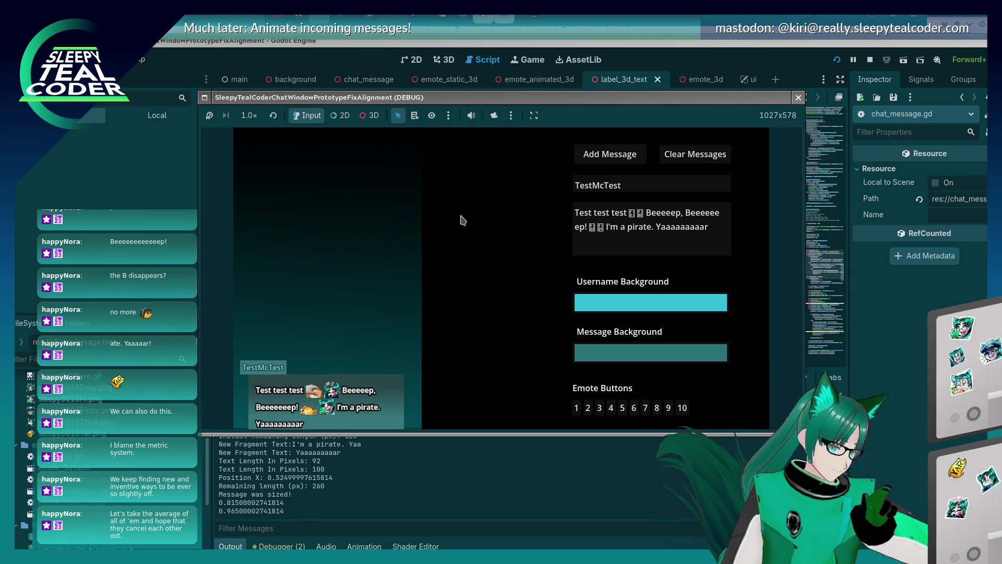
click(607, 226)
click(668, 407)
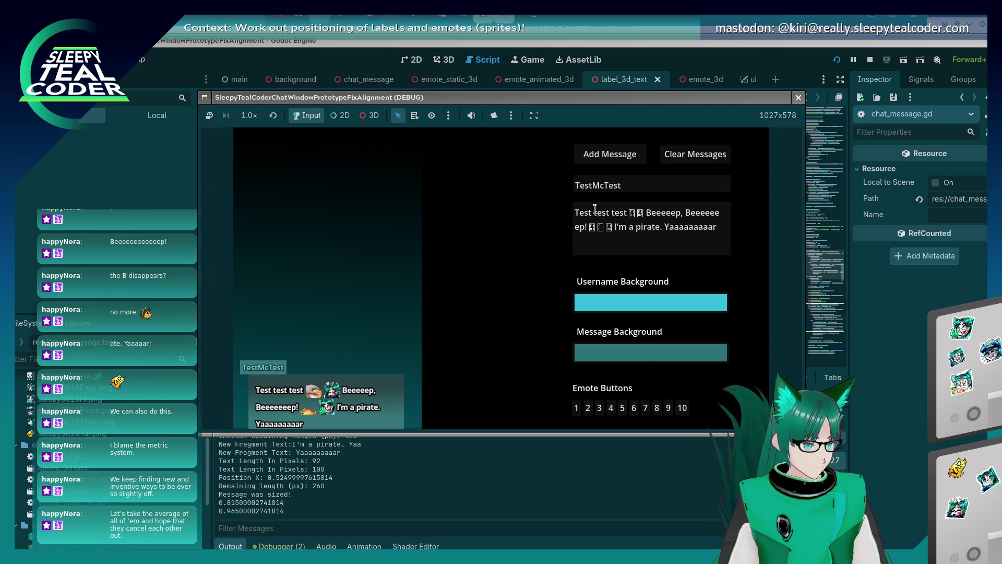
click(668, 408)
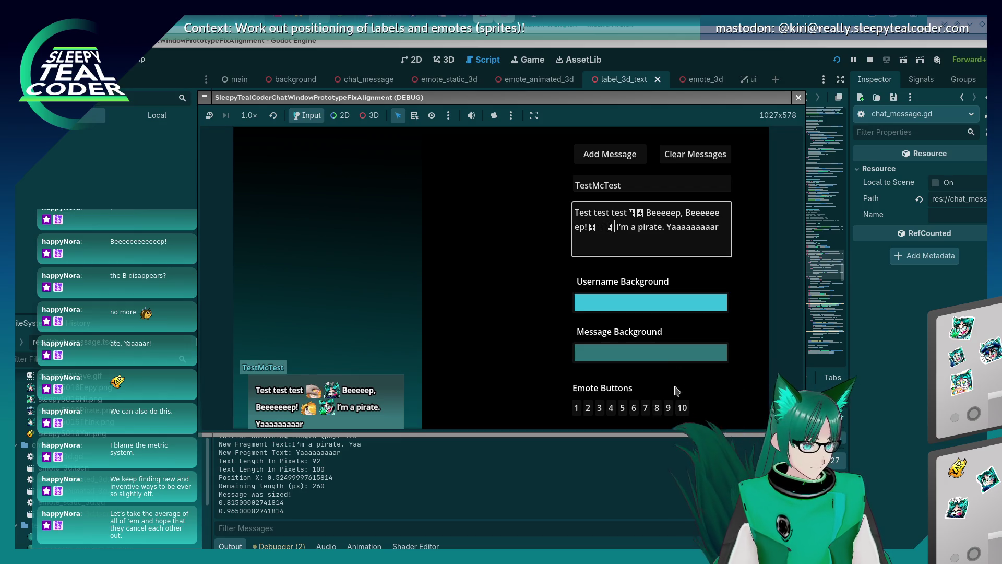
click(620, 227)
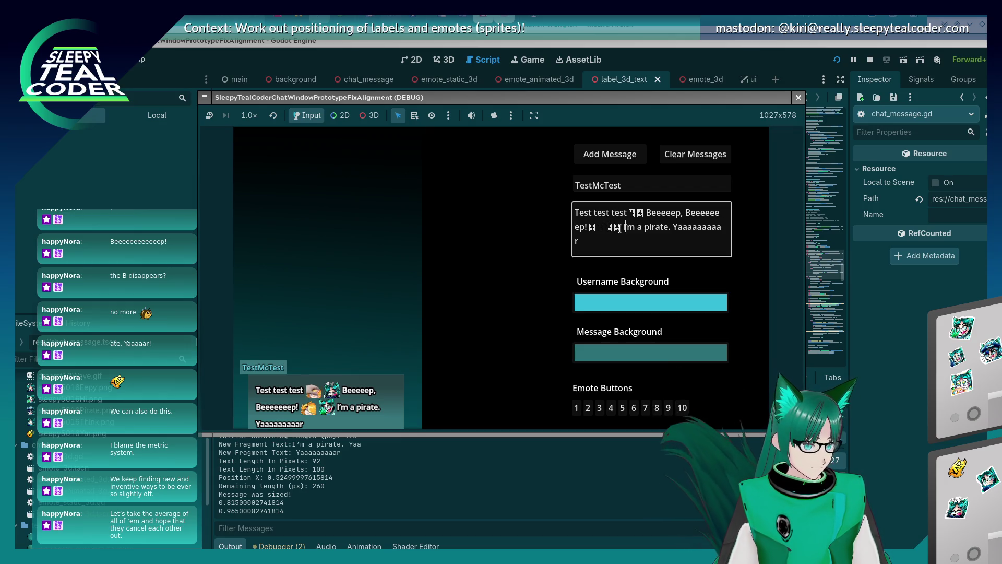
click(576, 407)
click(601, 165)
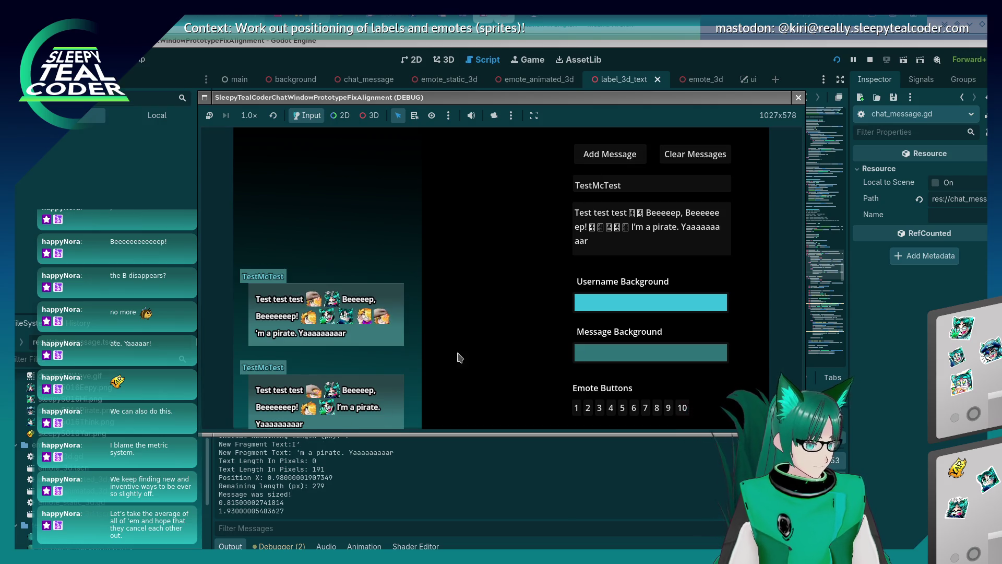
Step: Post messages with progressively longer Beeeep words, then one slightly shorter, to test wrapping
click(576, 226)
text(eeee)
click(607, 155)
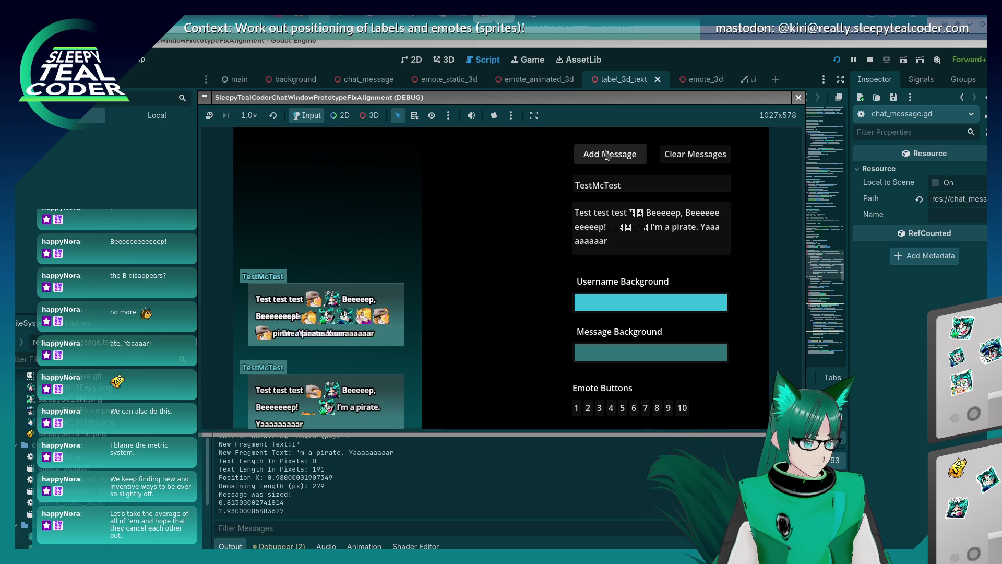
click(575, 226)
text(eee)
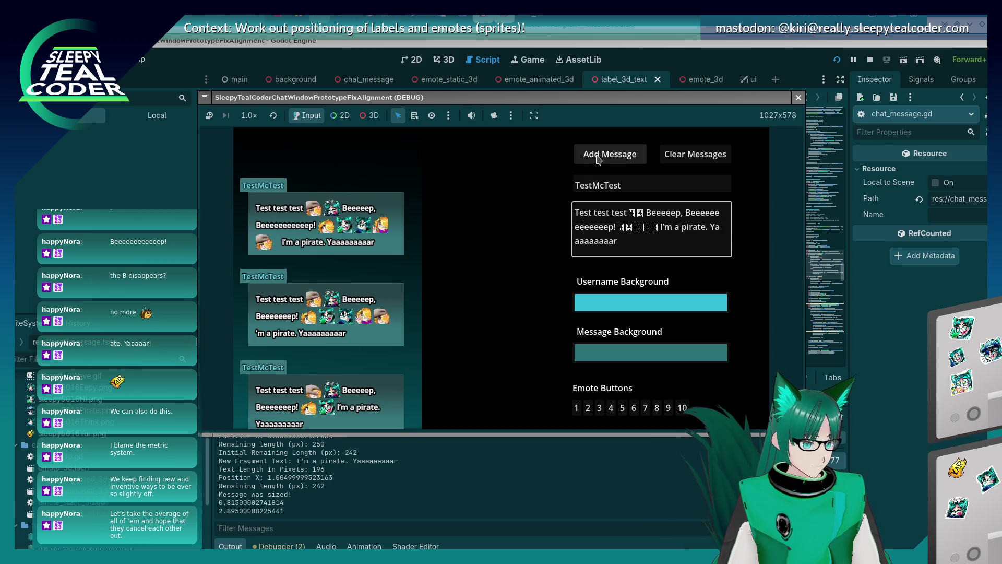
click(599, 157)
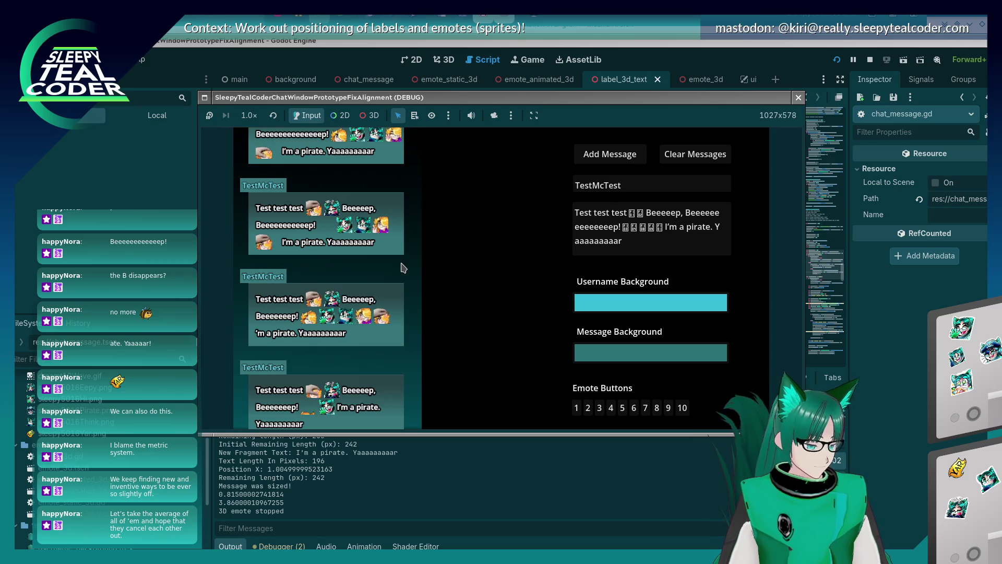
click(576, 226)
text(ee)
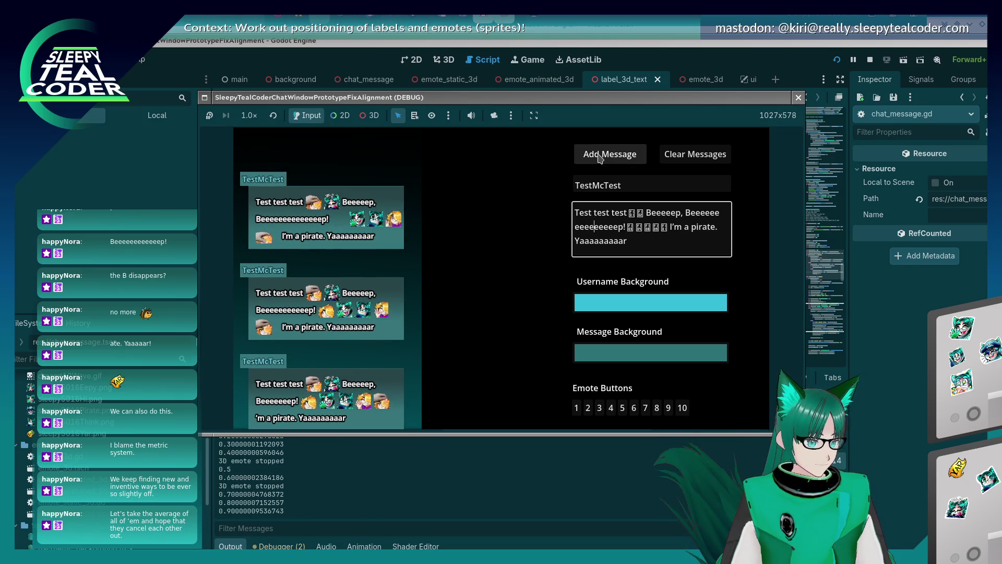
click(599, 157)
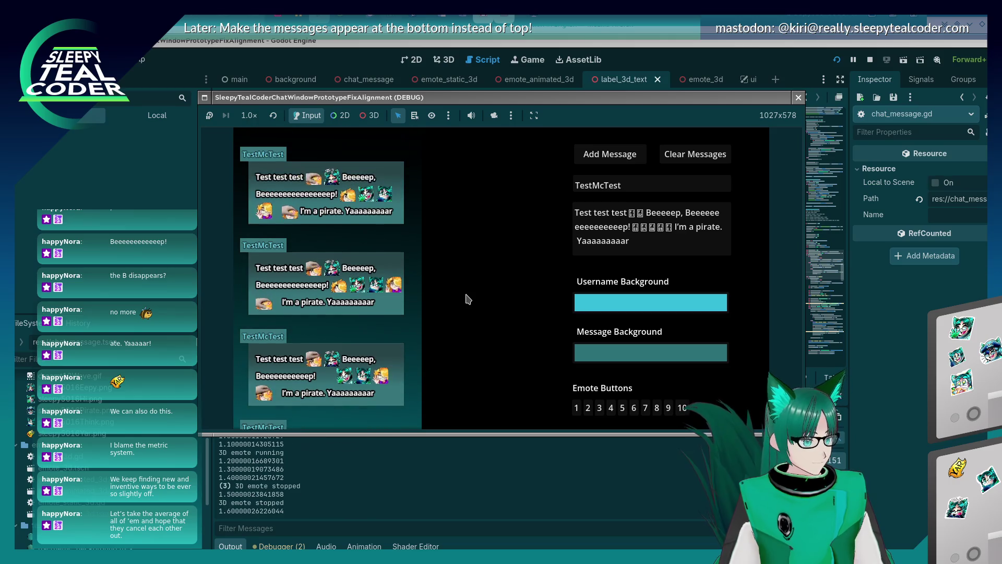
click(599, 219)
key(BackSpace)
key(BackSpace)
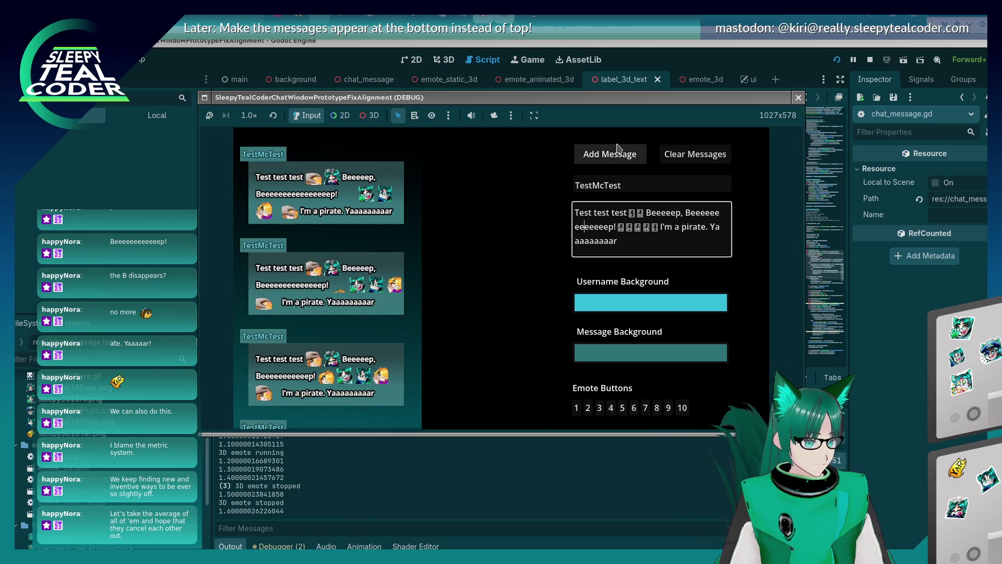
click(613, 157)
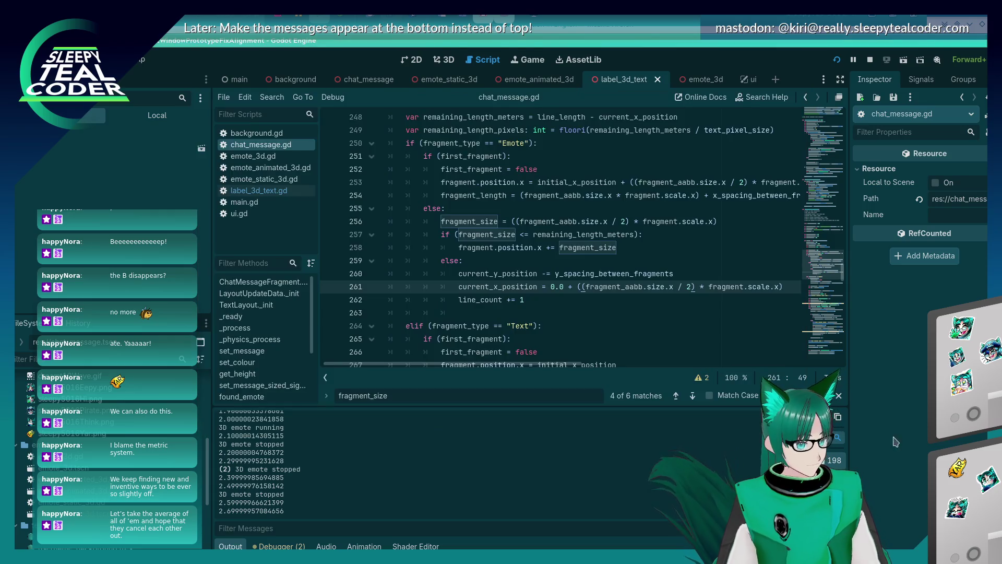
Step: Return to chat_message.gd around line 260
key(alt+Tab)
click(587, 273)
scroll(494, 330, up, 1)
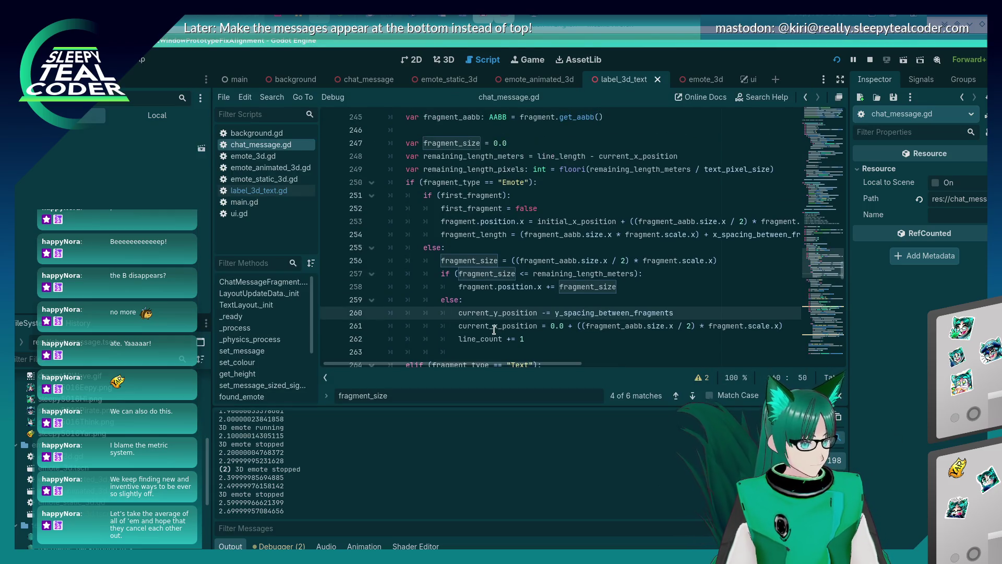
scroll(494, 329, up, 1)
scroll(493, 329, down, 1)
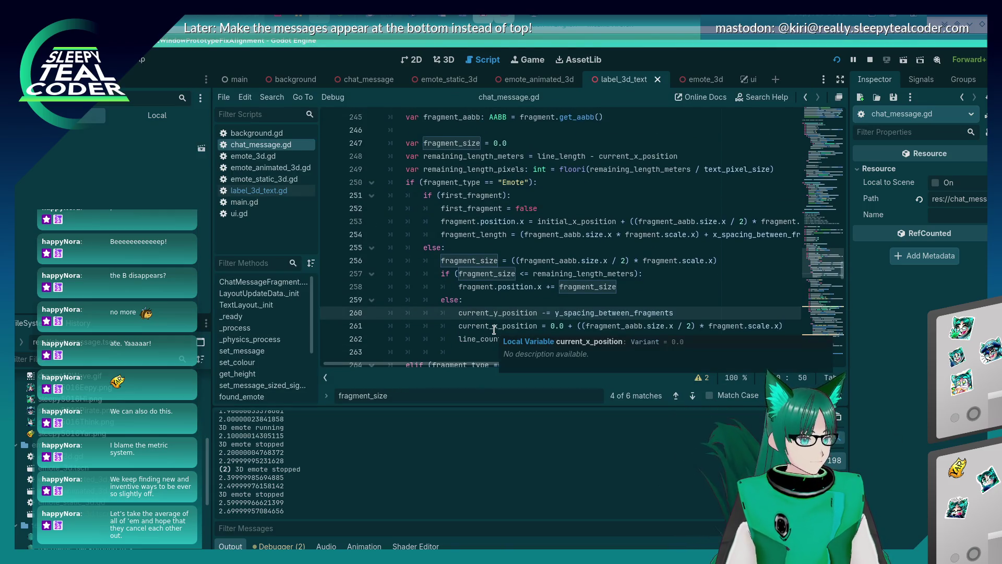
click(550, 260)
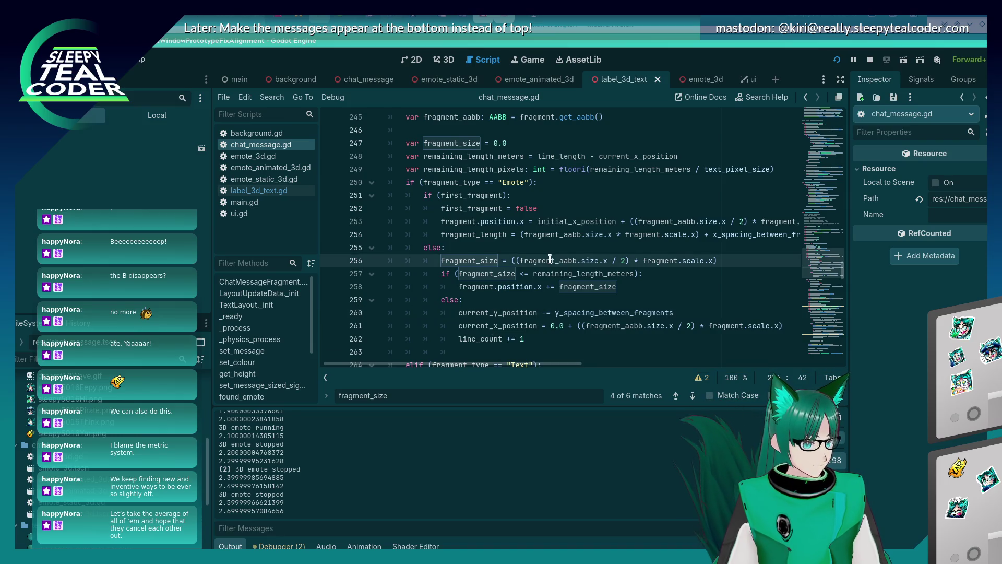
click(518, 273)
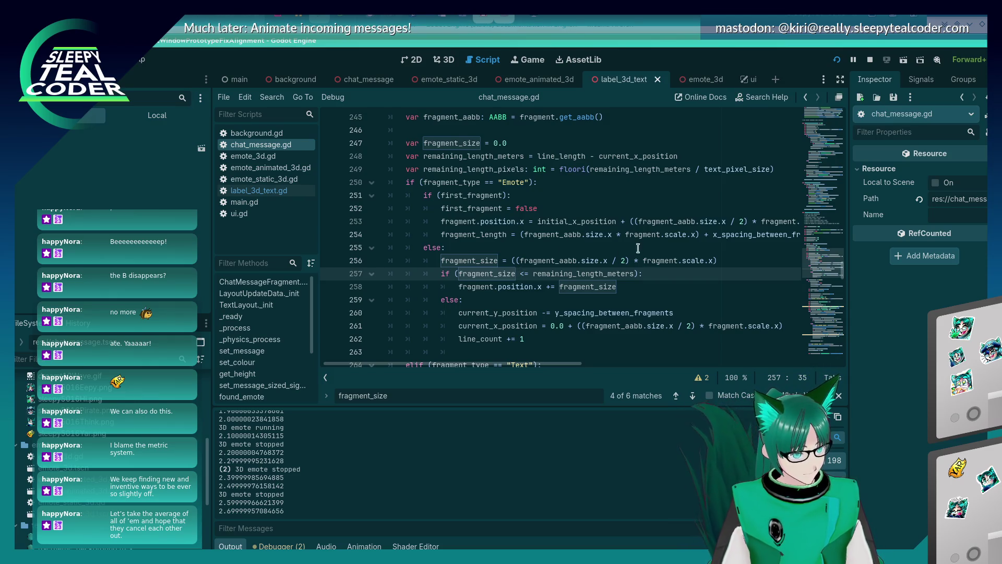
click(727, 265)
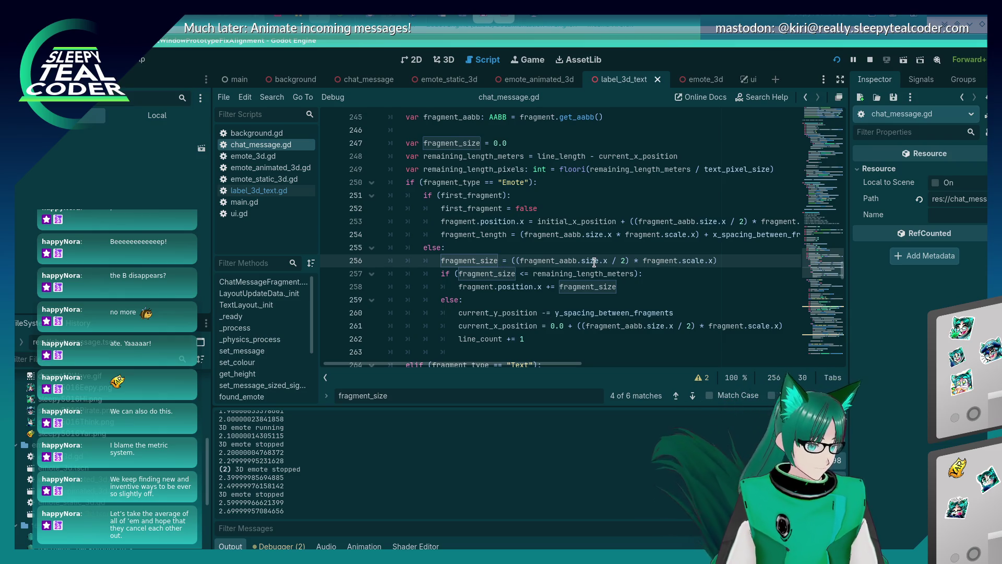
scroll(593, 263, down, 2)
scroll(590, 266, up, 1)
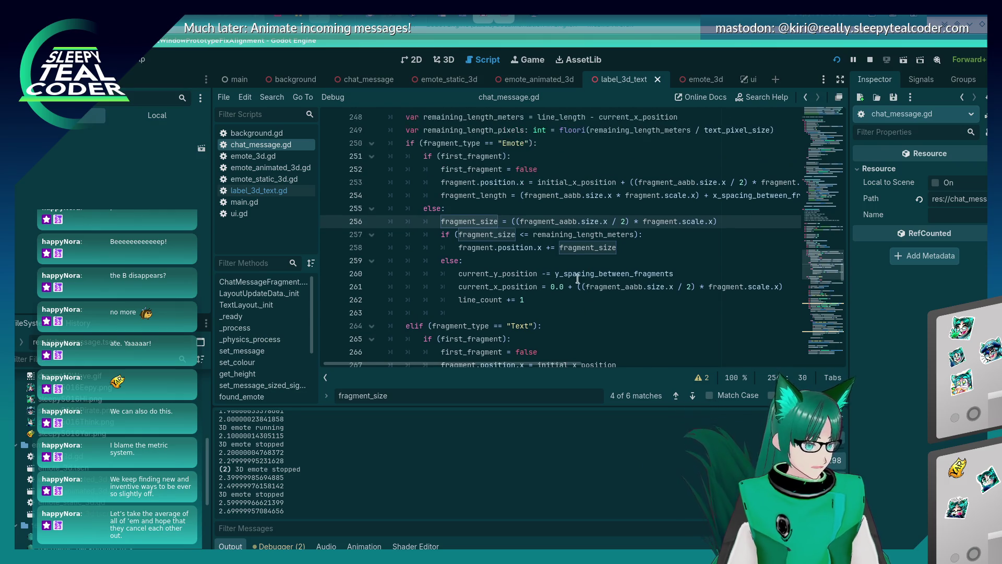
mouse_move(583, 275)
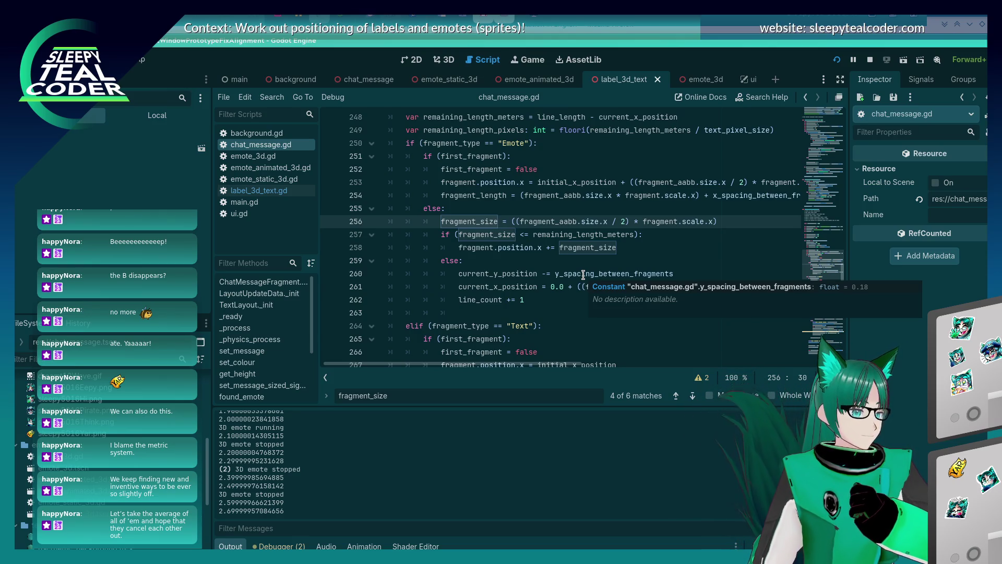
click(557, 300)
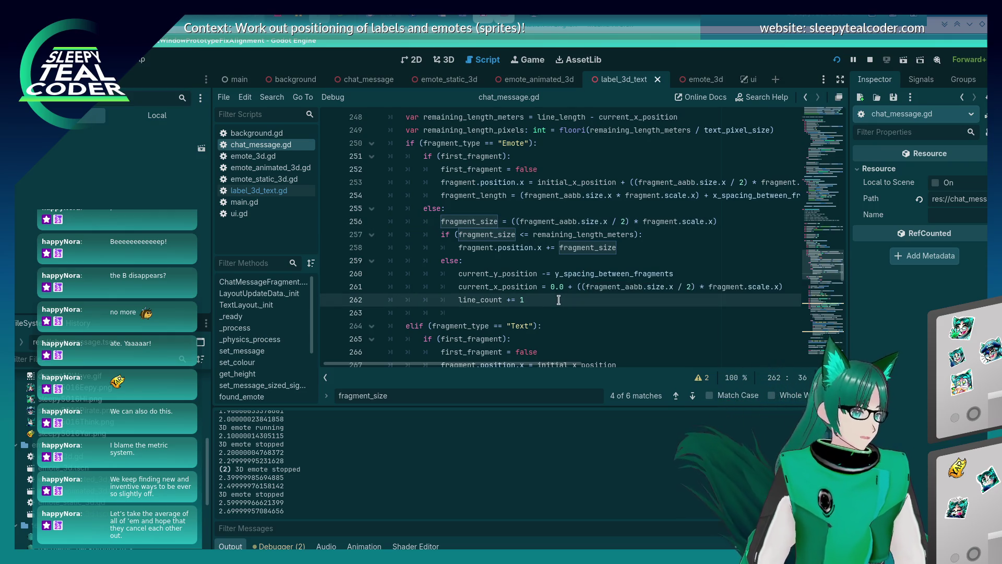
click(568, 286)
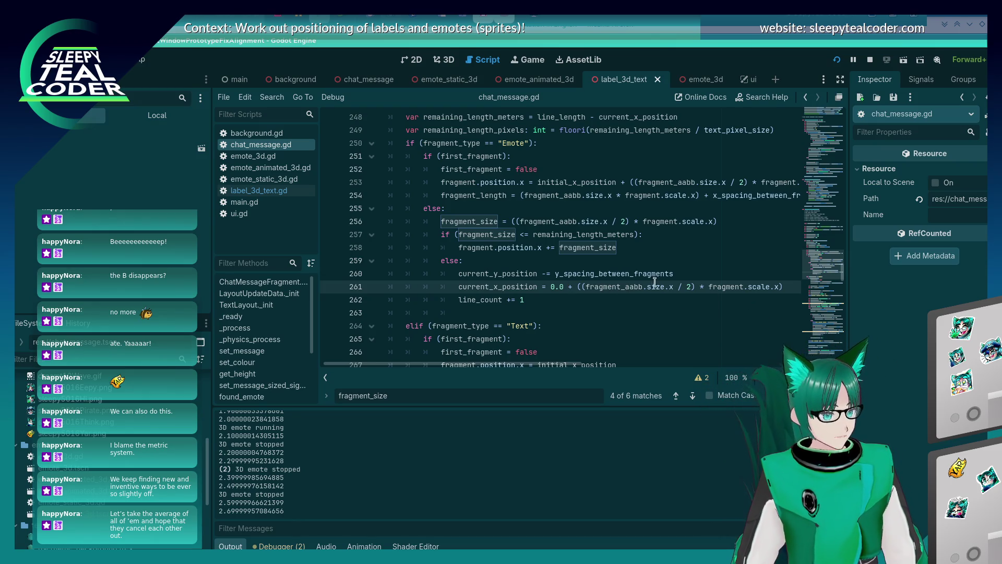
Step: Rewrite line 261's offset as ((fragment_aabb.size.x * fragment.scale.x) / 2)
click(582, 287)
key(BackSpace)
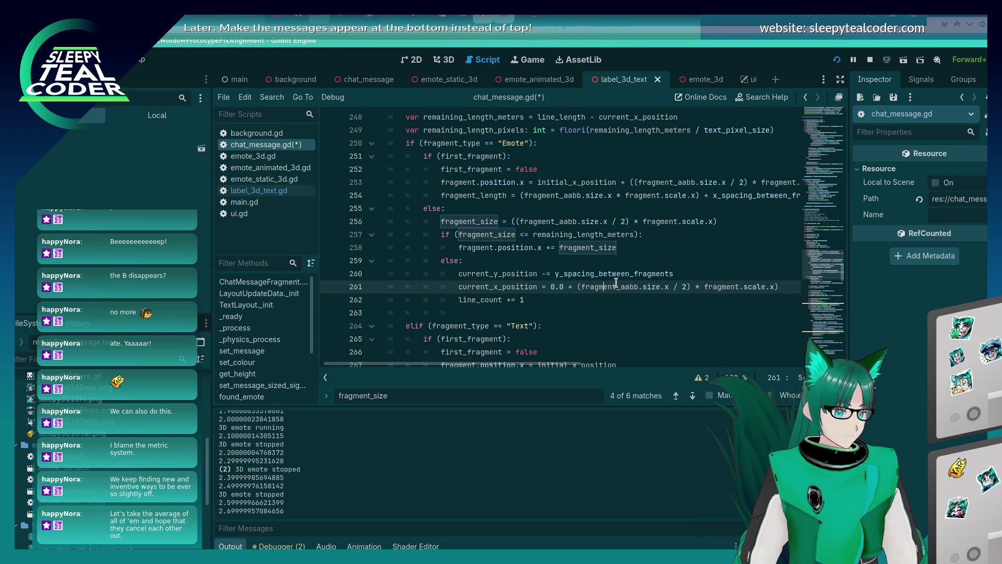
key(ctrl+Right)
key(ctrl+Right)
key(ctrl+Right)
key(Delete)
key(Delete)
key(Delete)
text(/ 2)
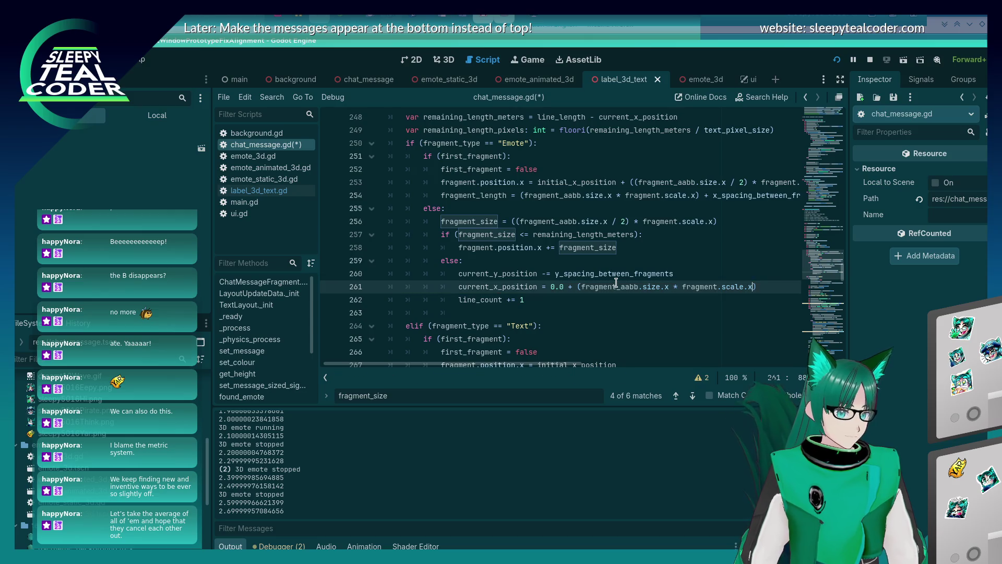
text())
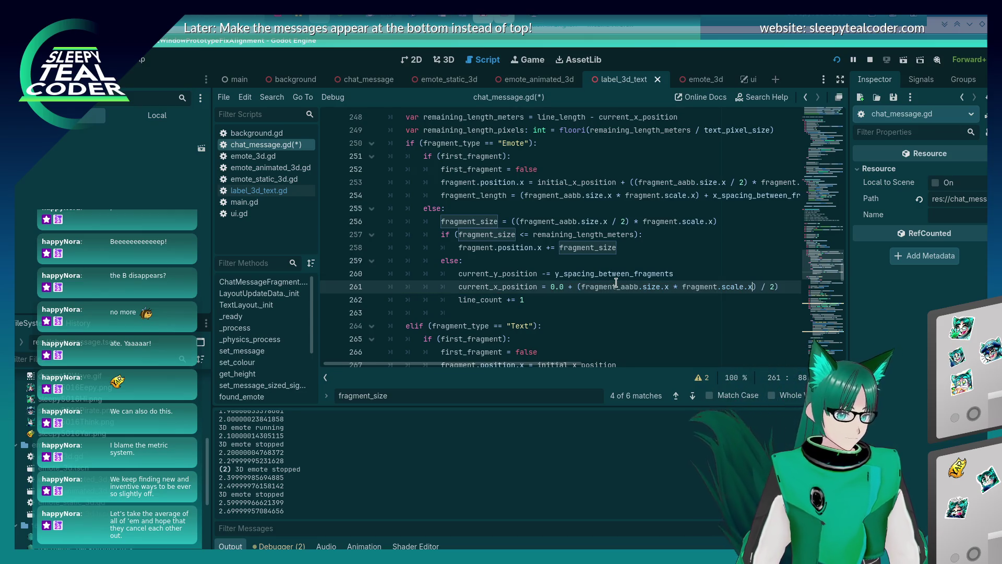
key(ctrl+Left)
key(ctrl+Left)
key(ctrl+Left)
text(()
Step: Run the chat test, clear messages, add two test messages, and close the game
key(F5)
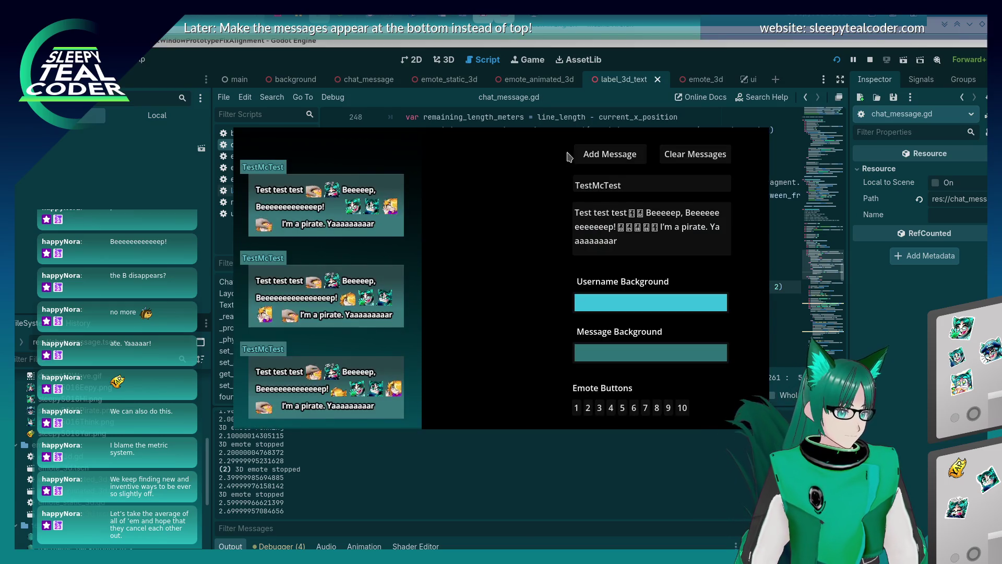
click(694, 154)
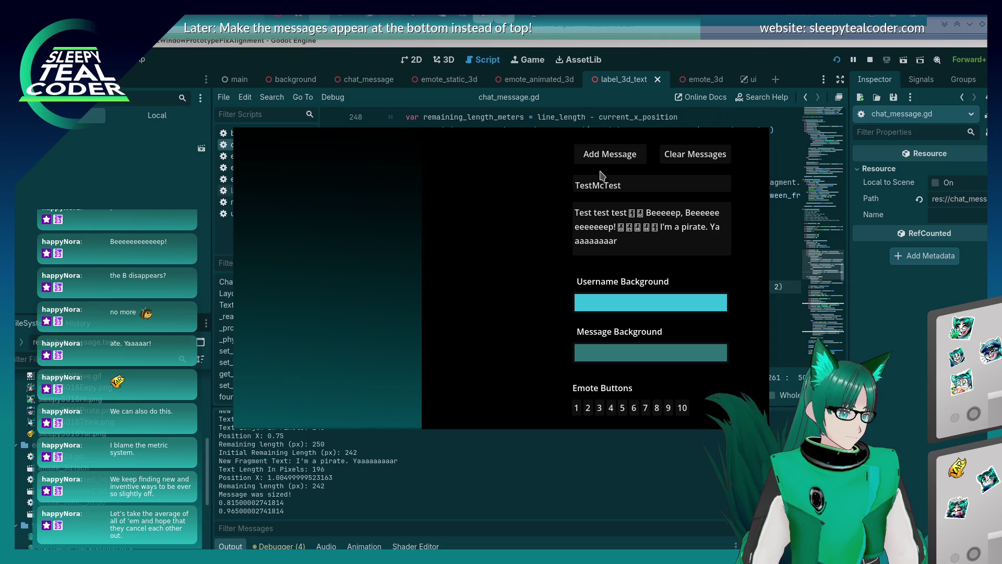
click(608, 154)
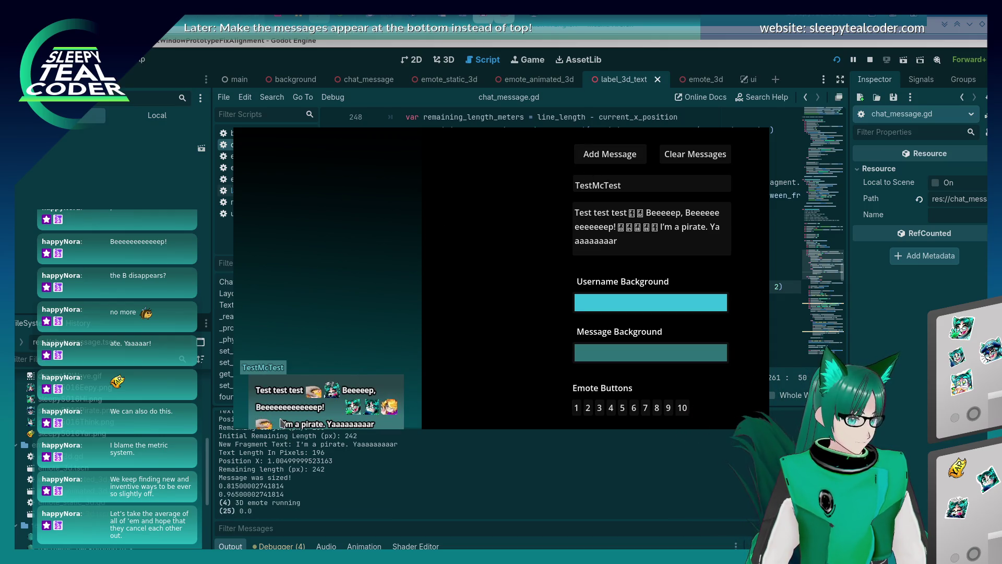
click(595, 155)
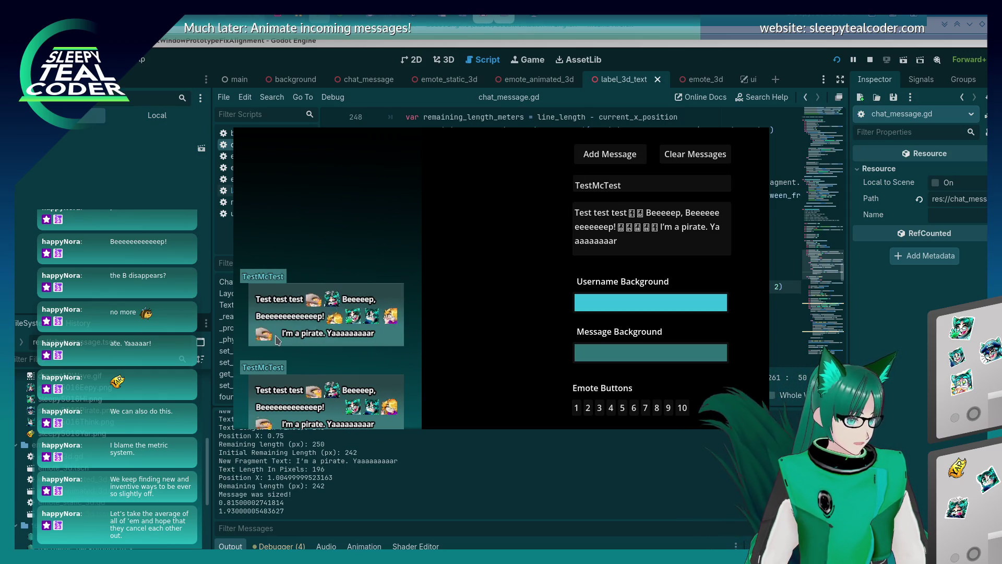
key(alt+F4)
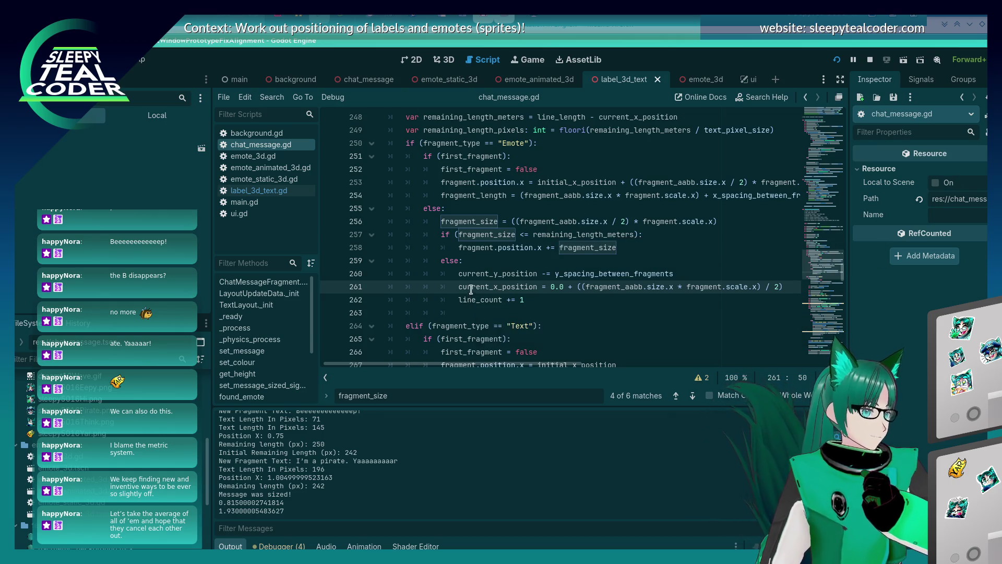
Step: Review LayoutUpdateData._init, then rerun and add a message to hit the line 261 breakpoint
scroll(470, 303, down, 2)
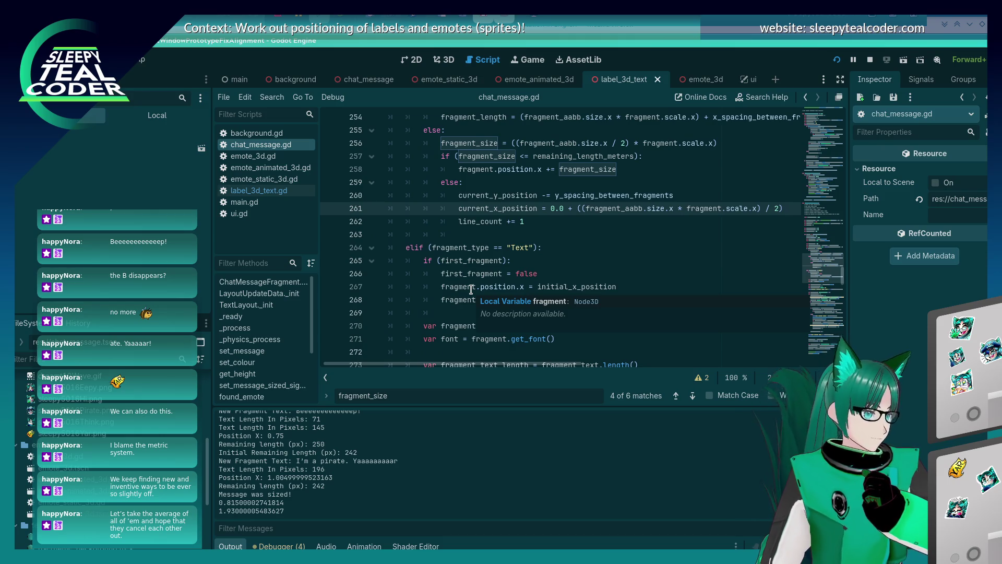
scroll(471, 290, down, 7)
scroll(470, 289, up, 9)
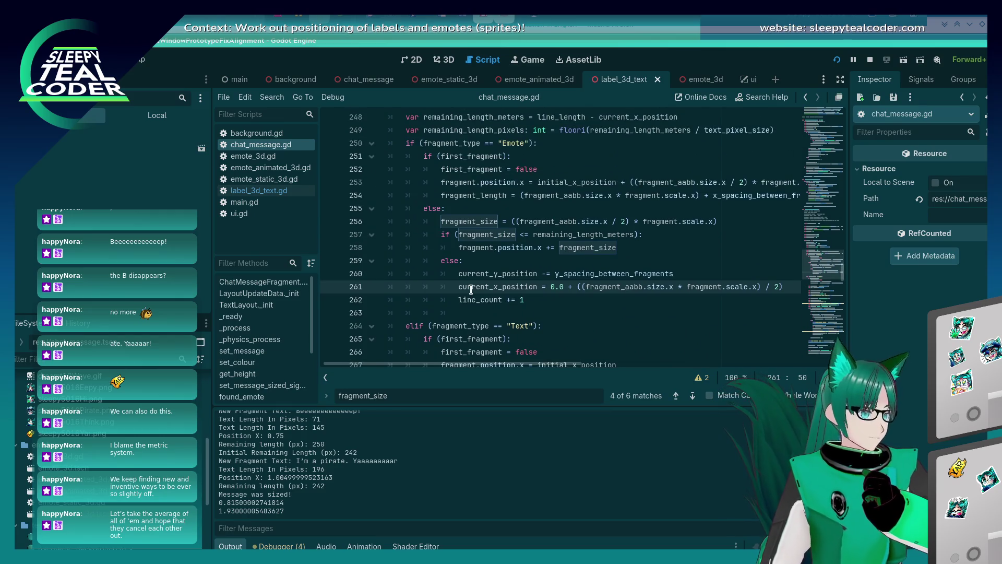
scroll(470, 290, up, 1)
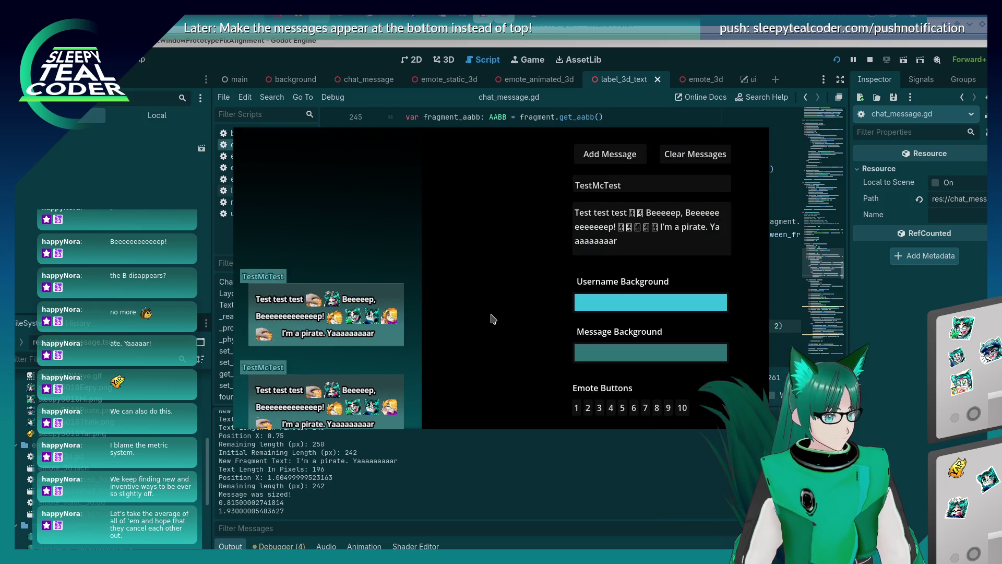
key(alt+Tab)
scroll(568, 267, down, 1)
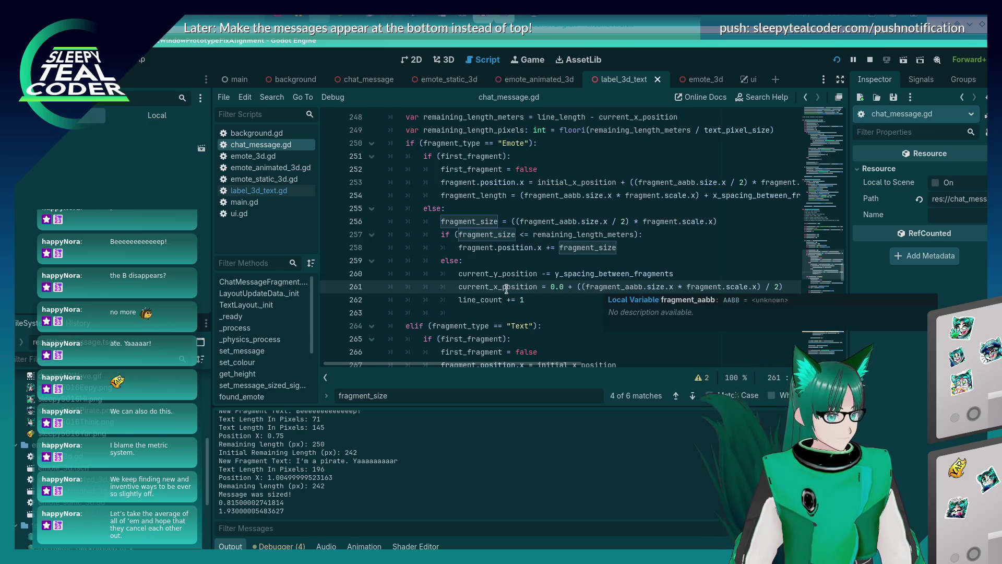
click(259, 293)
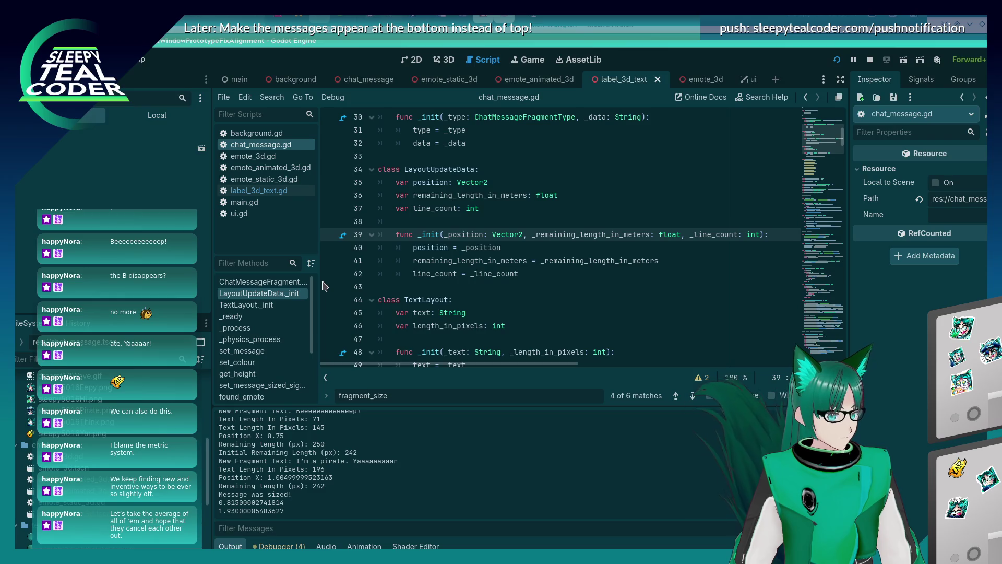
scroll(390, 284, down, 5)
scroll(391, 287, up, 15)
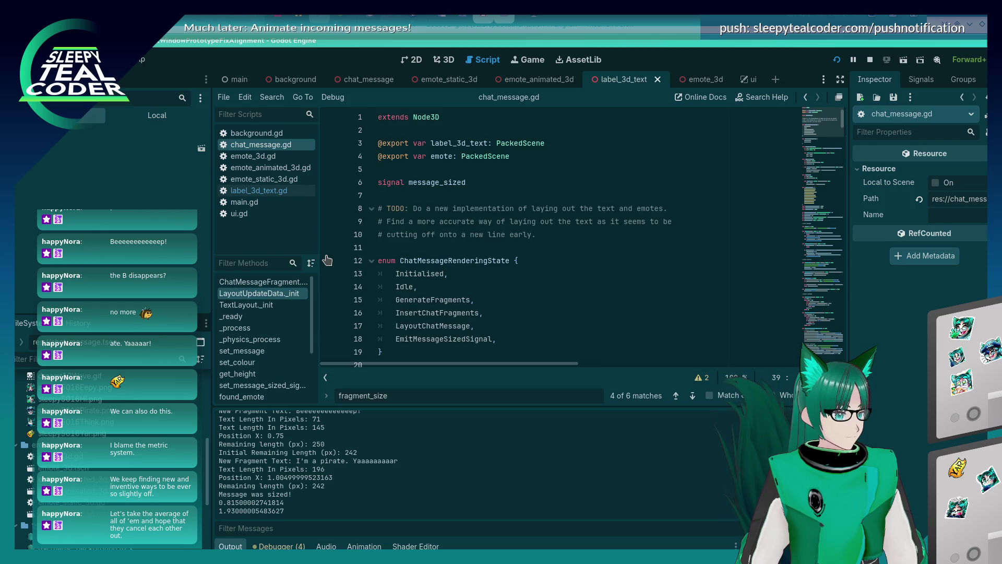
mouse_move(822, 133)
mouse_down()
mouse_move(815, 261)
mouse_move(790, 330)
mouse_up()
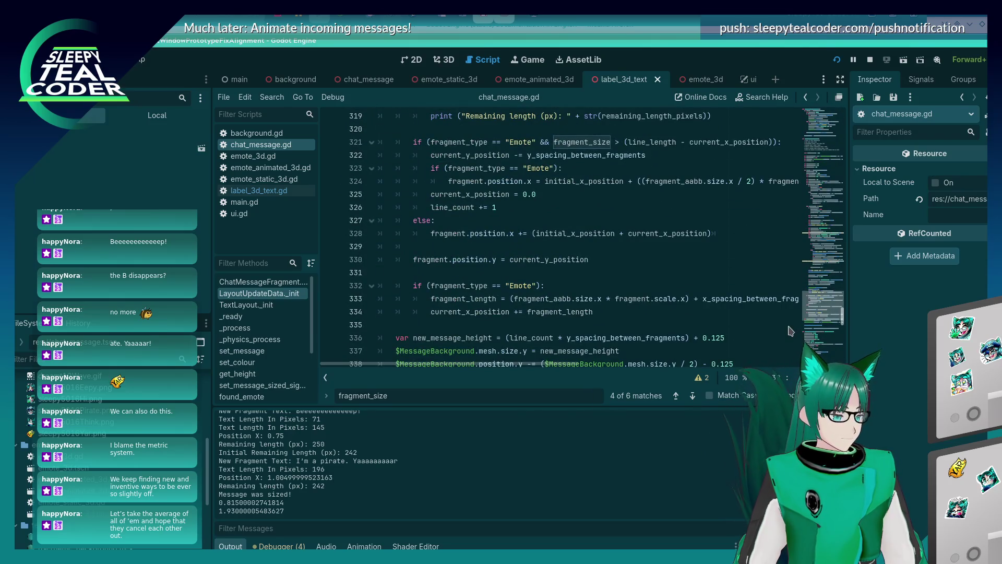
scroll(479, 324, up, 15)
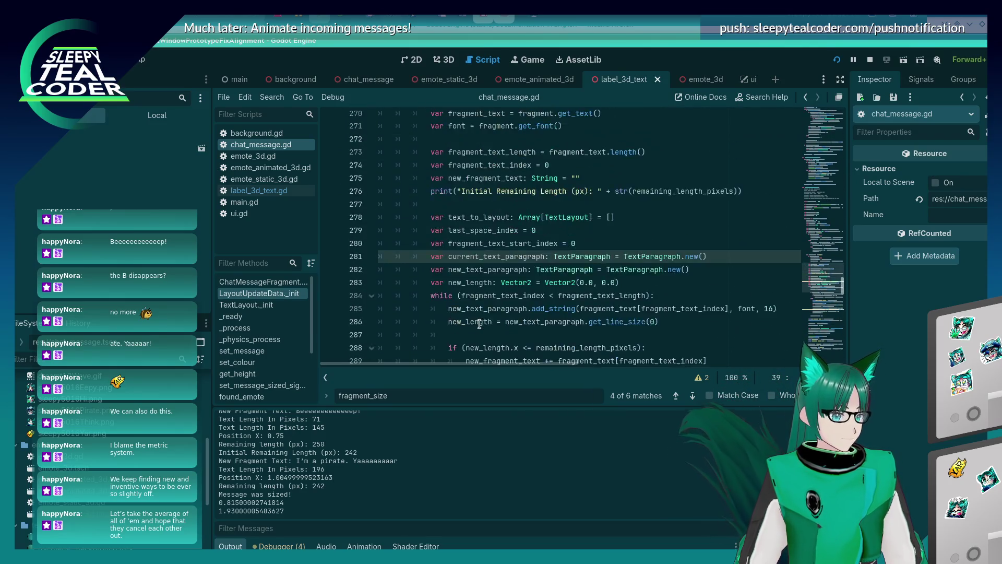
scroll(479, 324, up, 7)
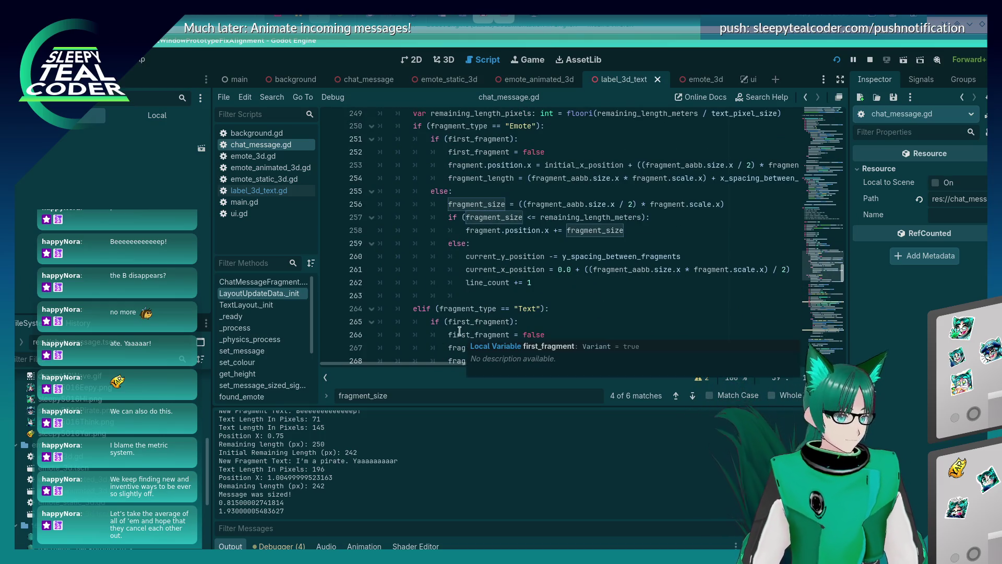
key(F5)
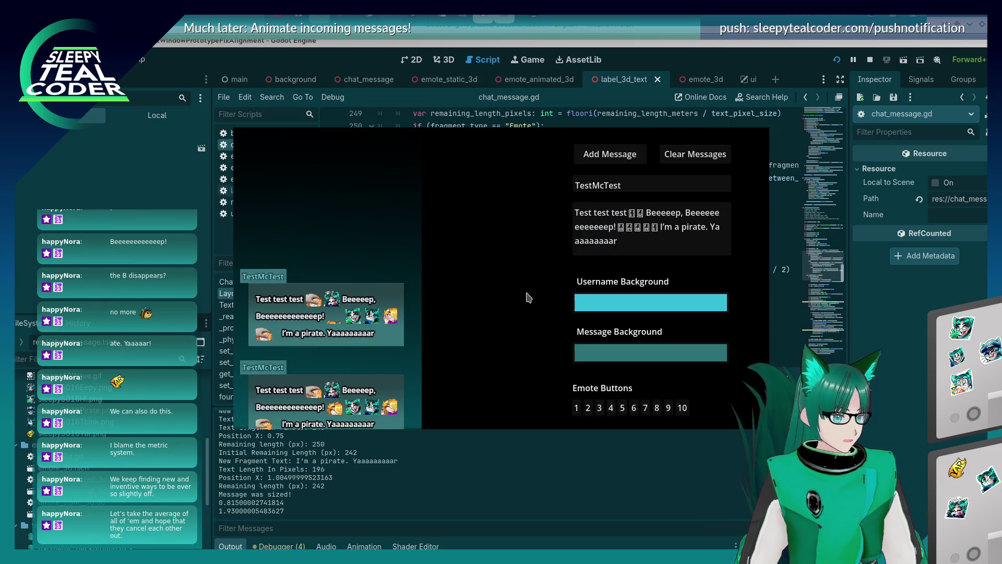
click(632, 155)
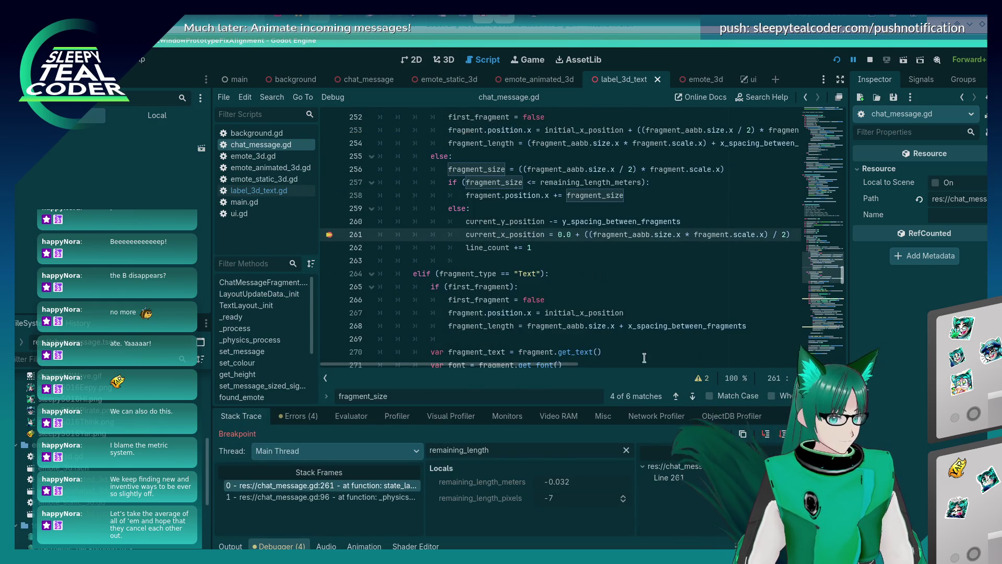
Step: Step over to line 262 and read current_x_position (0.084) and fragment_aabb values
key(F10)
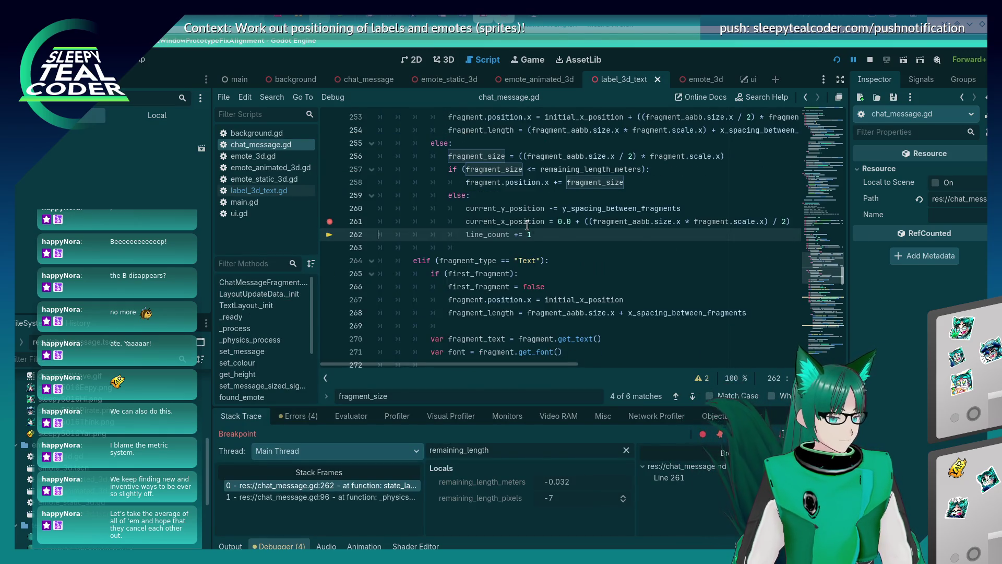
mouse_move(623, 223)
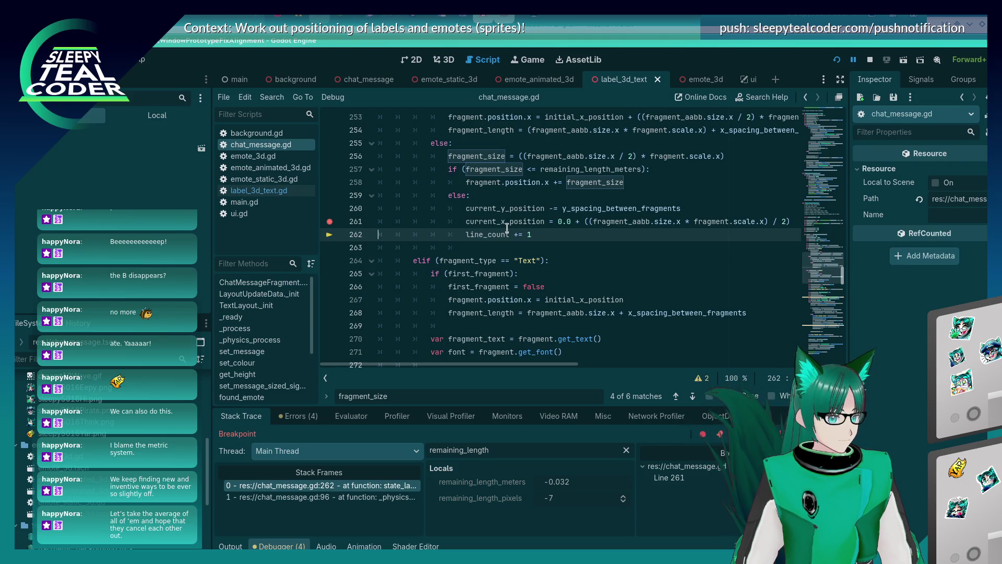
mouse_move(506, 225)
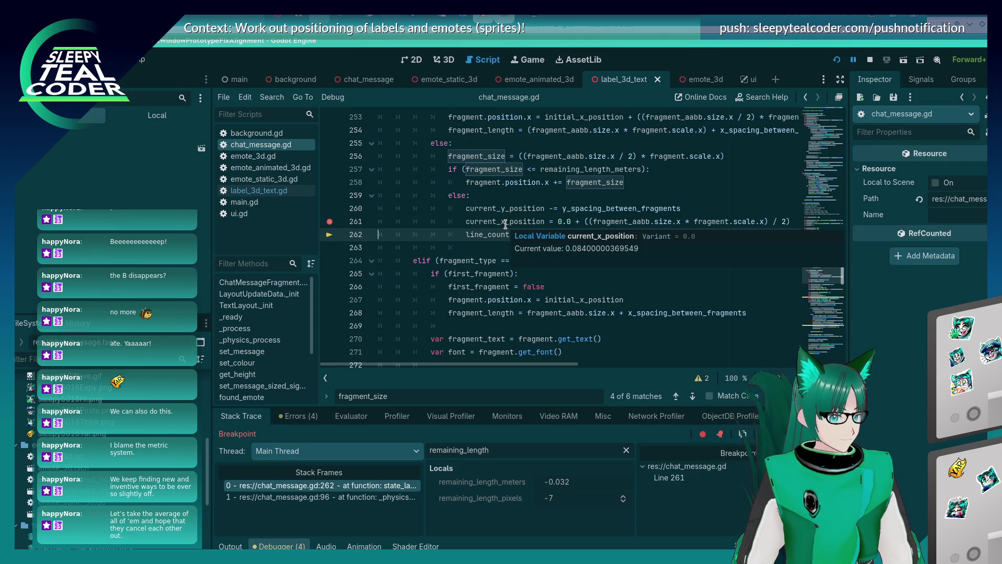
mouse_move(708, 226)
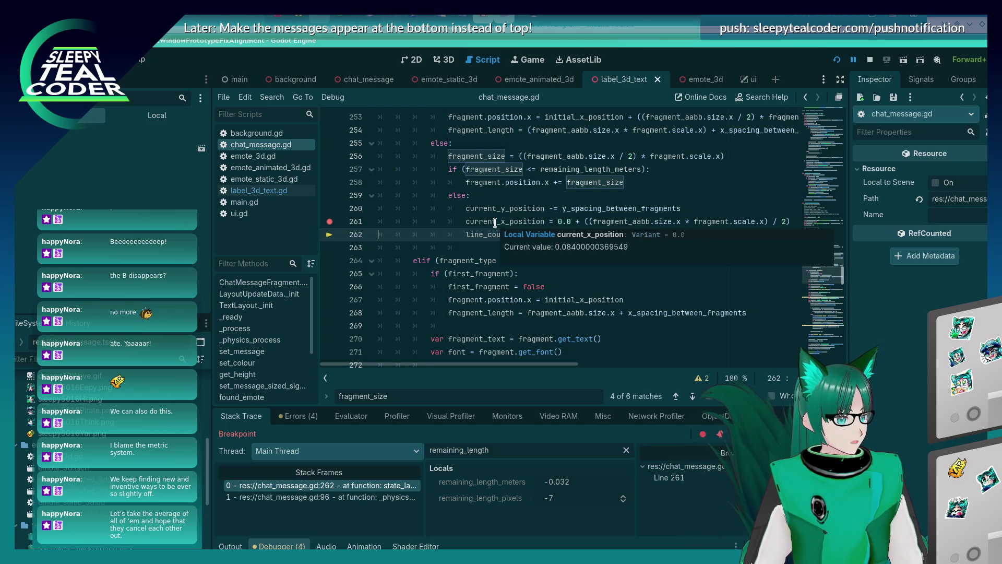
Step: Set a breakpoint on line 248 where remaining_length_meters is computed
scroll(495, 223, up, 5)
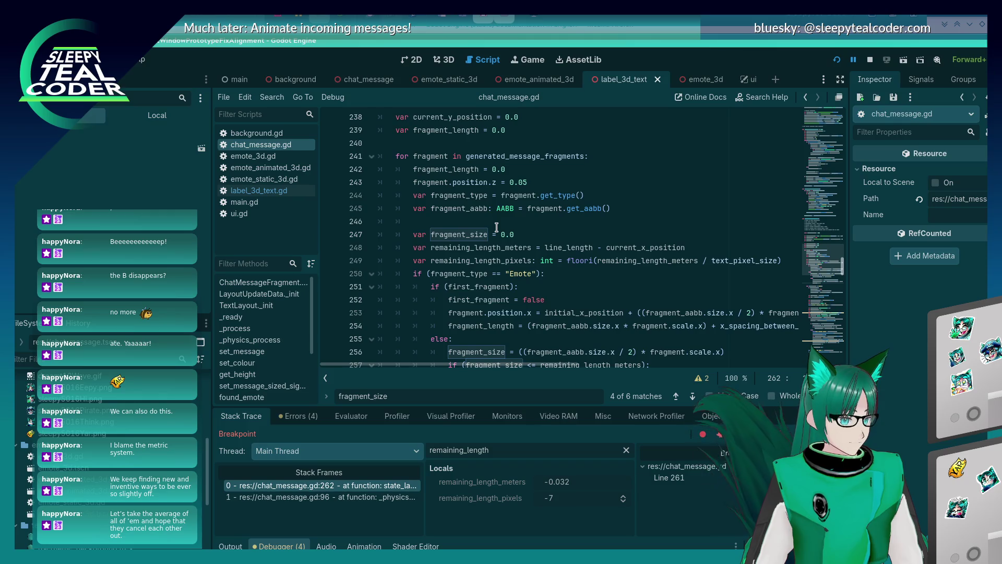
scroll(496, 227, down, 5)
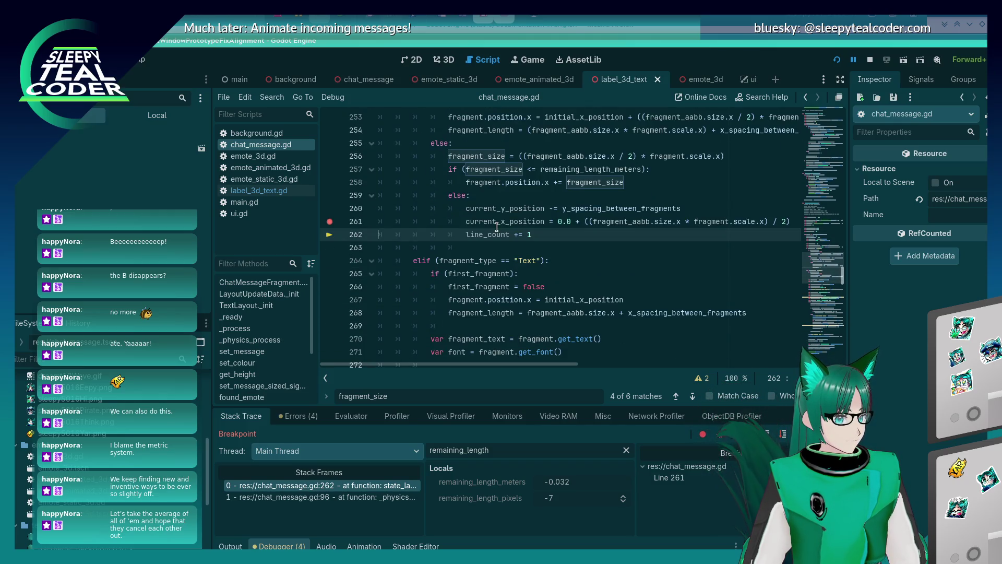
scroll(500, 219, up, 5)
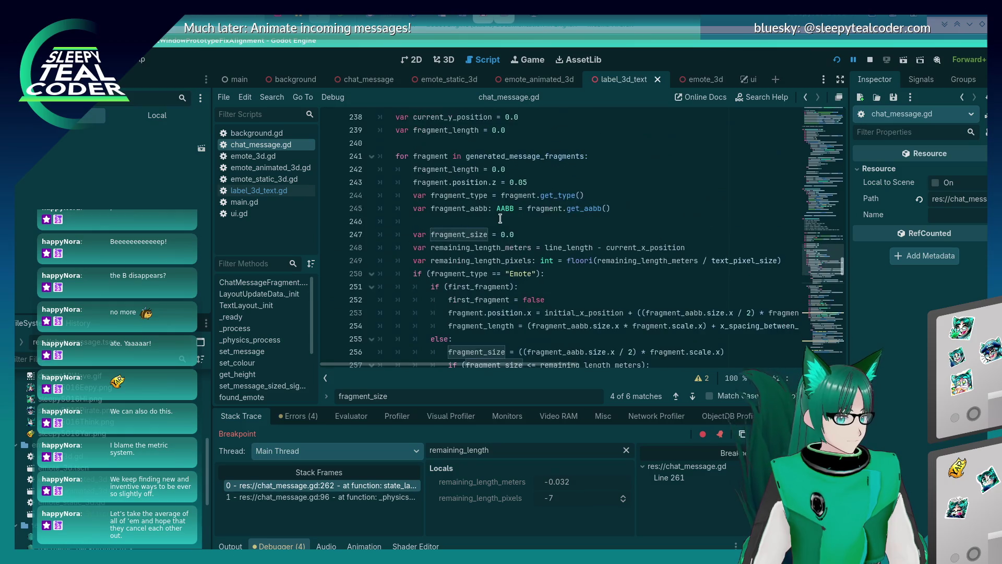
scroll(500, 218, down, 2)
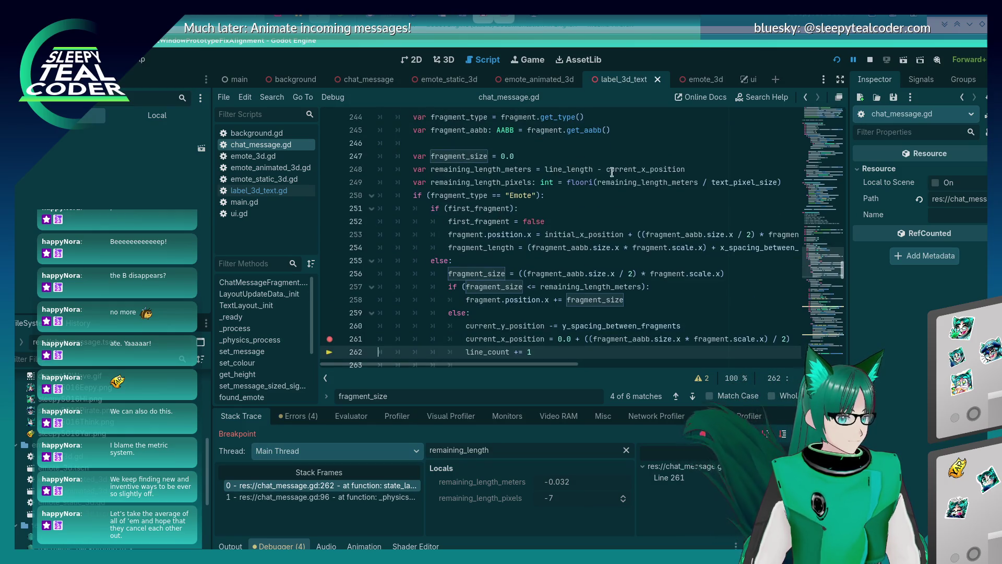
mouse_move(659, 168)
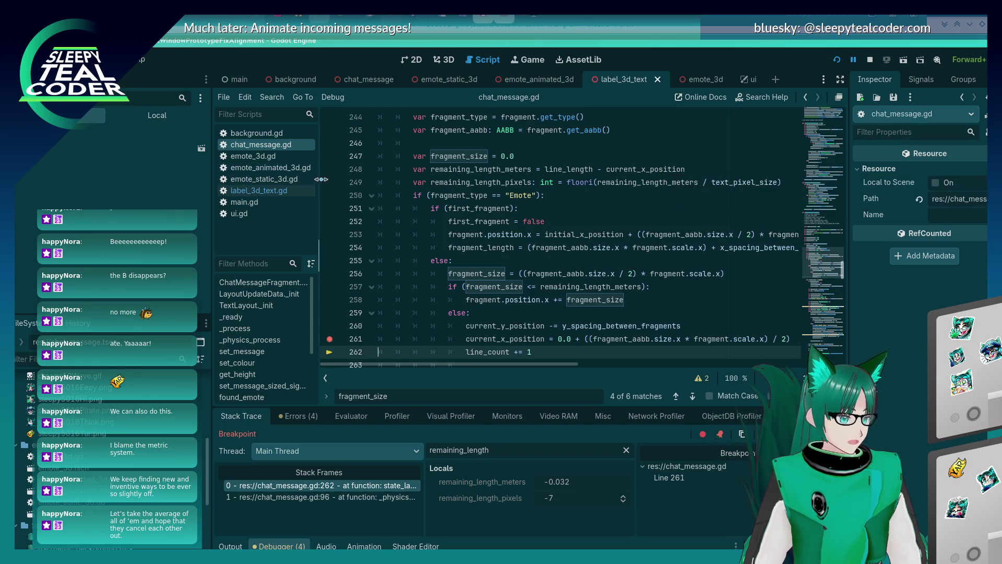
click(329, 169)
Step: Resume to the line 248 breakpoint and inspect the variable values there
key(F12)
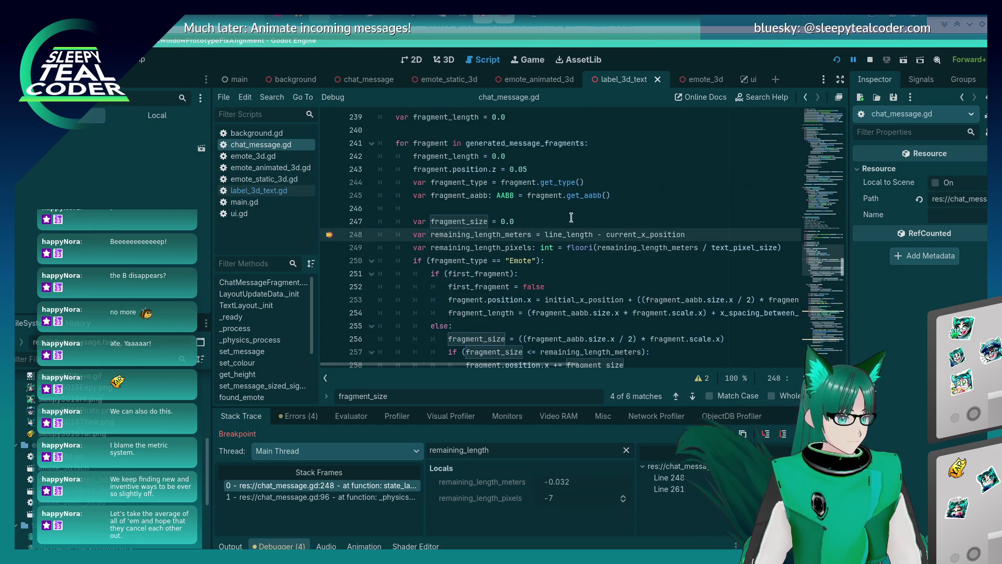
mouse_move(660, 233)
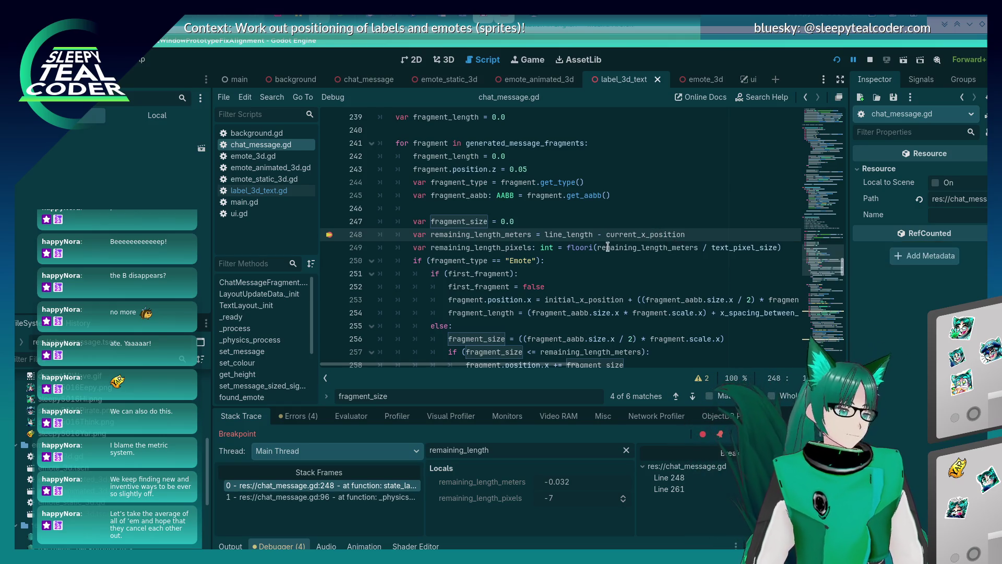
mouse_move(554, 252)
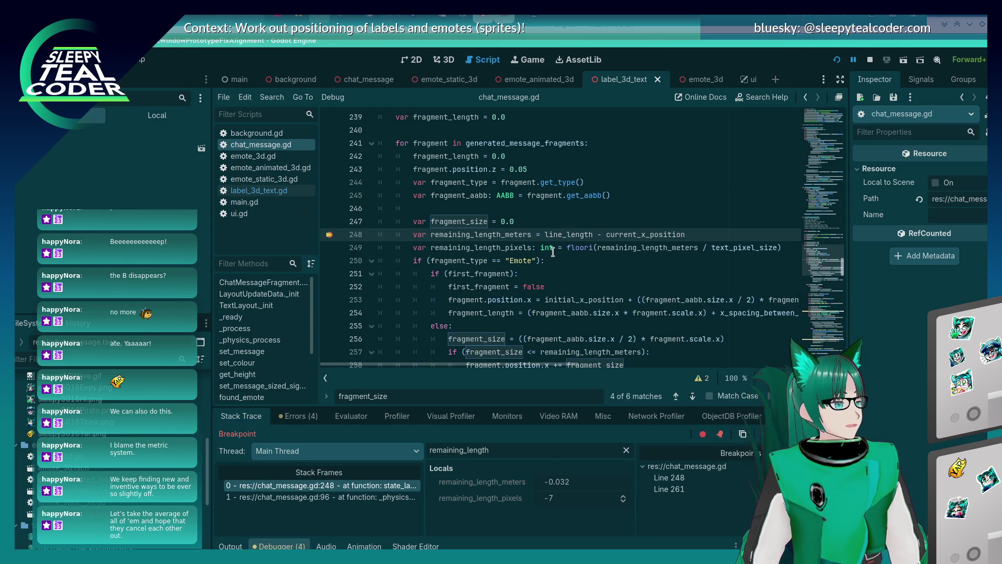
Step: Search current_x_position and cycle through its matches down to the wrap check near line 327
triple_click(611, 233)
double_click(612, 234)
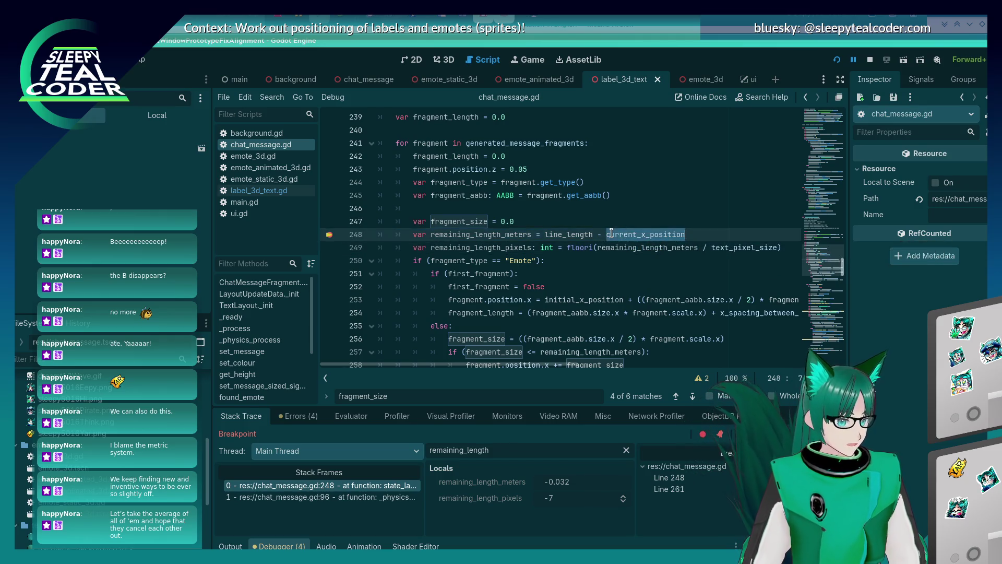
key(ctrl+f)
key(Return)
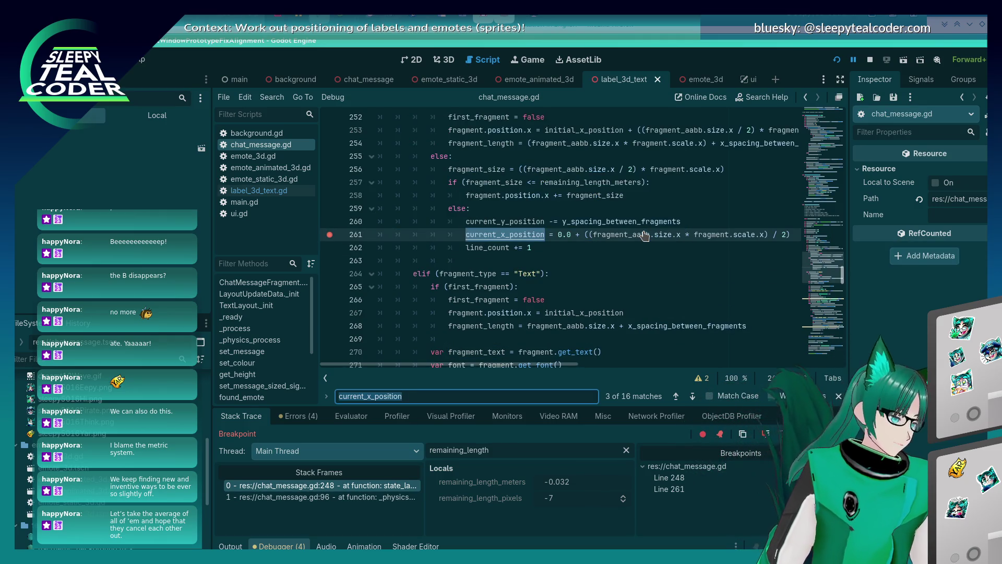
key(Return)
key(Return)
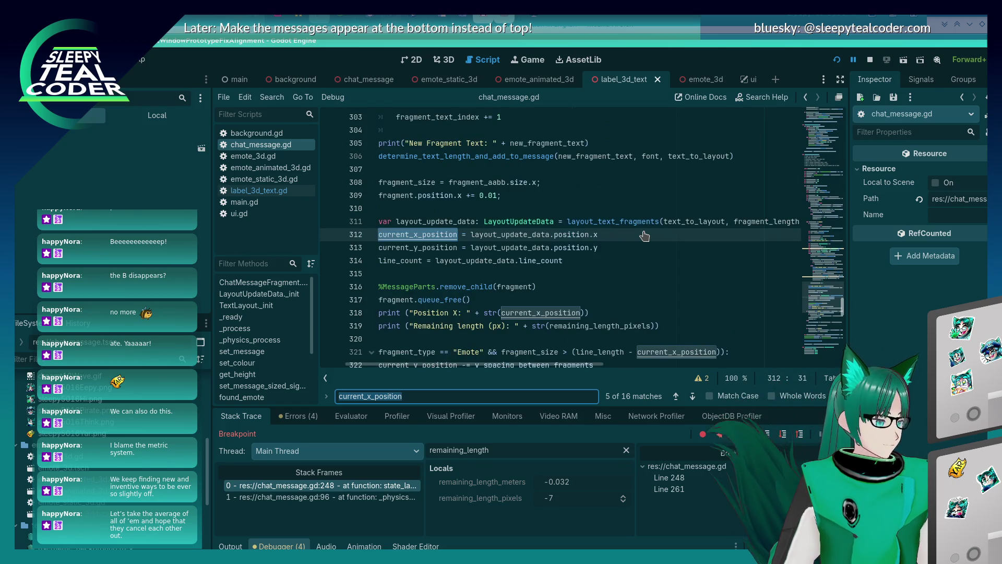
key(Return)
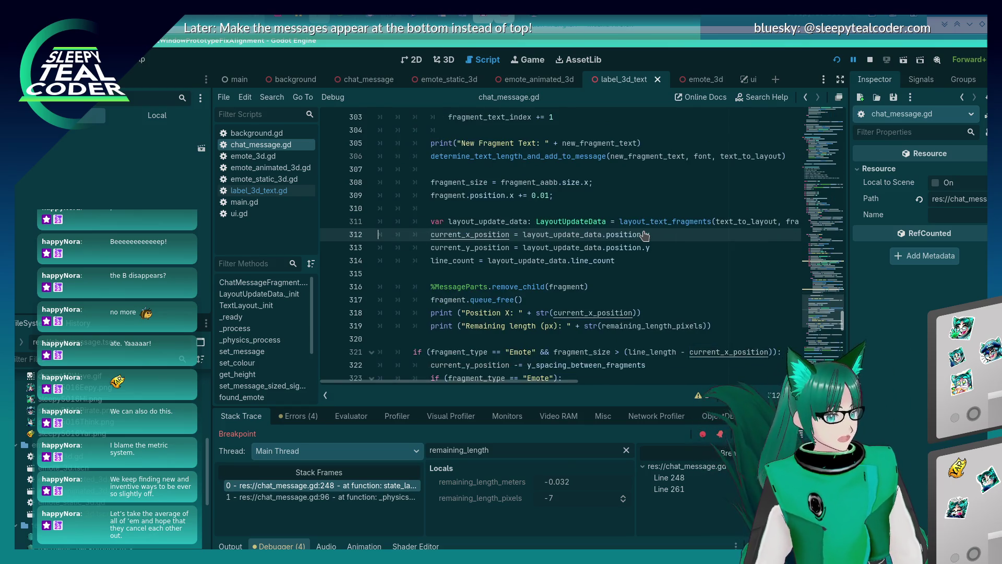
key(Return)
key(Return)
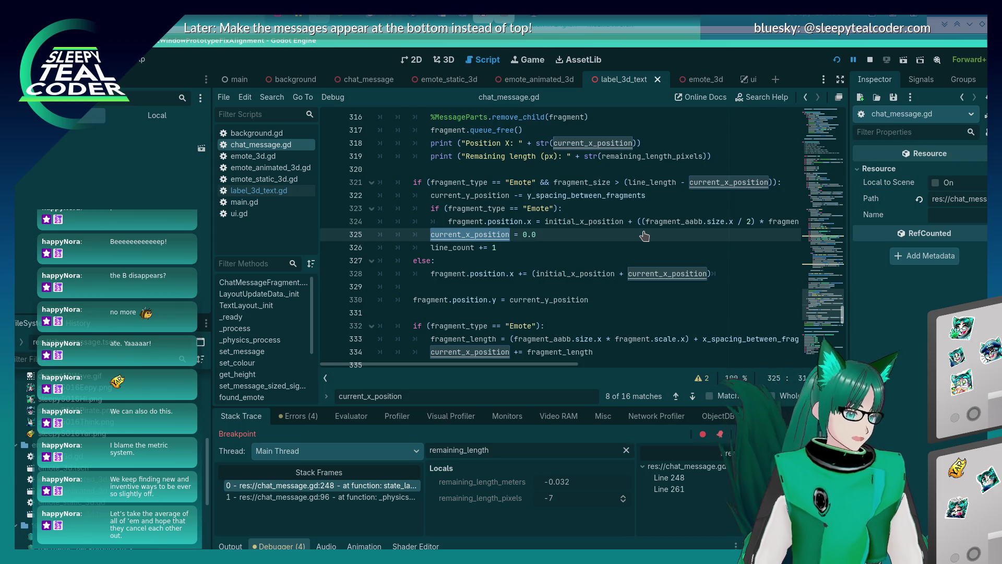
click(485, 258)
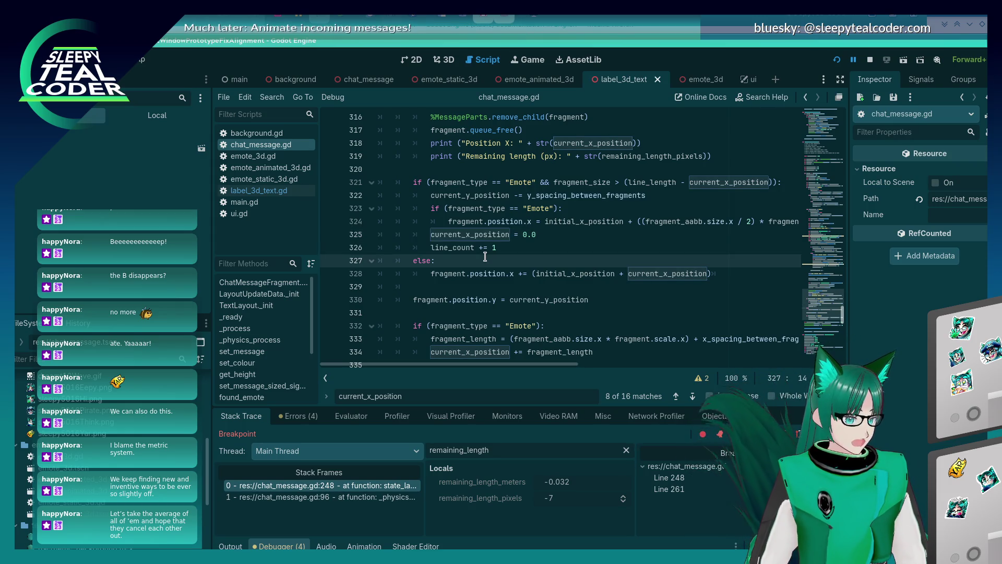
Step: Comment out the emote wrapping block on lines 321–328 and save chat_message.gd
click(415, 183)
click(731, 274)
mouse_move(731, 276)
mouse_down()
mouse_move(470, 196)
mouse_move(377, 196)
mouse_move(378, 183)
mouse_up()
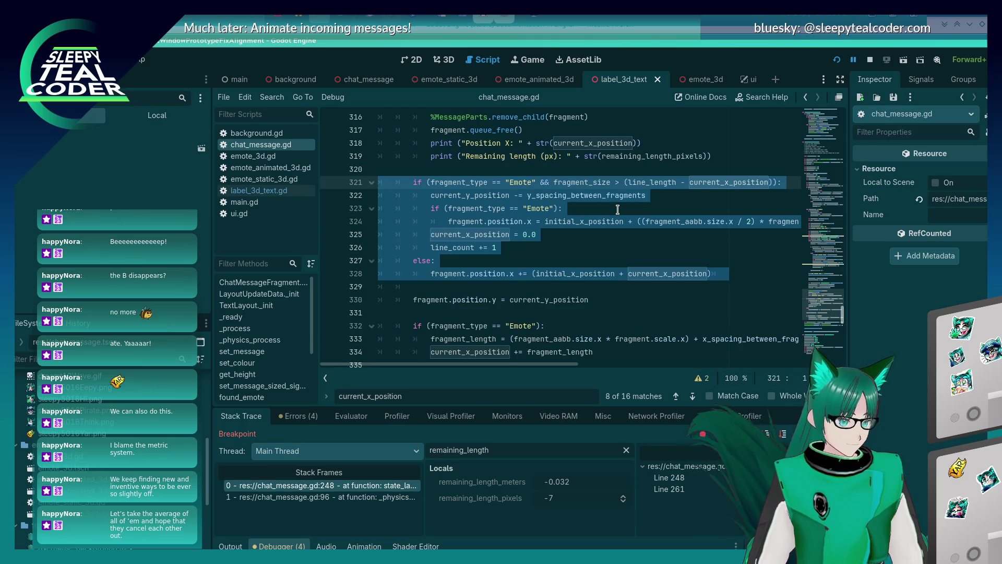
key(ctrl+k)
click(545, 183)
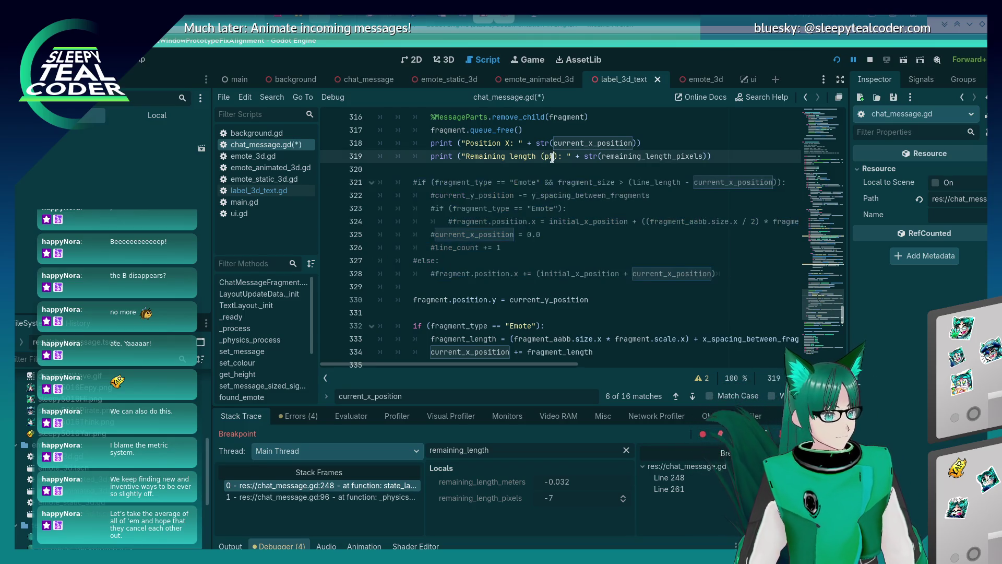
key(ctrl+s)
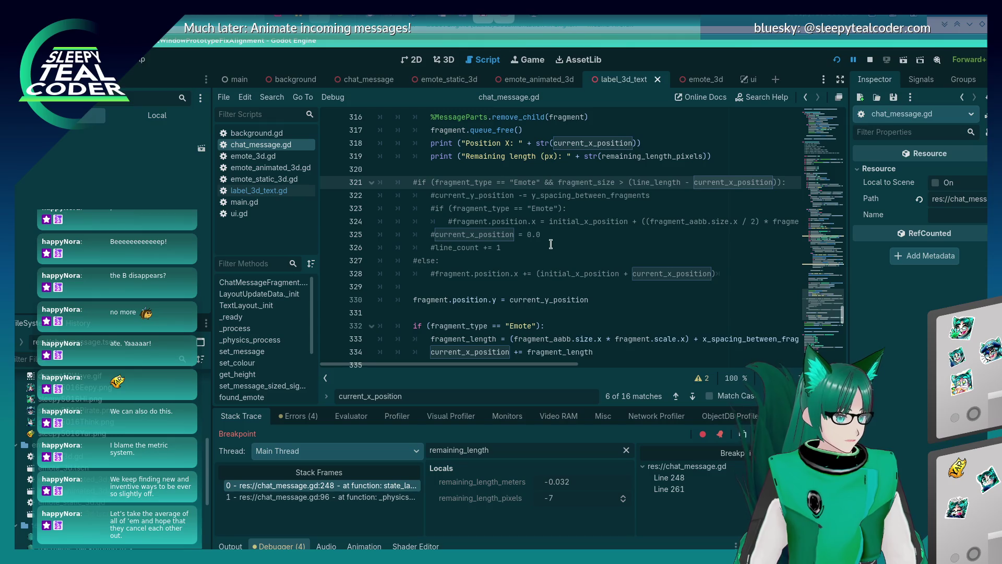
Step: Check the script around line 334 and briefly look at the running game window
scroll(541, 301, up, 6)
scroll(541, 302, up, 2)
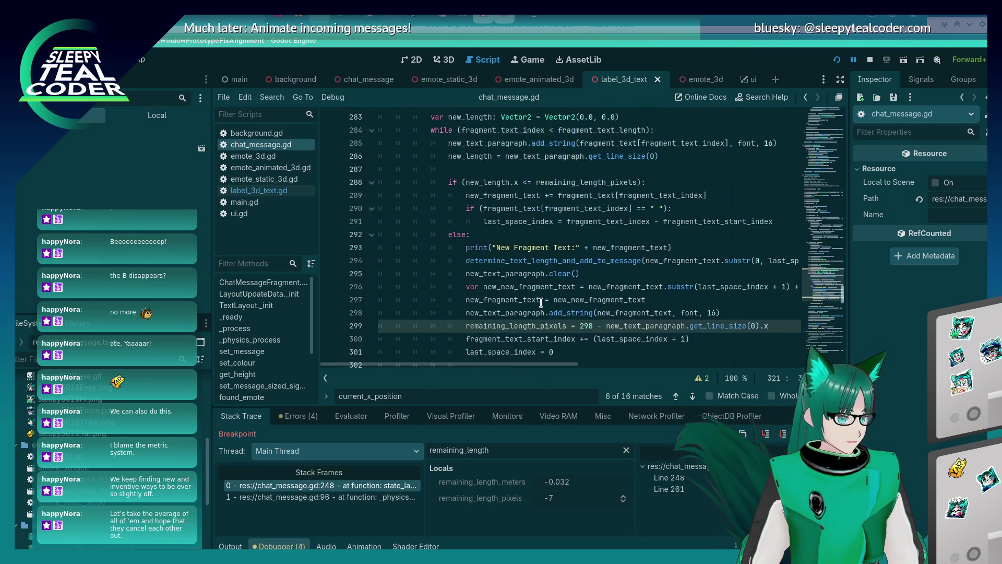
scroll(541, 302, down, 10)
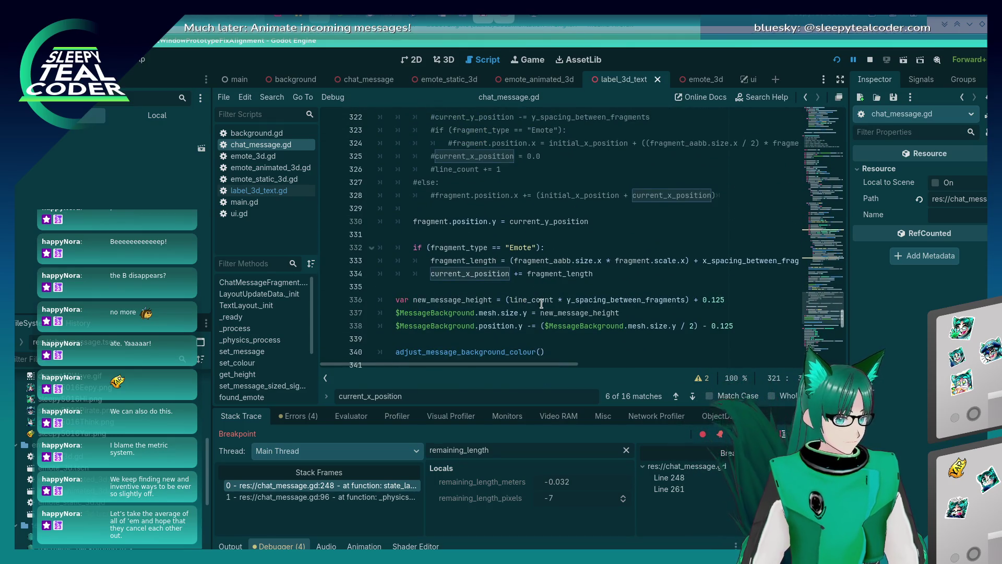
click(618, 272)
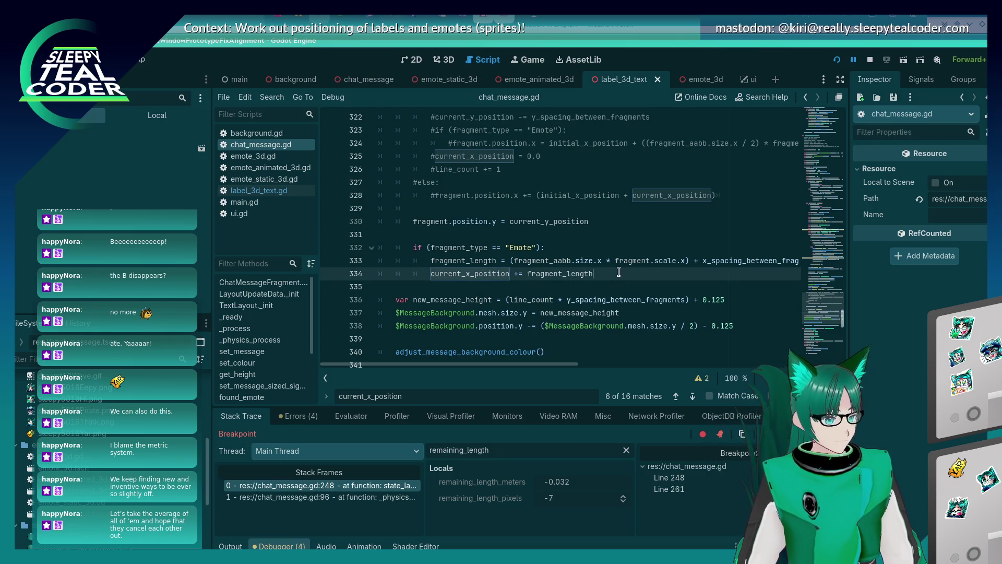
key(alt+Tab)
key(alt+Tab)
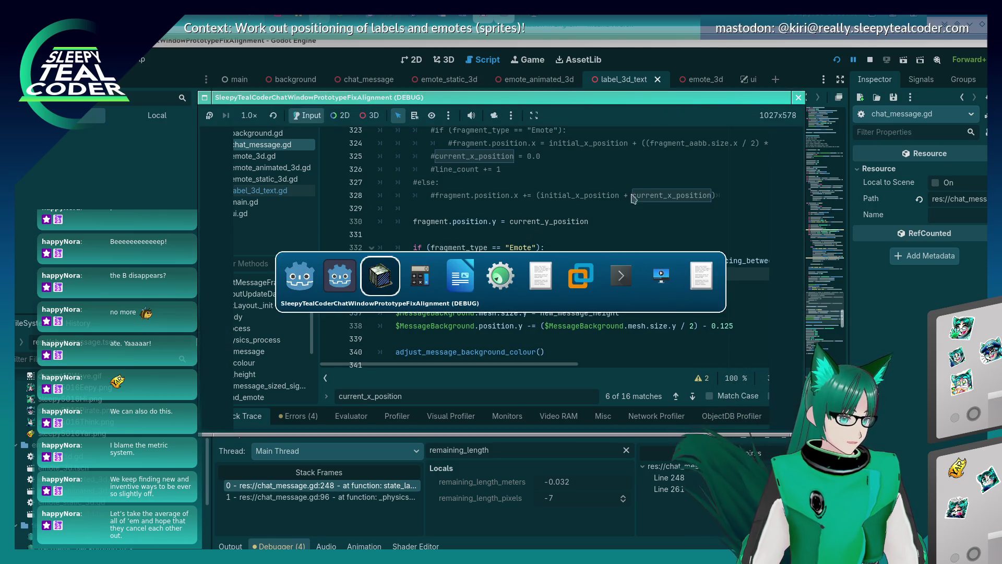
key(alt+shift+Tab)
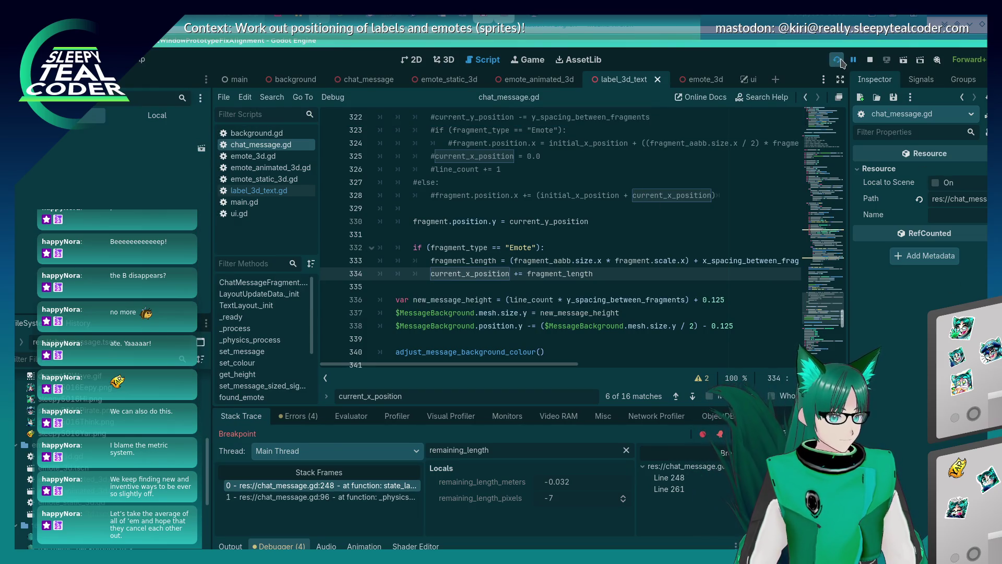
Step: Reload the game, add a test chat message, and resume it with the line-248 breakpoint removed
click(838, 60)
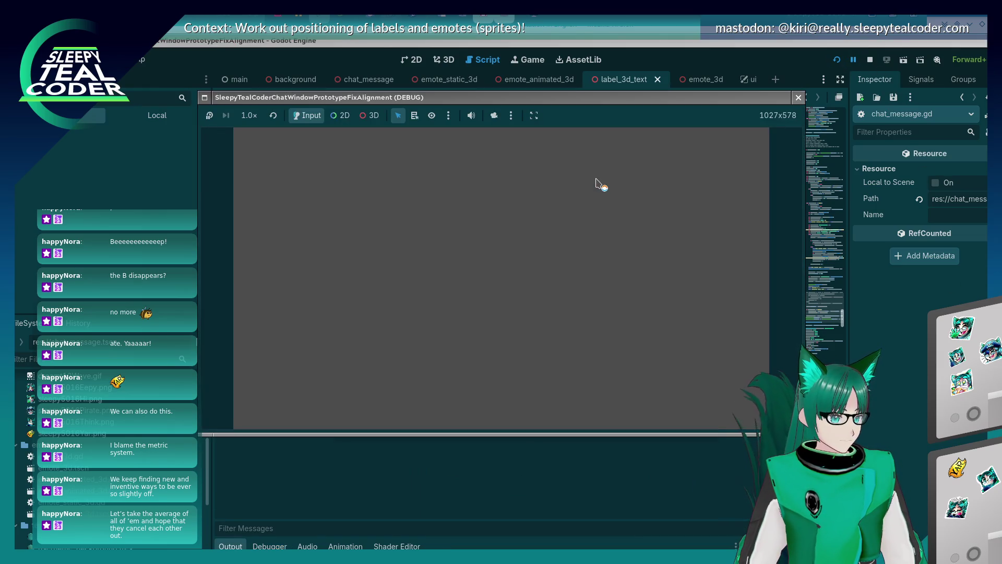
click(600, 152)
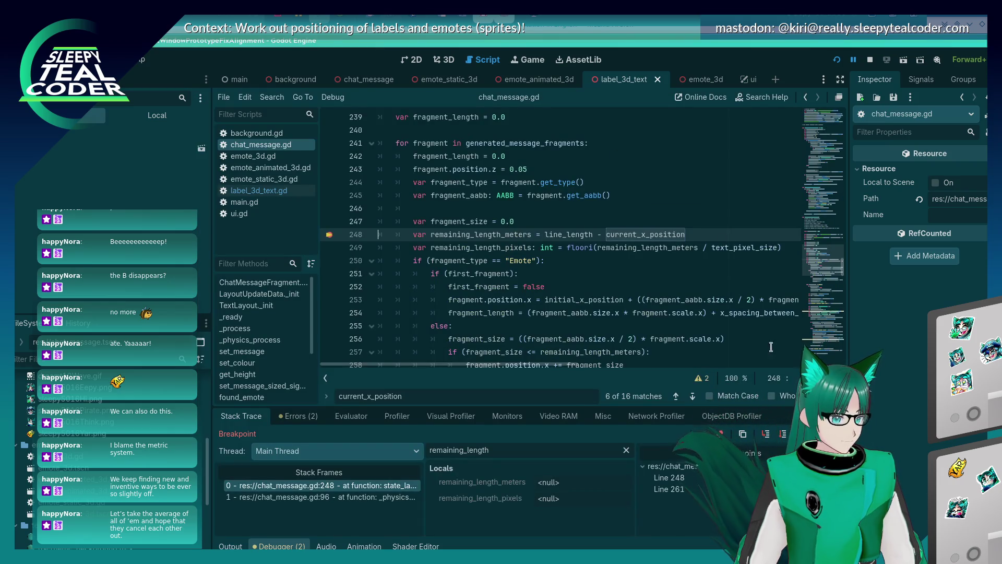
click(329, 234)
key(F12)
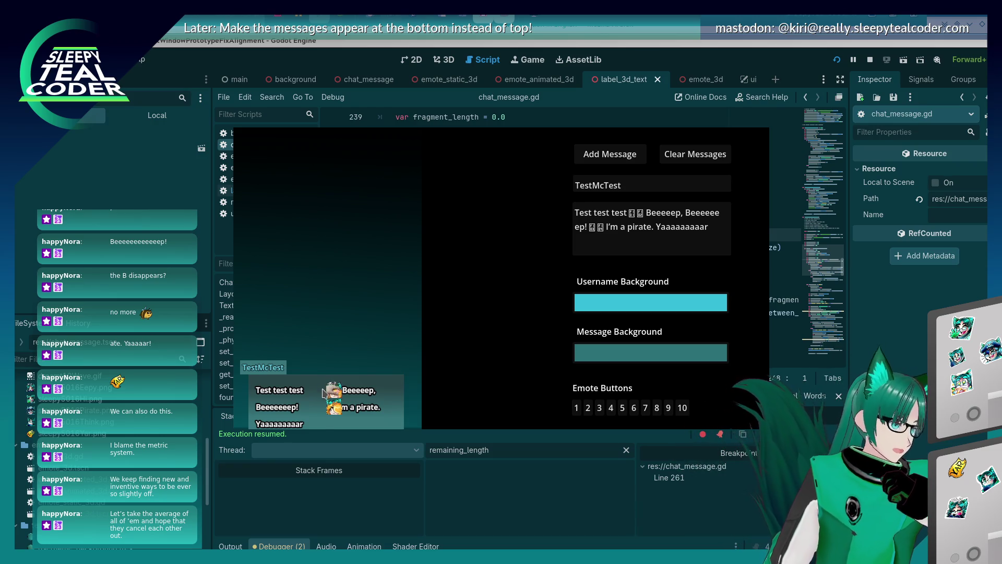
Step: Undo the commenting so lines 321–328 are active code again
click(784, 348)
click(602, 288)
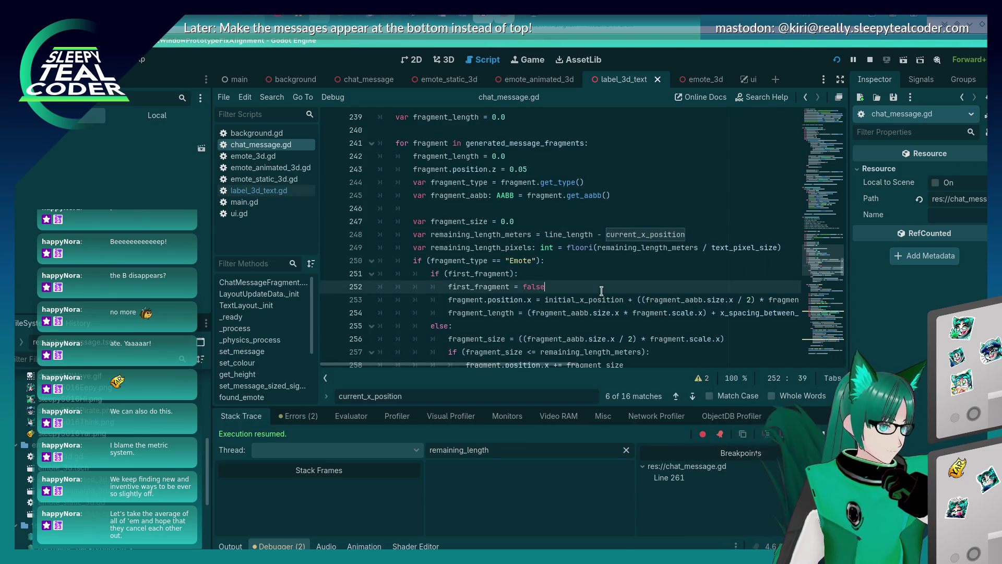
scroll(602, 291, down, 20)
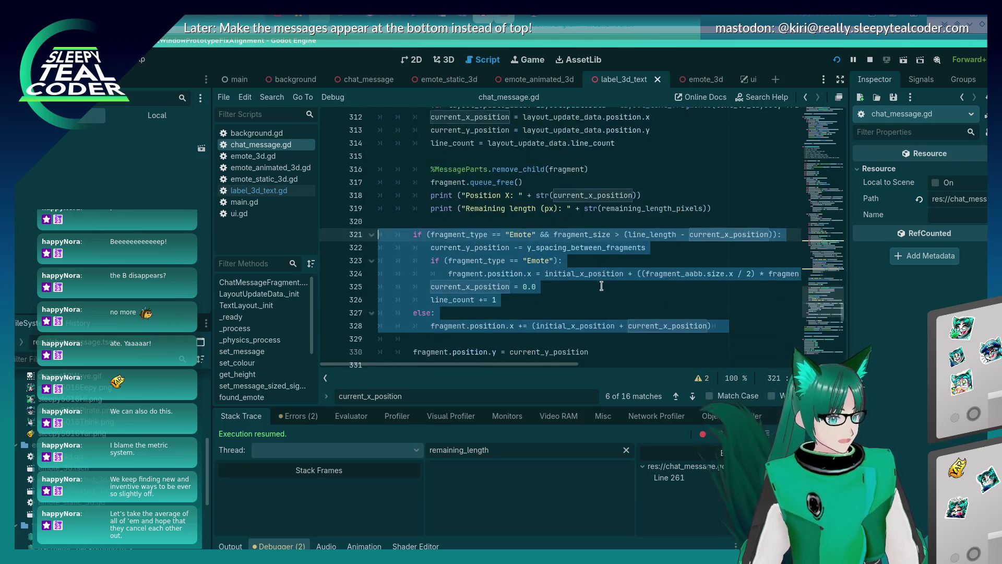
key(Tab)
click(670, 218)
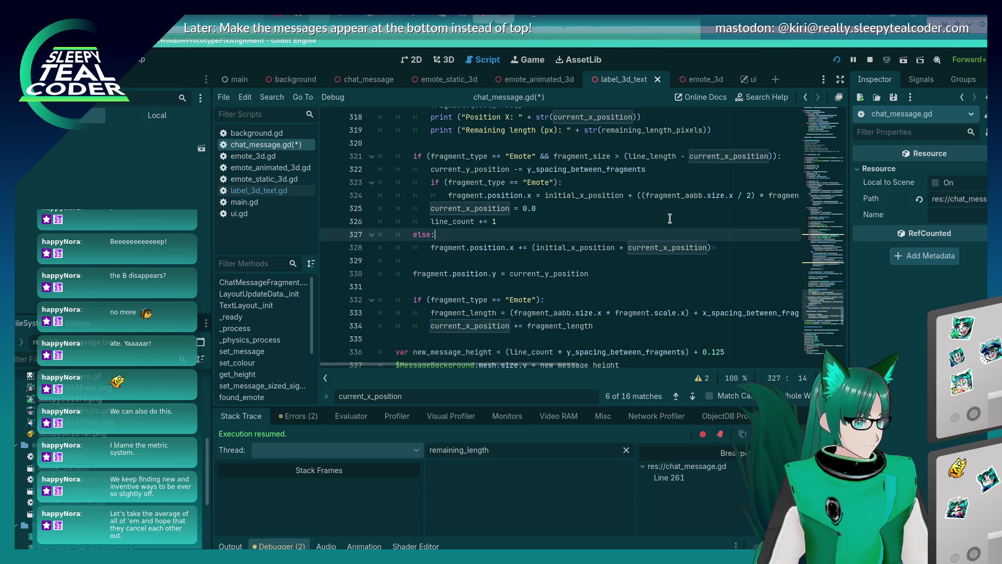
Step: Comment out the emote wrap branch on lines 256–262 by prefixing each line with #
scroll(669, 218, up, 15)
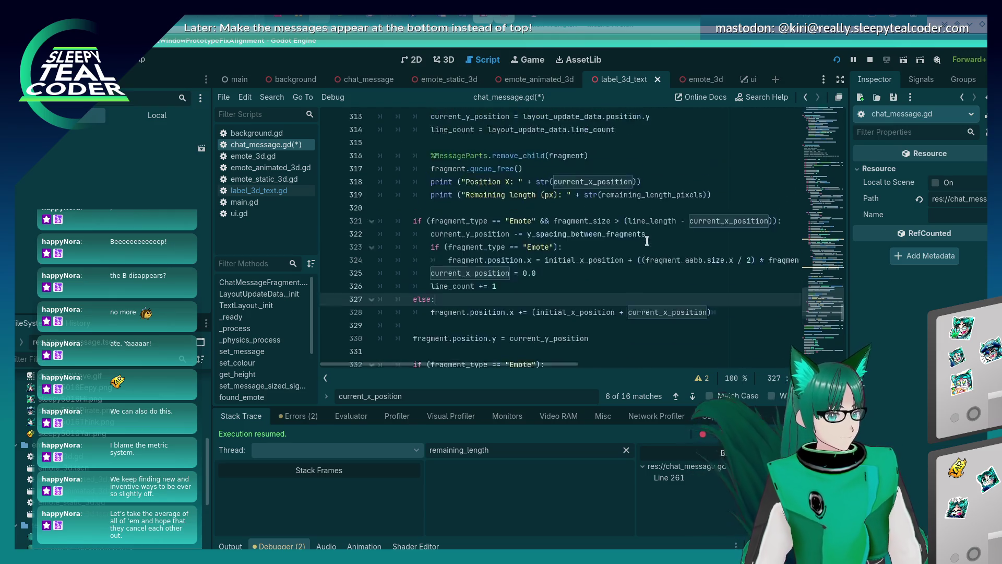
scroll(635, 268, up, 6)
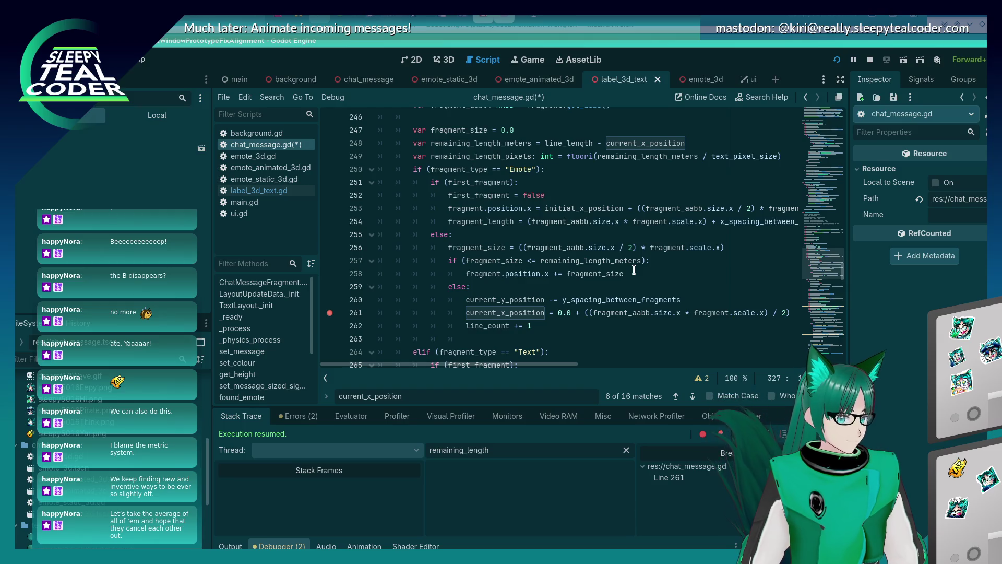
double_click(556, 262)
key(ctrl+c)
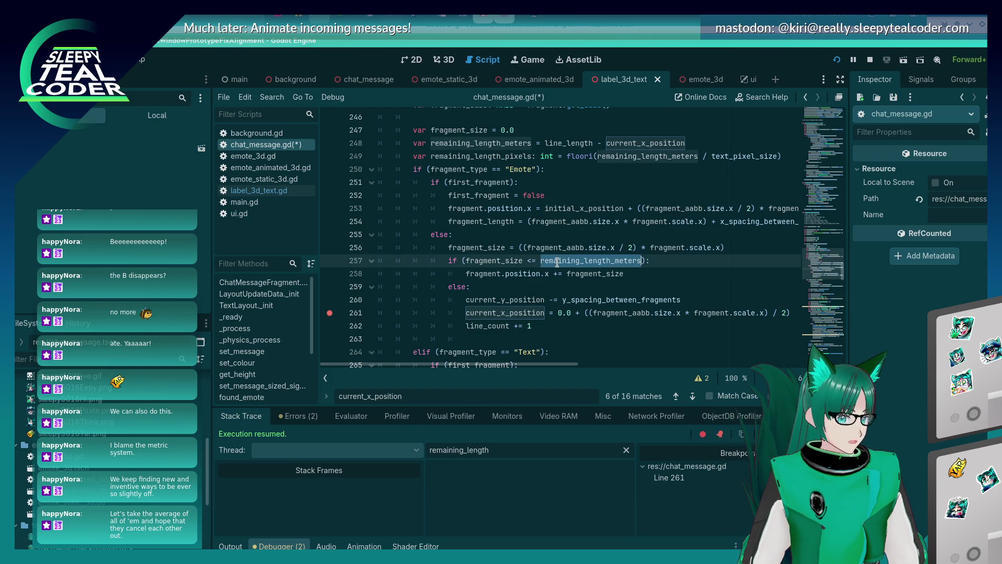
click(442, 245)
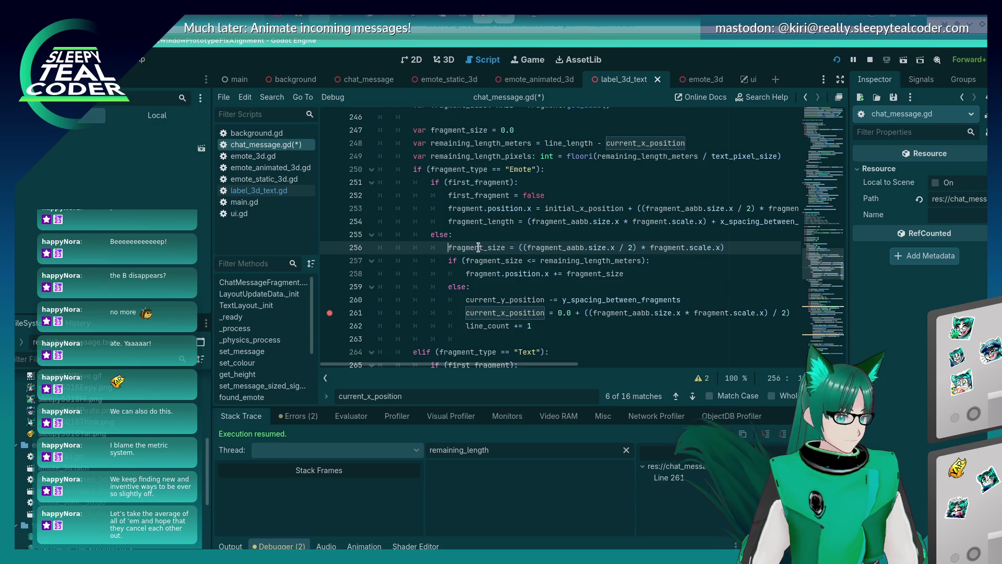
text(#)
key(Down)
text(#)
key(Down)
text(#)
key(Down)
text(#)
key(Down)
text(#)
key(Down)
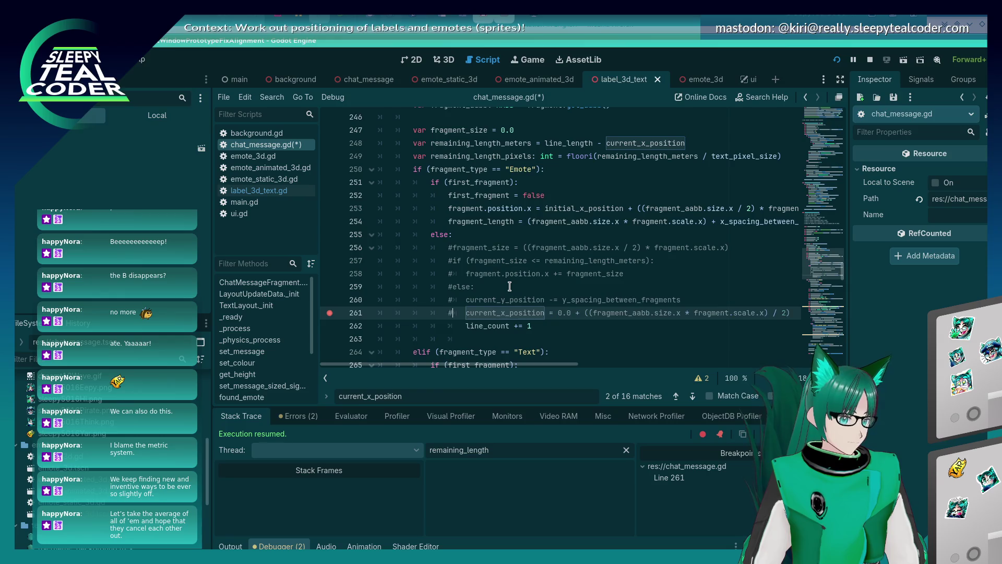
text(#)
key(Down)
text(#)
Step: Replace current_x_position with remaining_length_meters in the line-321 condition
scroll(454, 262, down, 15)
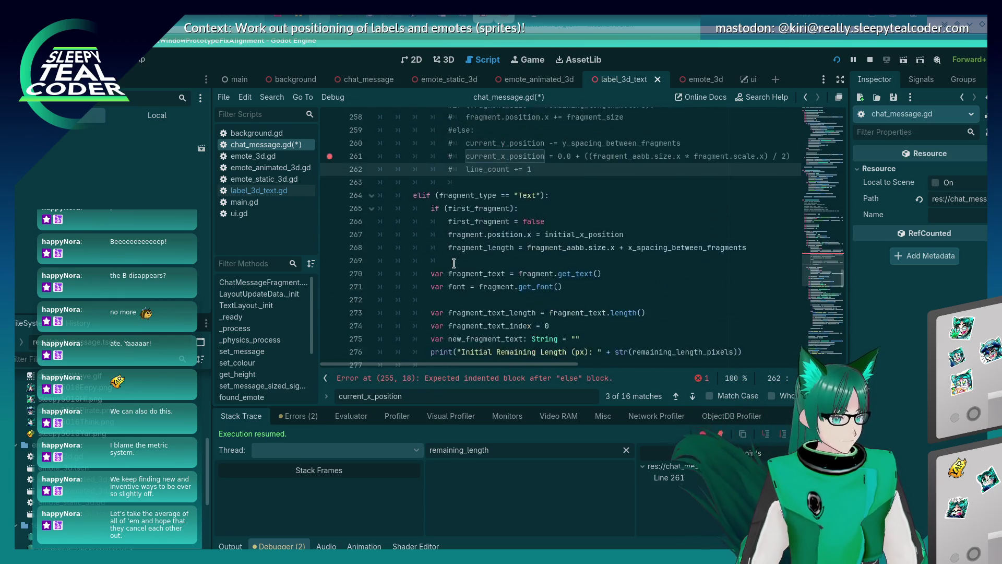
scroll(454, 263, down, 4)
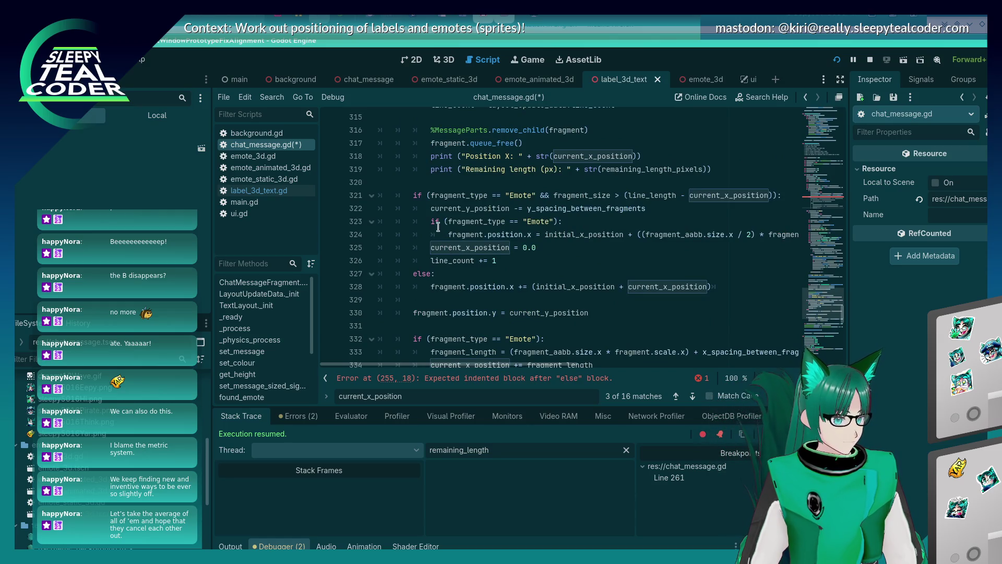
click(772, 200)
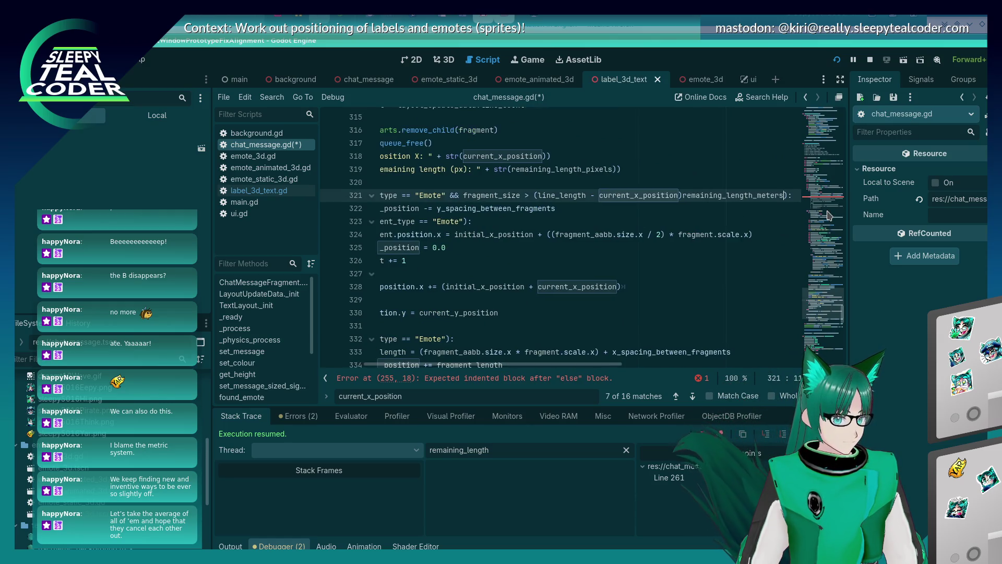
double_click(609, 194)
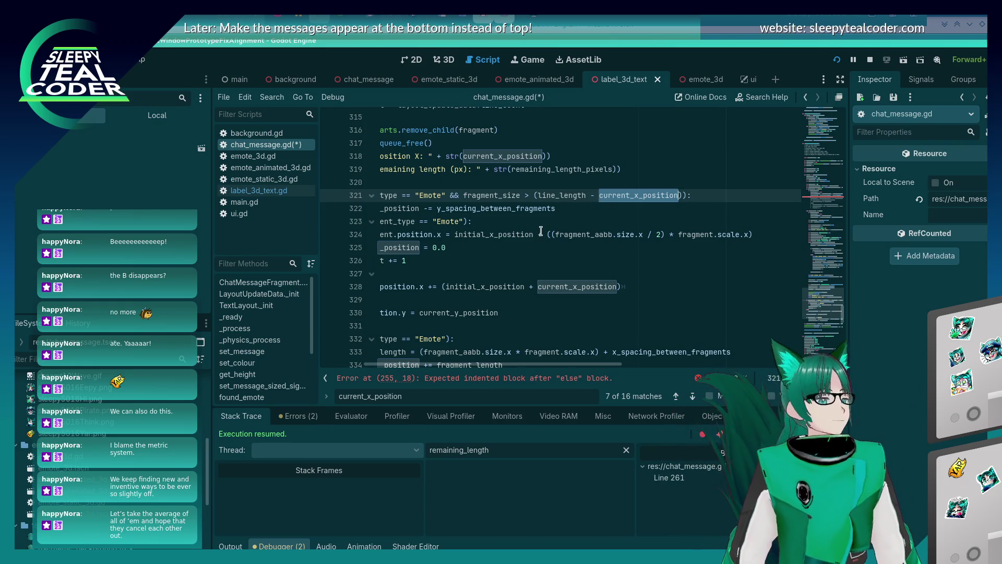
key(ctrl+v)
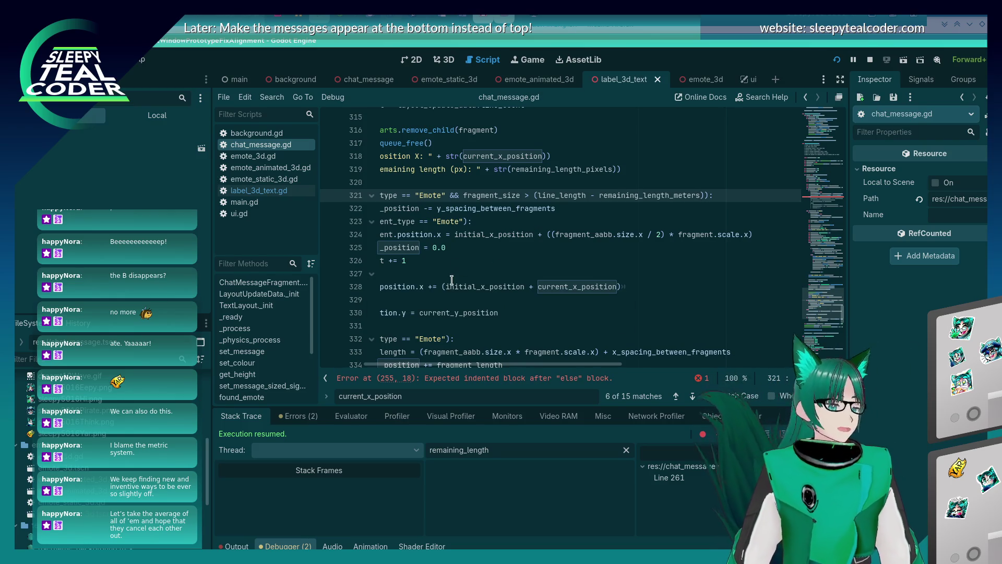
key(alt+Tab)
key(alt+shift+Tab)
key(alt+shift+Tab)
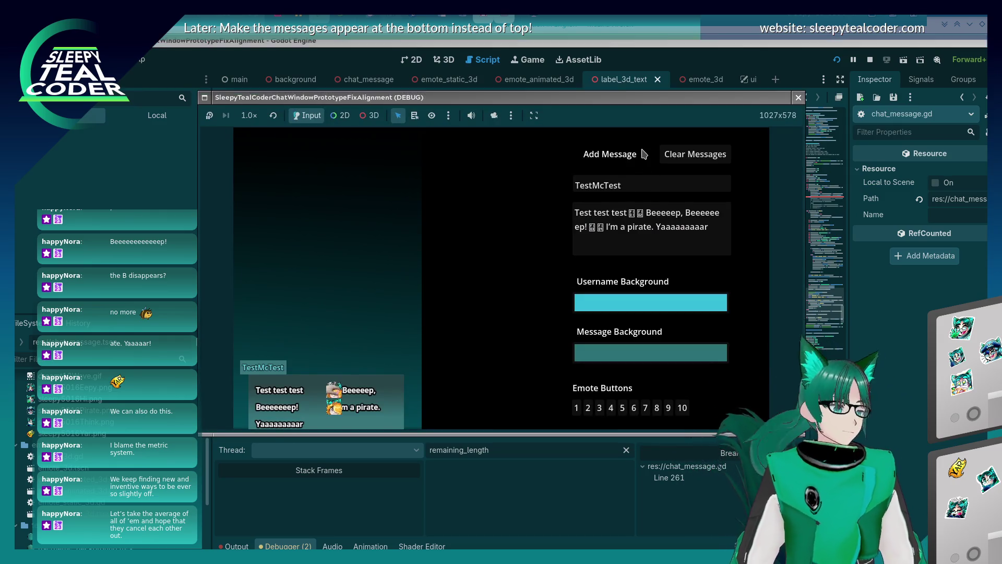
Step: Add another test chat message, then restart the game with the new code
click(640, 154)
key(alt+Tab)
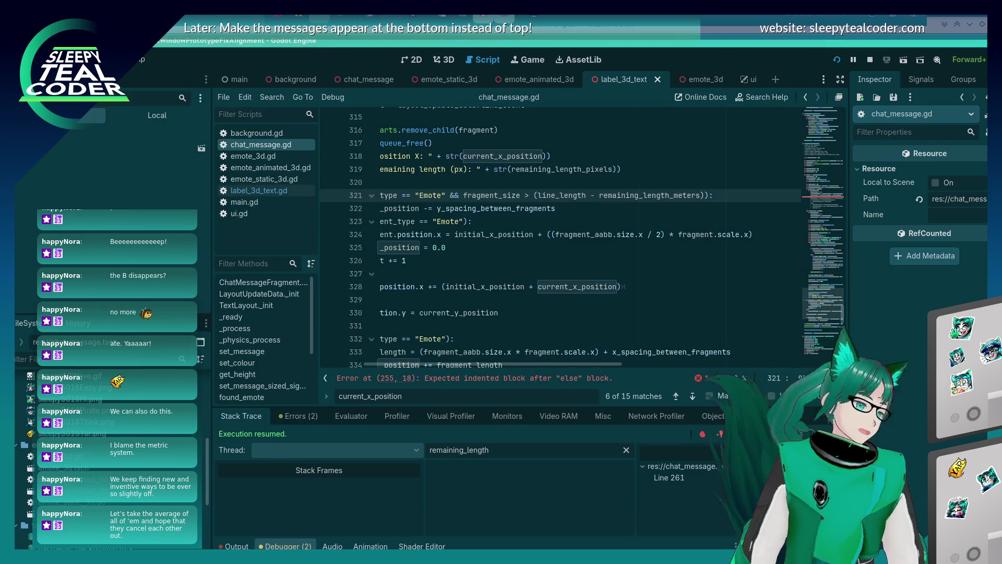
click(837, 59)
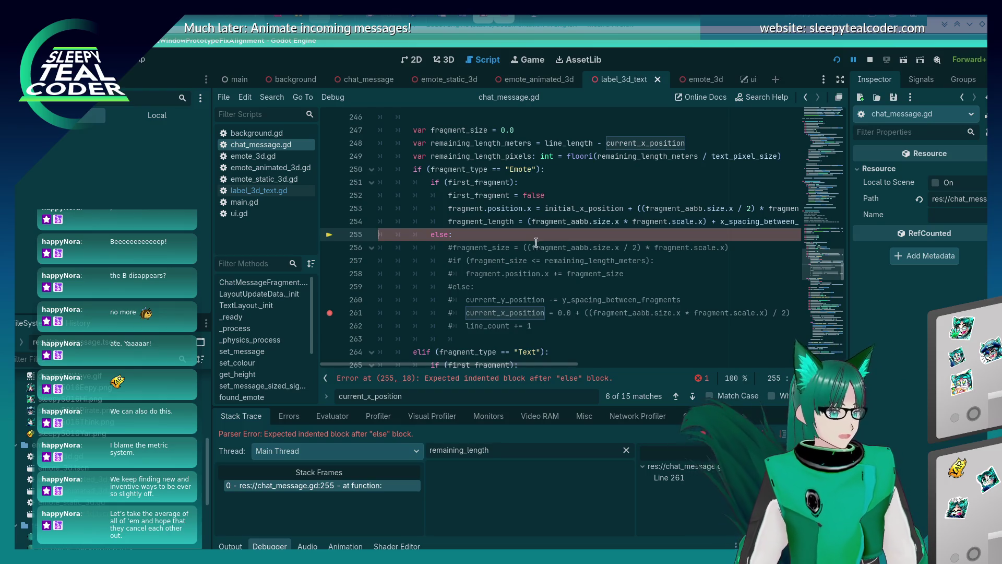
Step: Delete the stray else on line 255, save, and relaunch to post a test message
key(ctrl+shift+k)
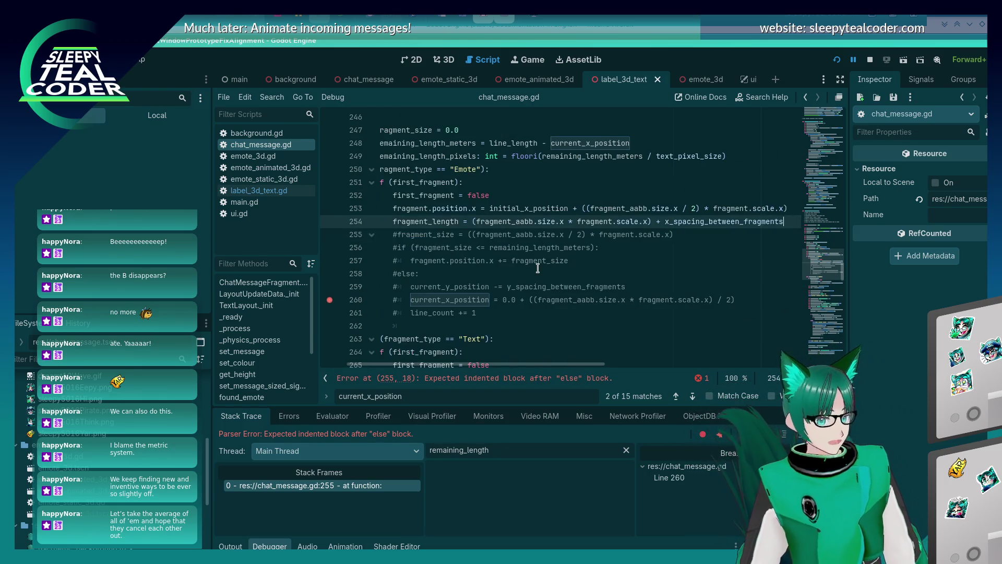
key(ctrl+s)
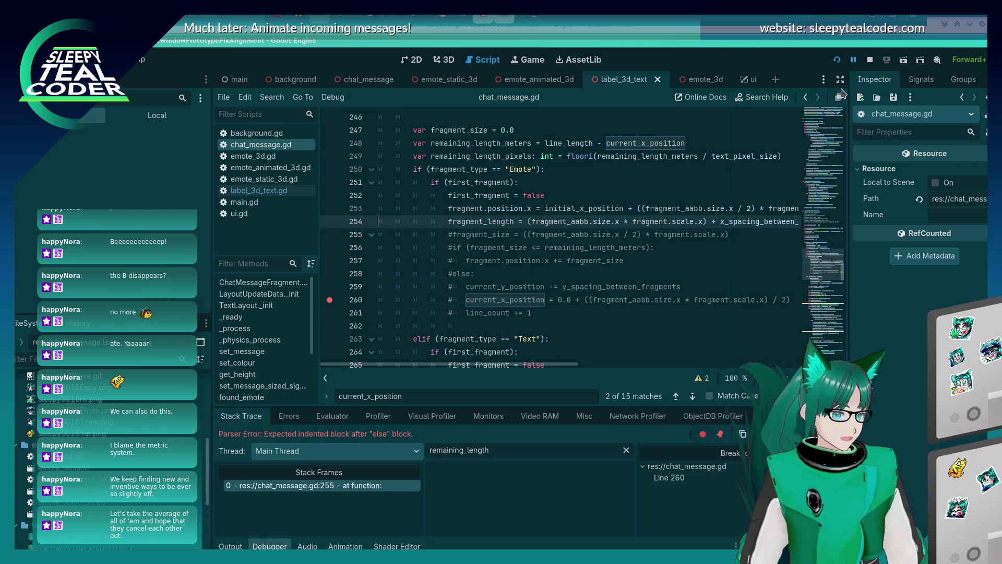
click(836, 60)
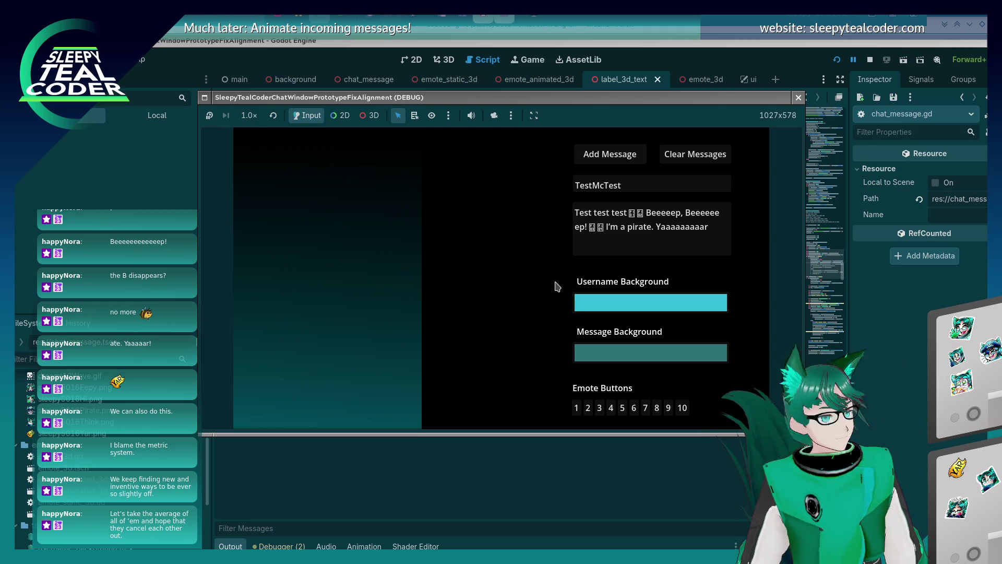
click(605, 153)
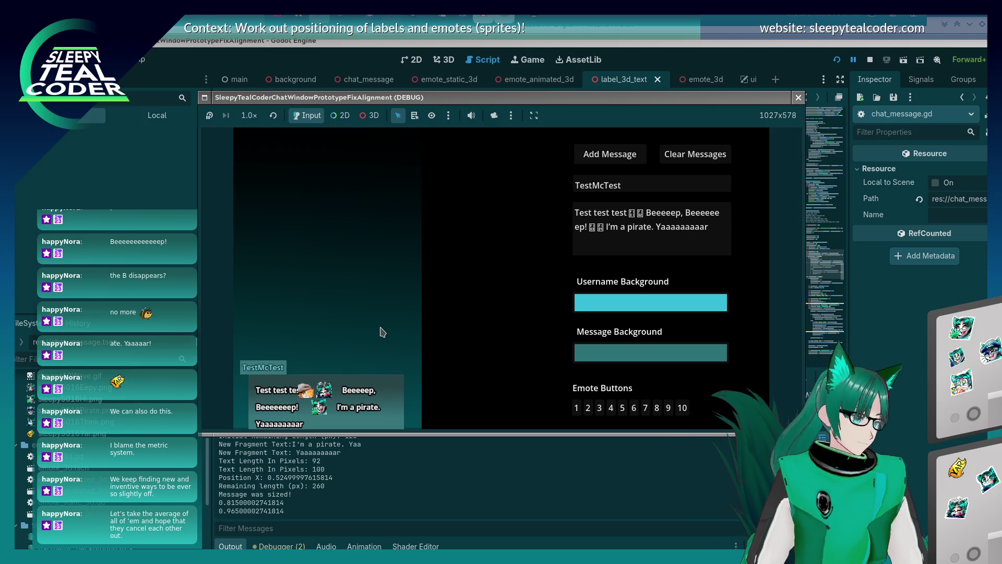
click(864, 374)
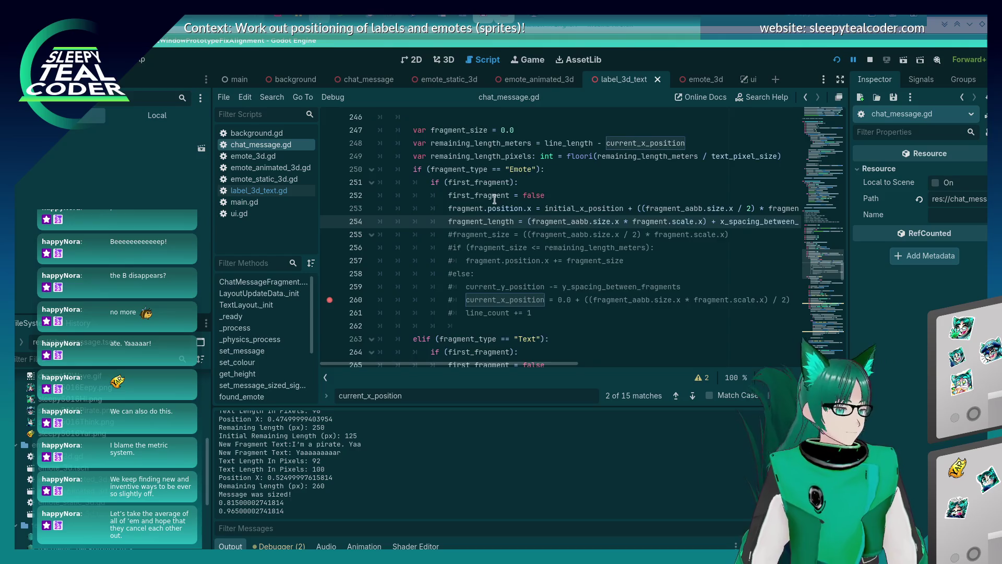
Step: Insert a new 'else:' line right after line 254
scroll(495, 199, up, 4)
scroll(485, 229, down, 10)
scroll(480, 250, down, 11)
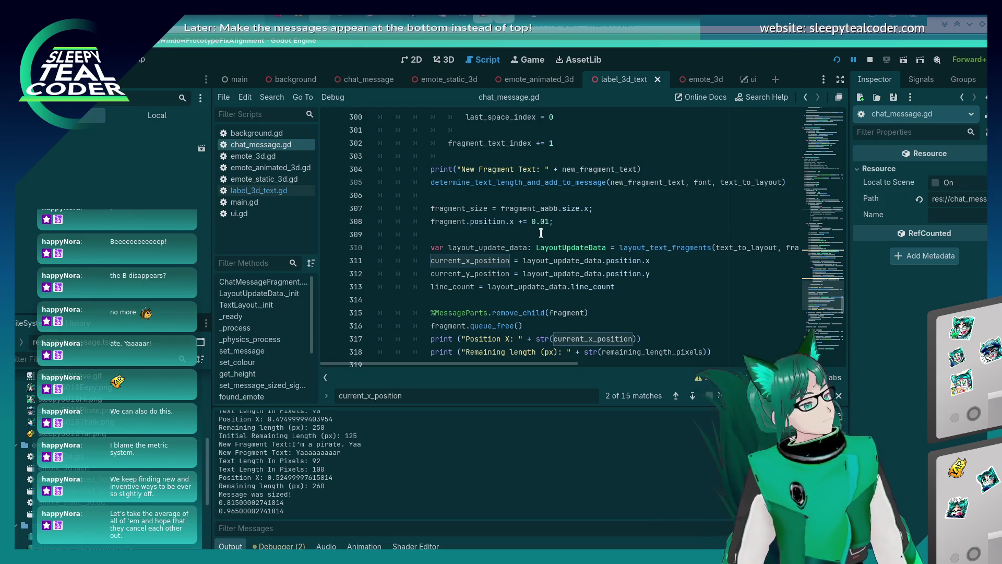
scroll(536, 240, down, 6)
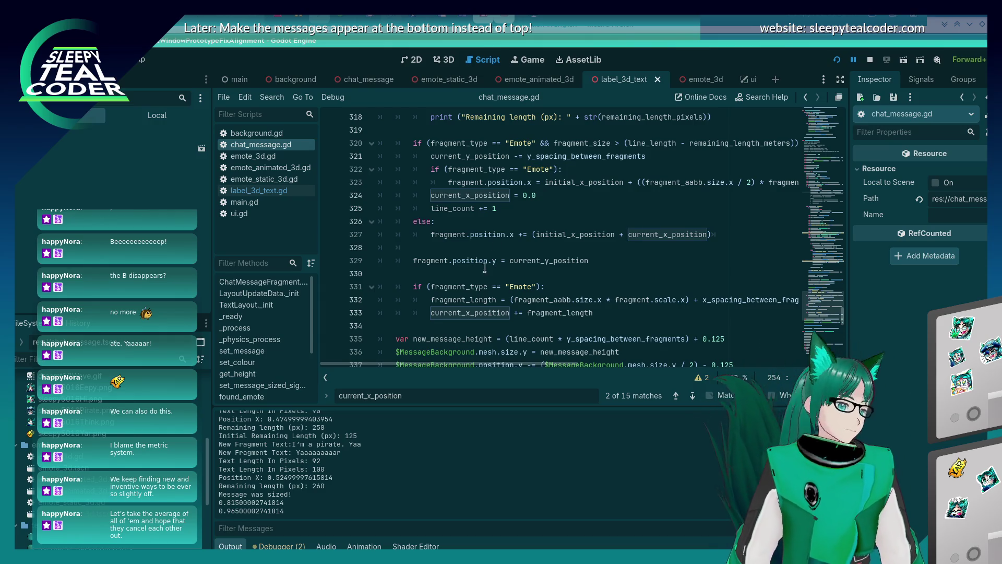
mouse_move(496, 241)
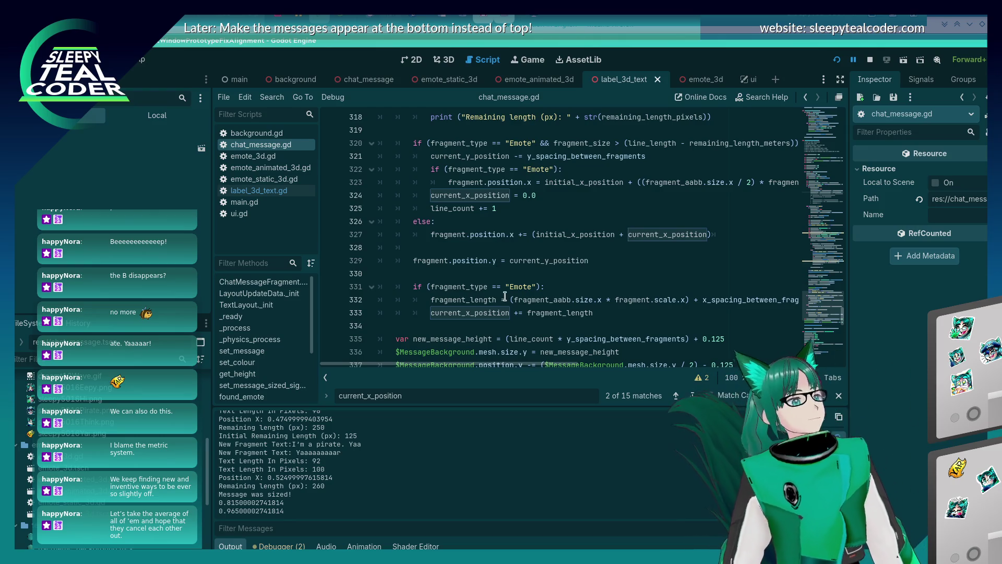
scroll(529, 299, up, 20)
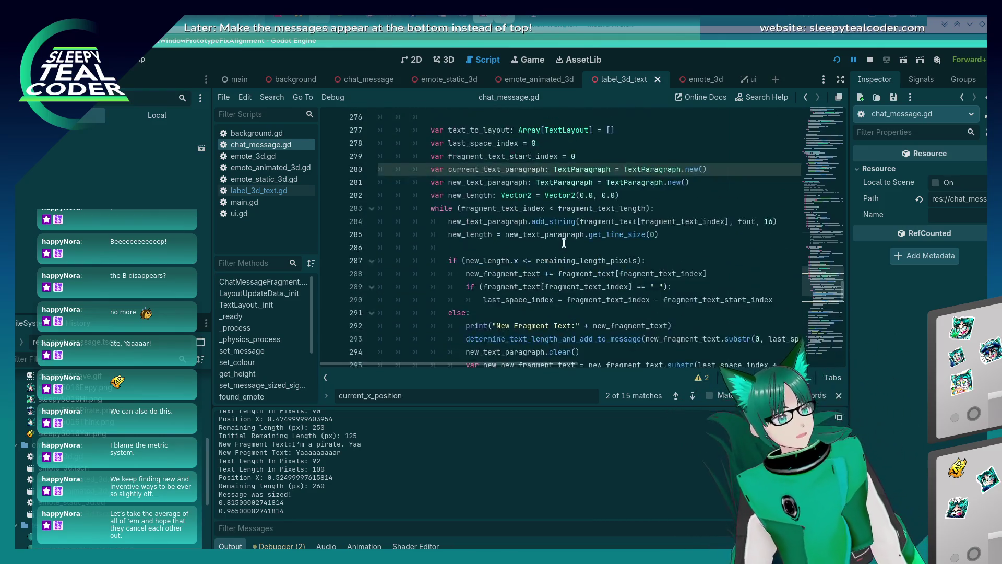
scroll(559, 252, up, 3)
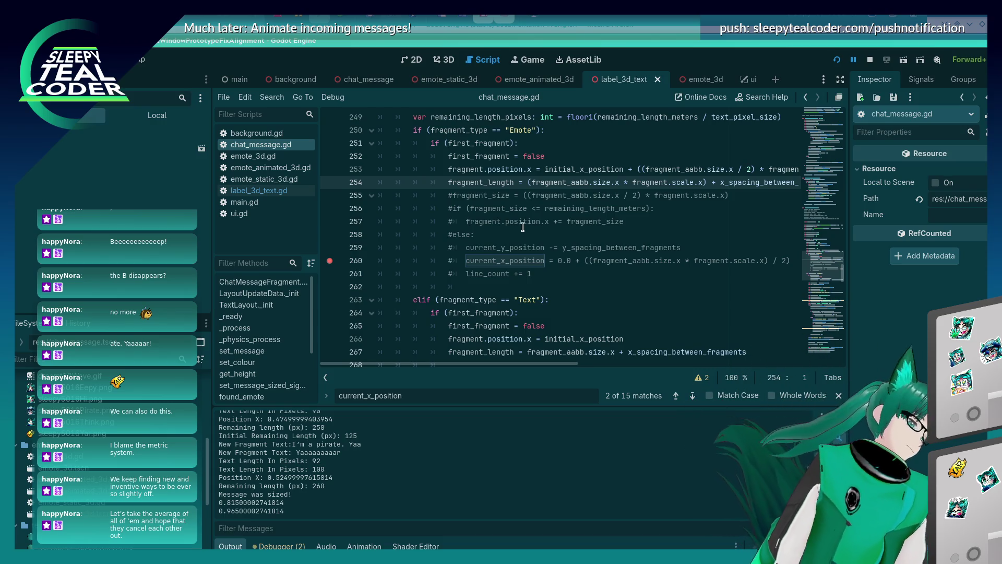
click(704, 186)
key(End)
key(Return)
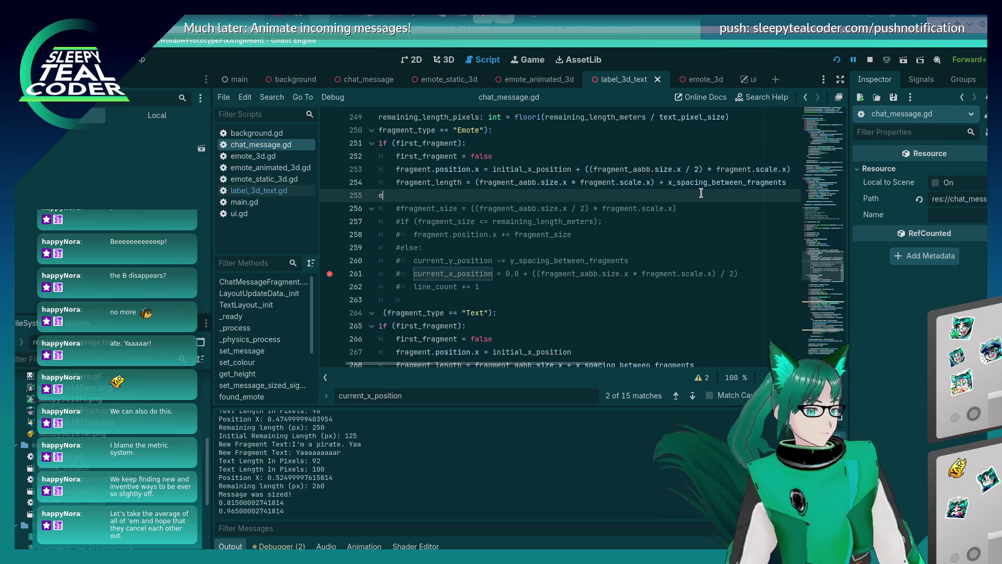
text(else:)
Step: Uncomment the fragment_size, remaining-length check and position-shift lines, then save and rerun
key(Down)
key(ctrl+k)
key(Down)
key(ctrl+k)
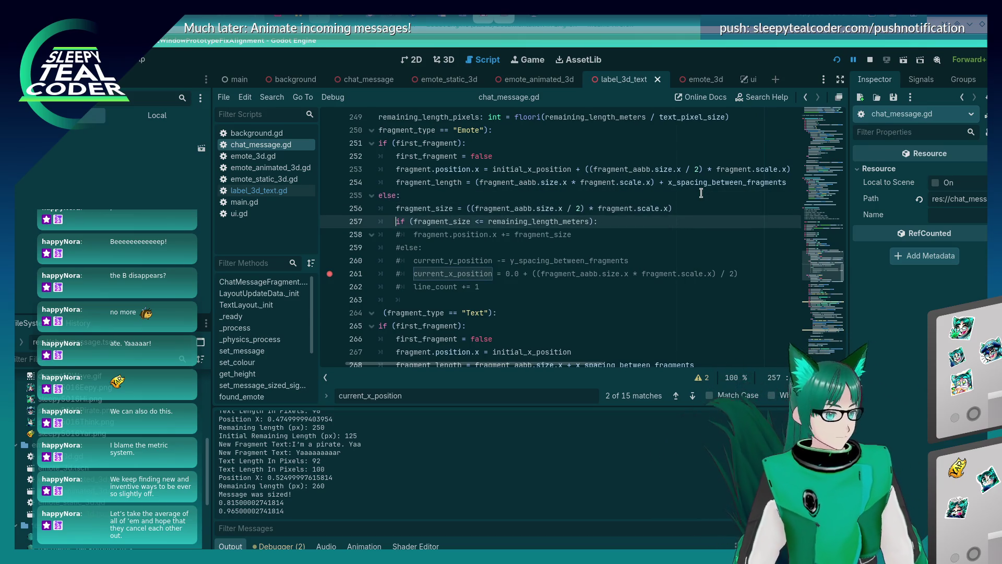
key(Down)
key(ctrl+k)
key(ctrl+s)
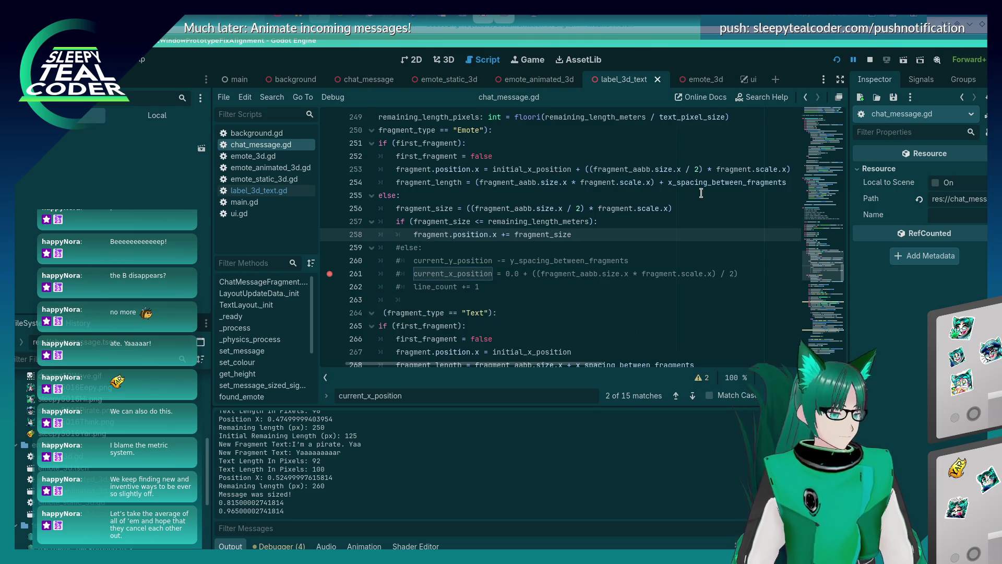
key(ctrl+s)
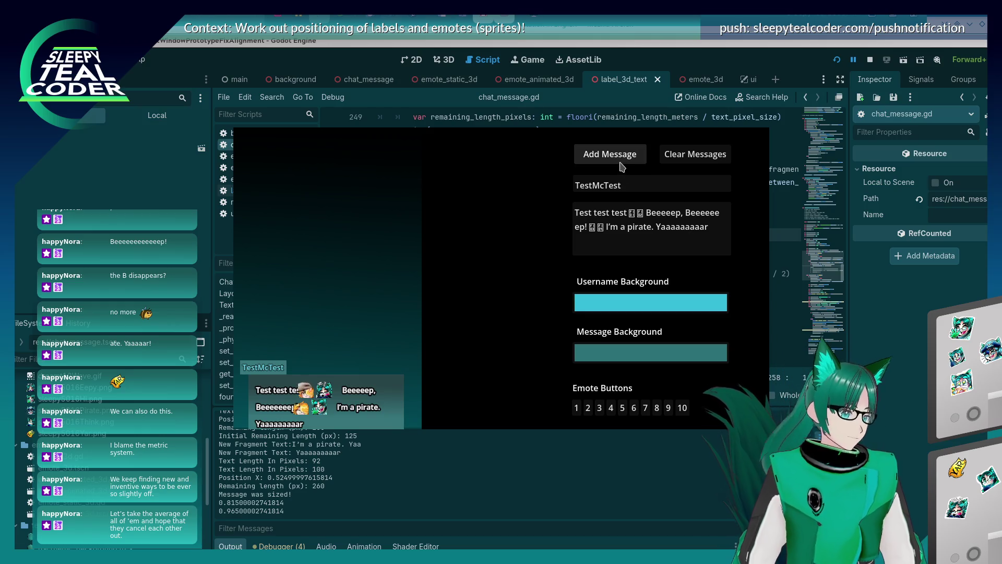
Step: Add test messages to the chat, lengthening the Beeeep word with more e's each time
click(621, 158)
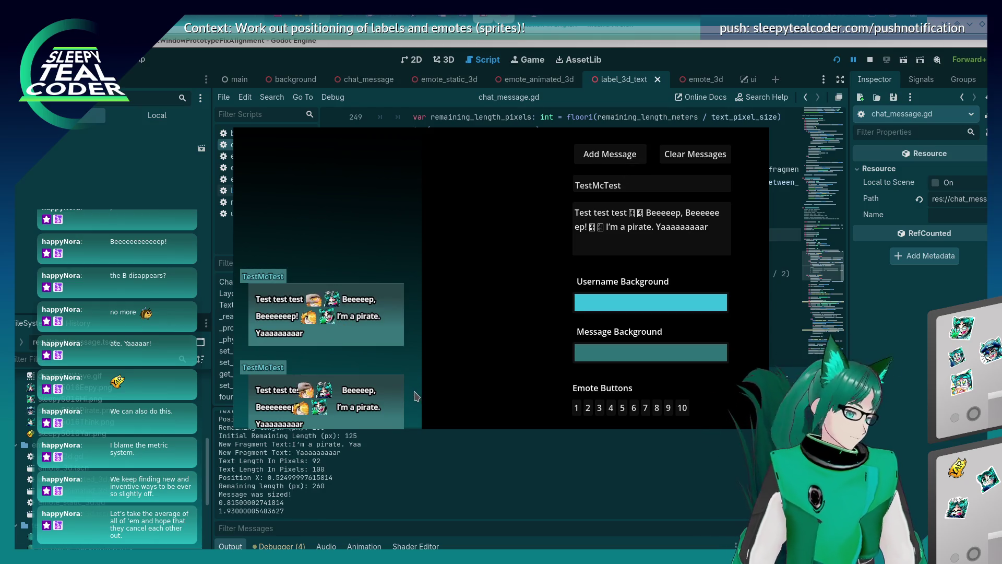
click(694, 205)
text(eeeeee)
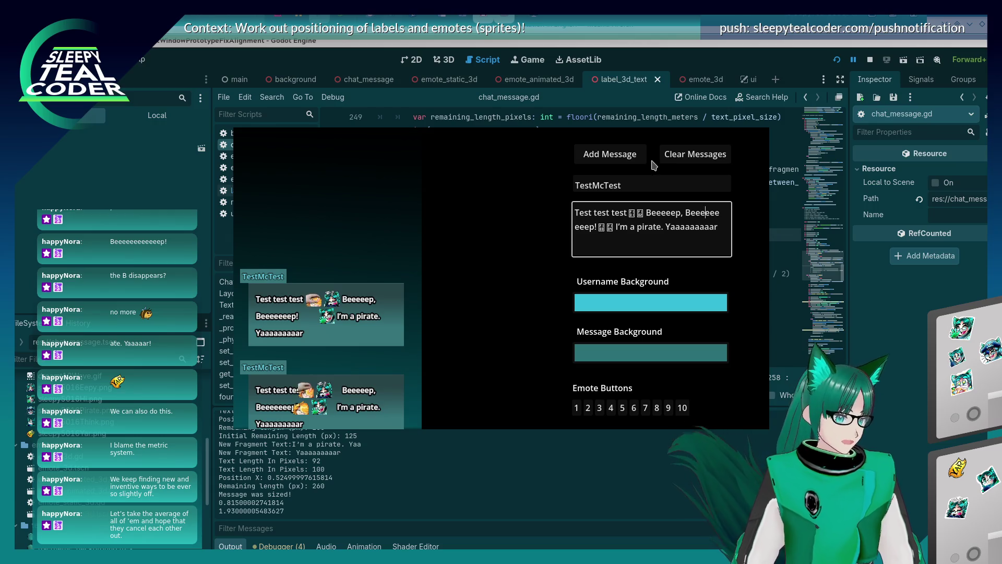
click(633, 155)
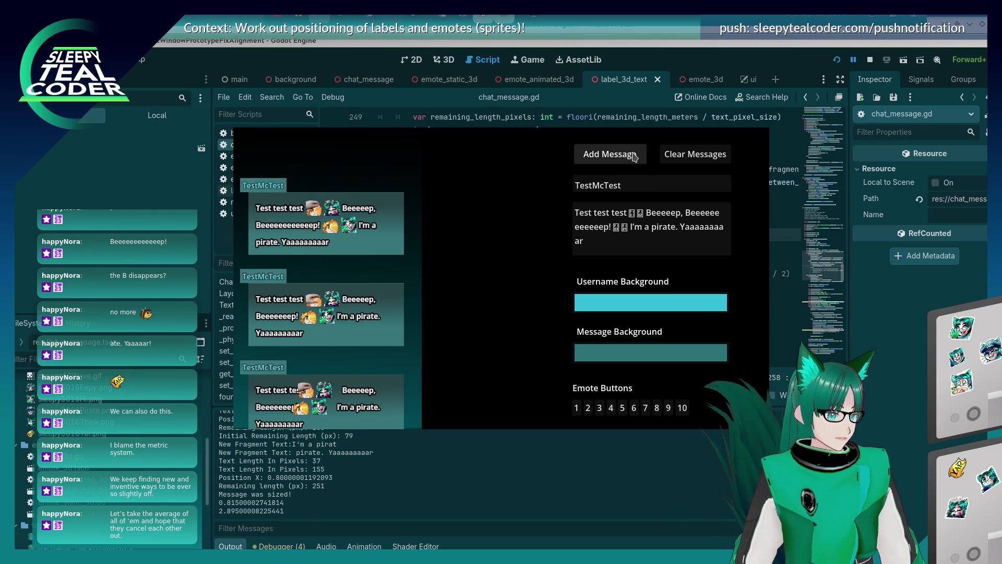
click(716, 225)
click(704, 211)
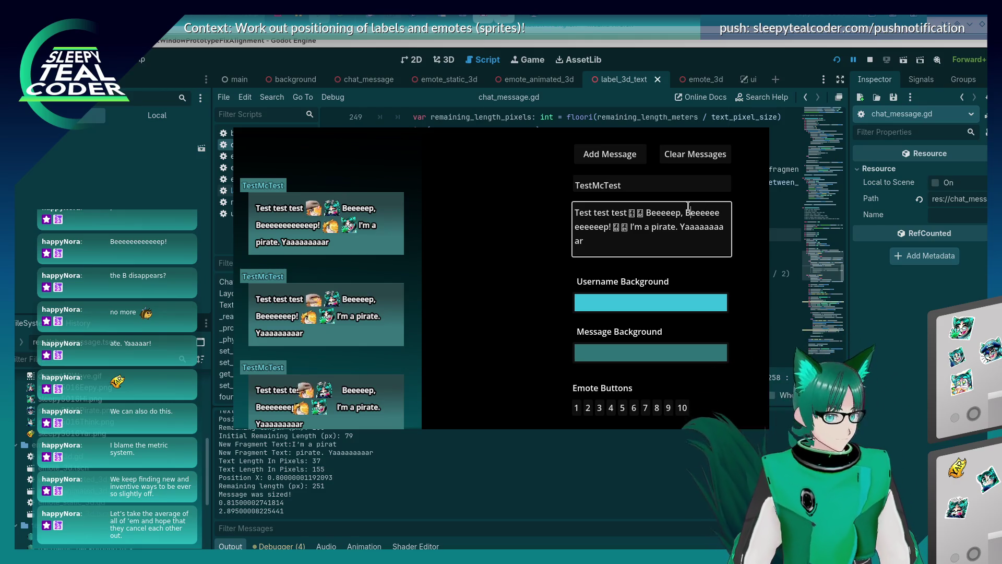
text(eeee)
click(605, 154)
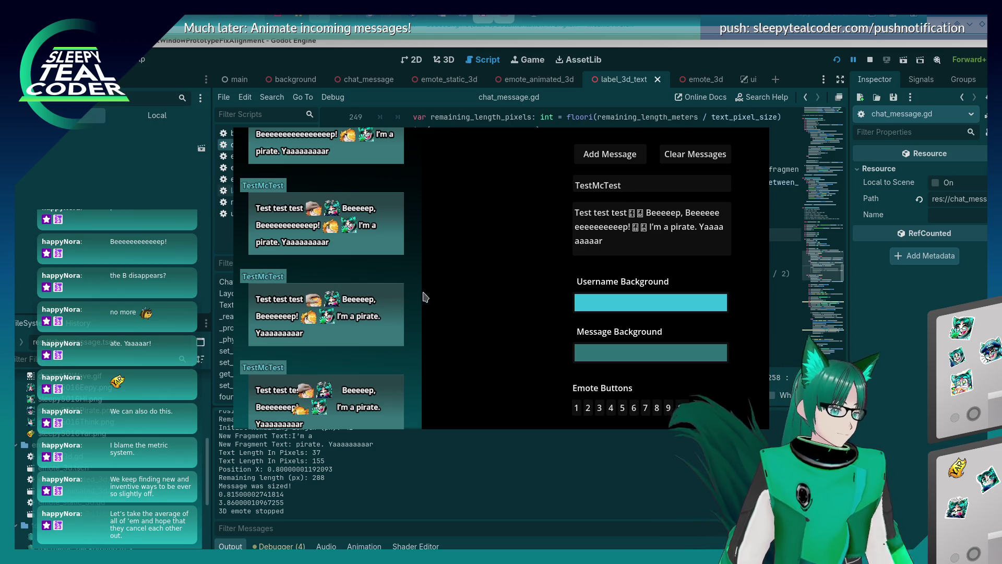
Step: Clear the chat and re-add messages with a progressively longer e-word
click(691, 153)
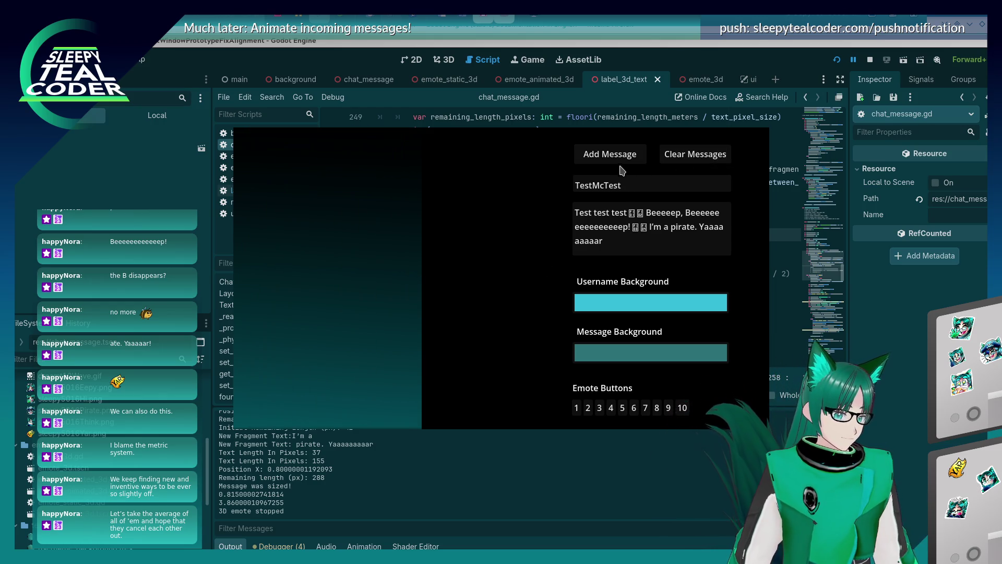
click(601, 155)
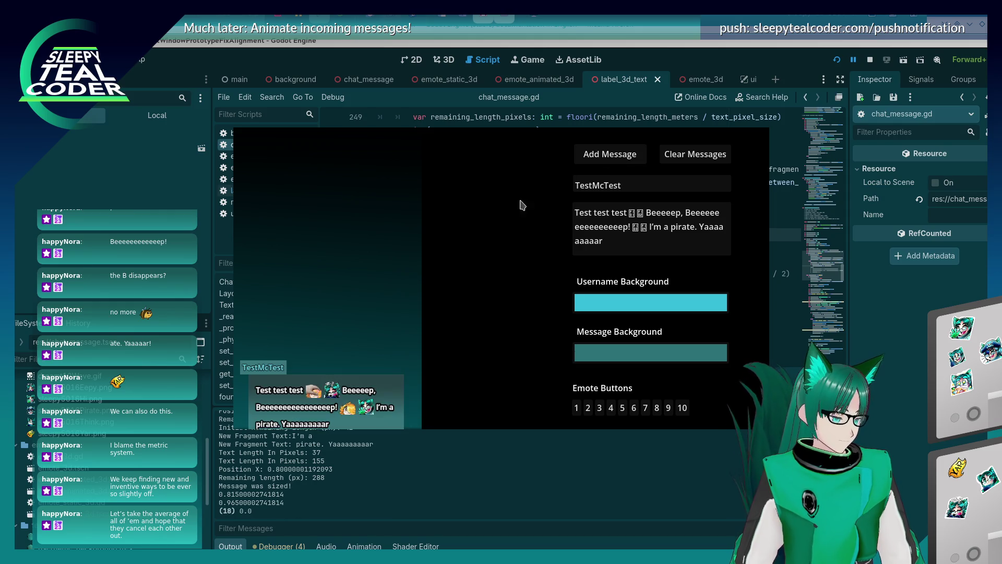
click(610, 227)
text(eeee)
click(623, 153)
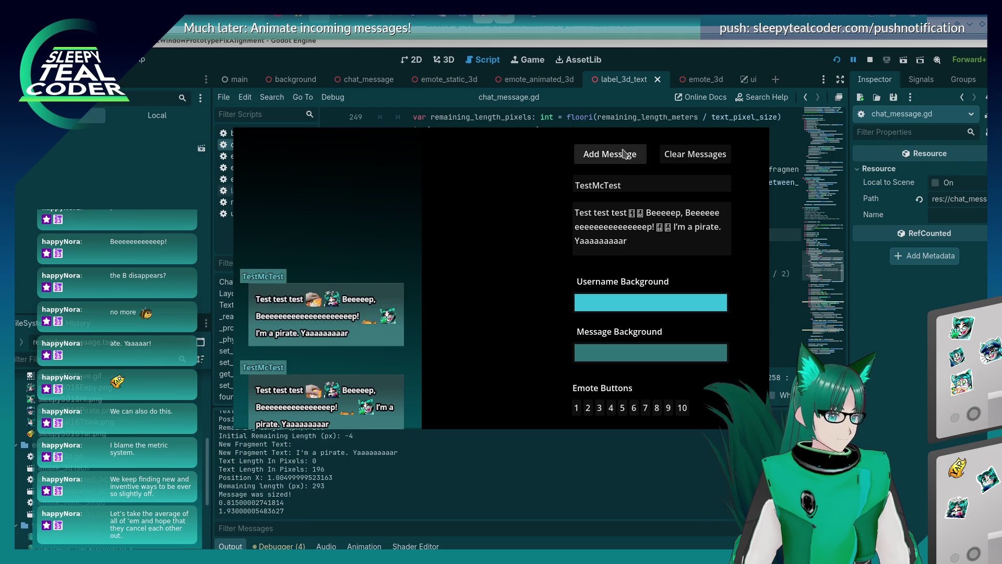
click(616, 227)
text(e)
click(609, 157)
click(618, 228)
text(ee)
click(610, 157)
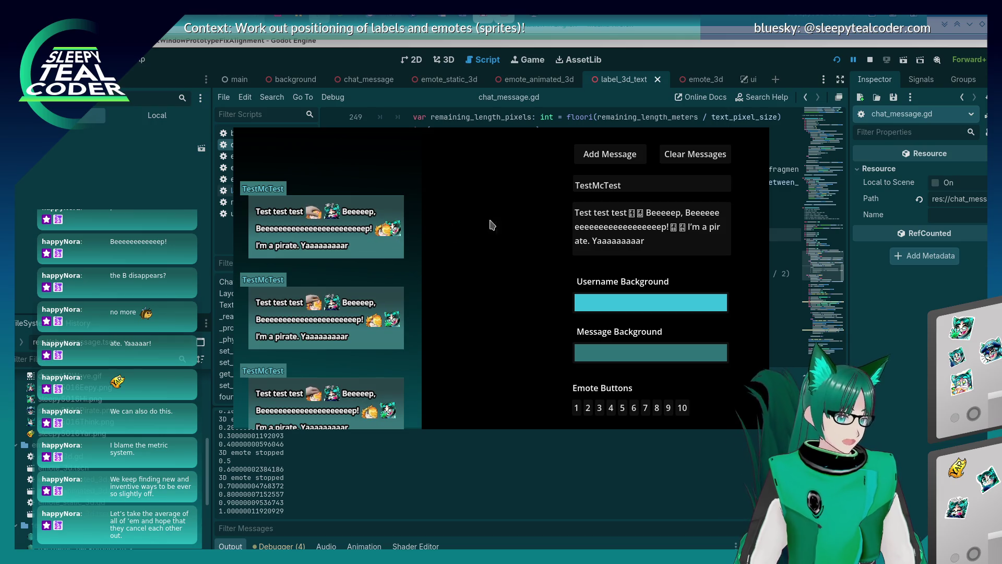
text(eee)
click(616, 154)
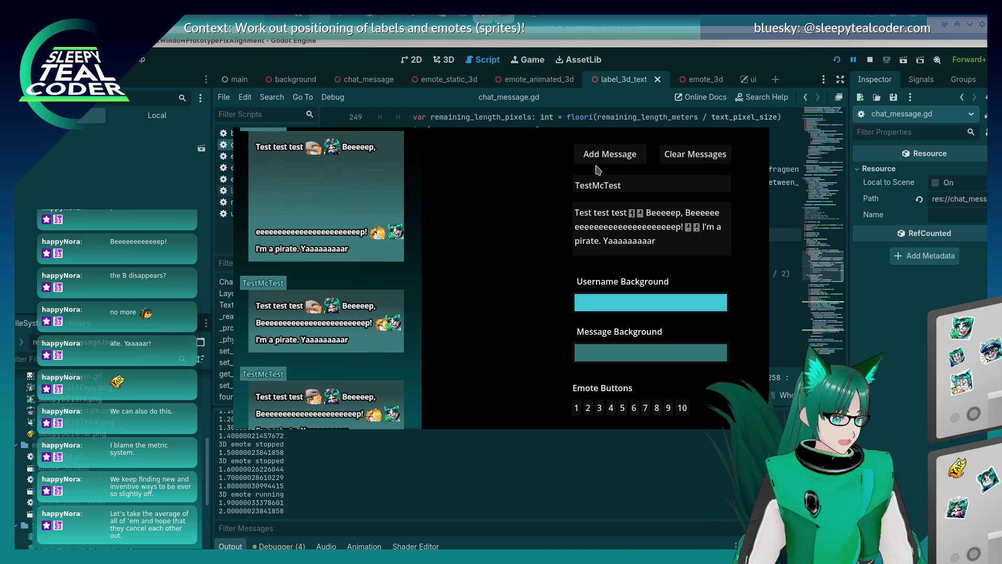
Step: Shorten the e-word, insert a third and fourth emote, and add the four-emote message
drag(678, 227, 595, 226)
key(BackSpace)
click(642, 213)
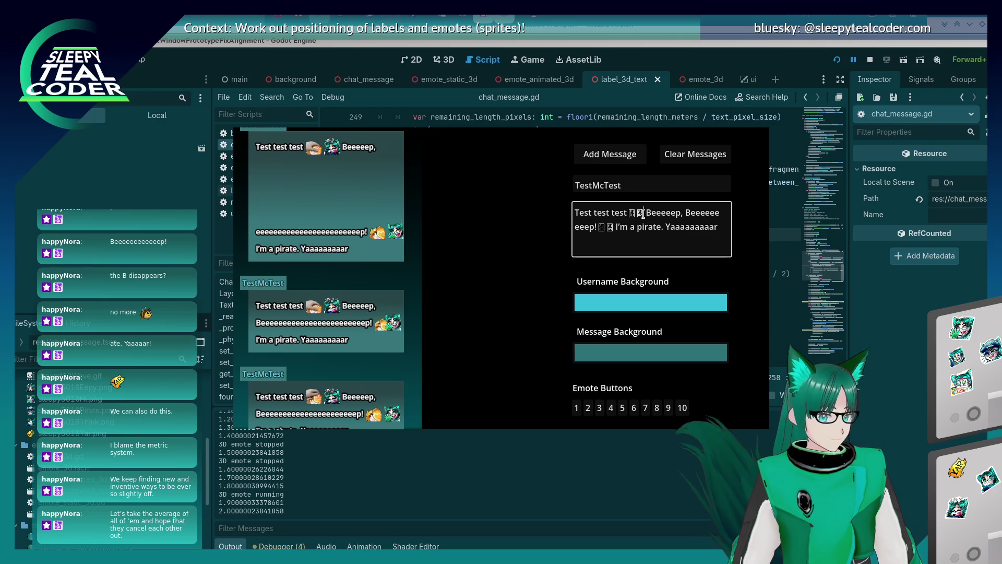
click(634, 407)
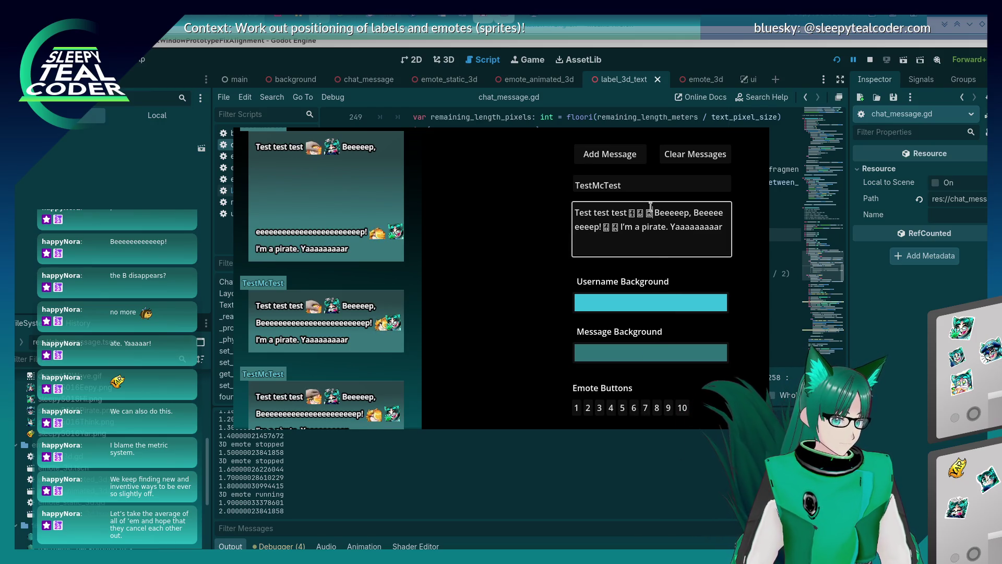
click(645, 407)
click(609, 154)
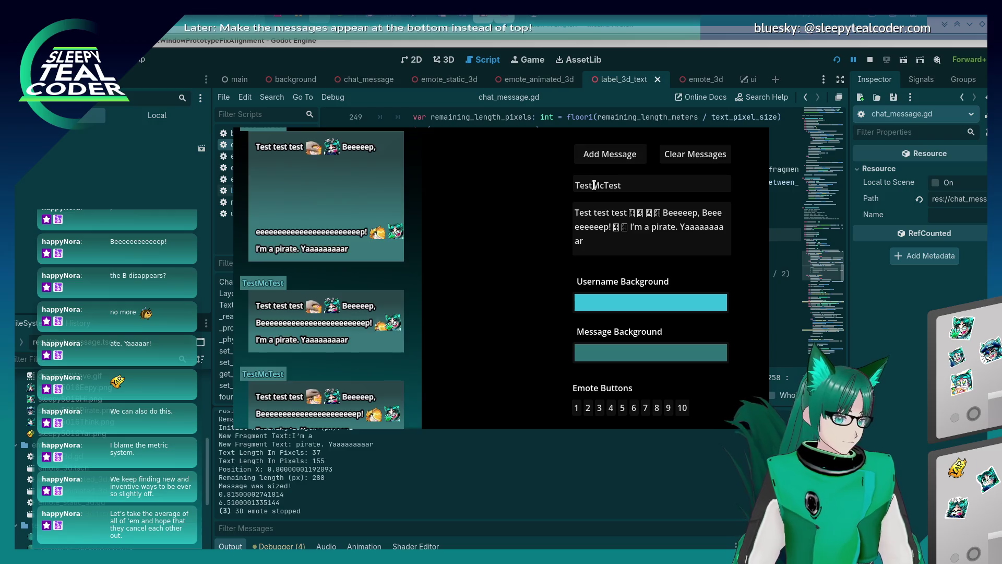
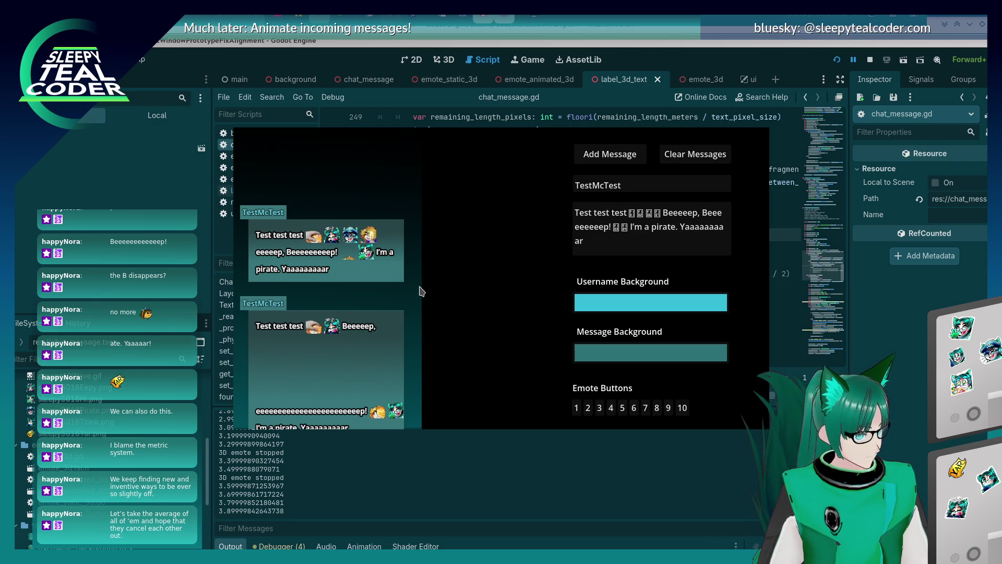
Step: Insert several extra emotes before 'Beeeeep' in the test message and post it to the chat
click(659, 212)
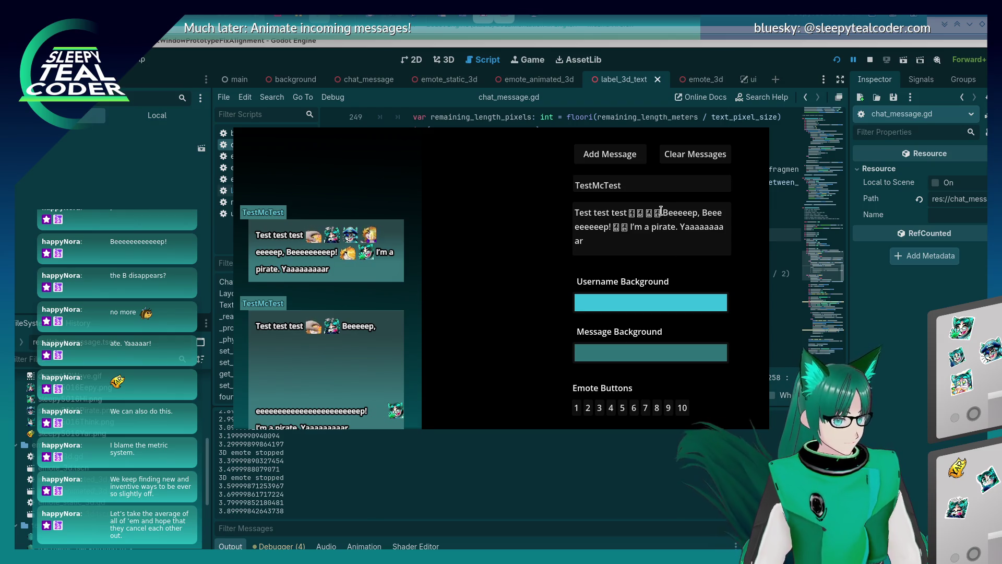
click(645, 408)
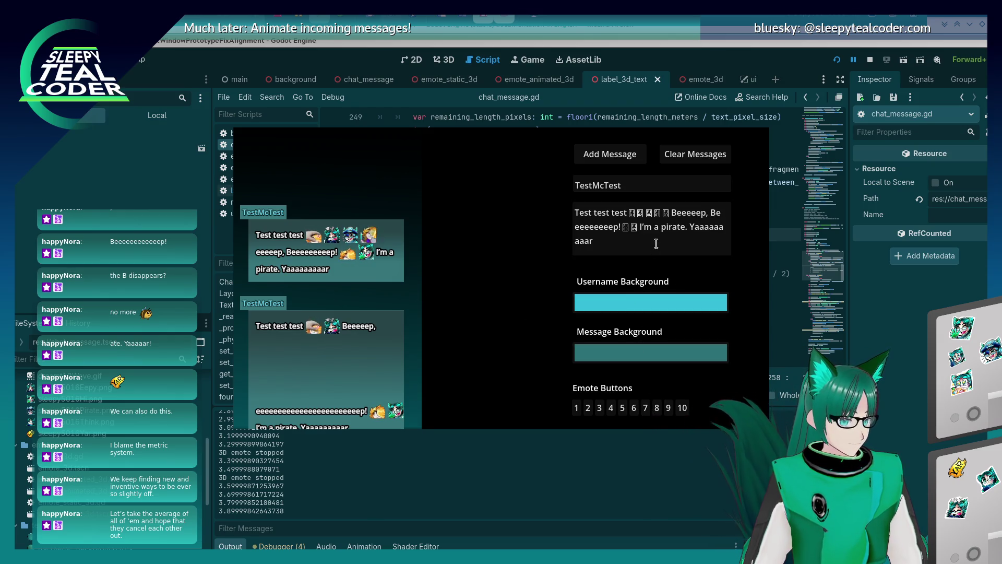
click(668, 212)
click(646, 407)
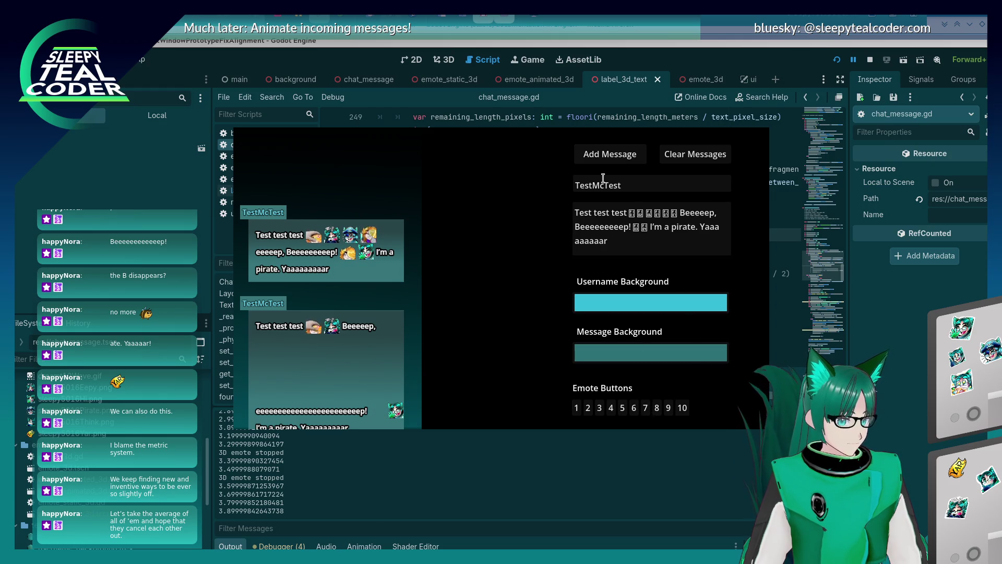
click(674, 210)
click(645, 408)
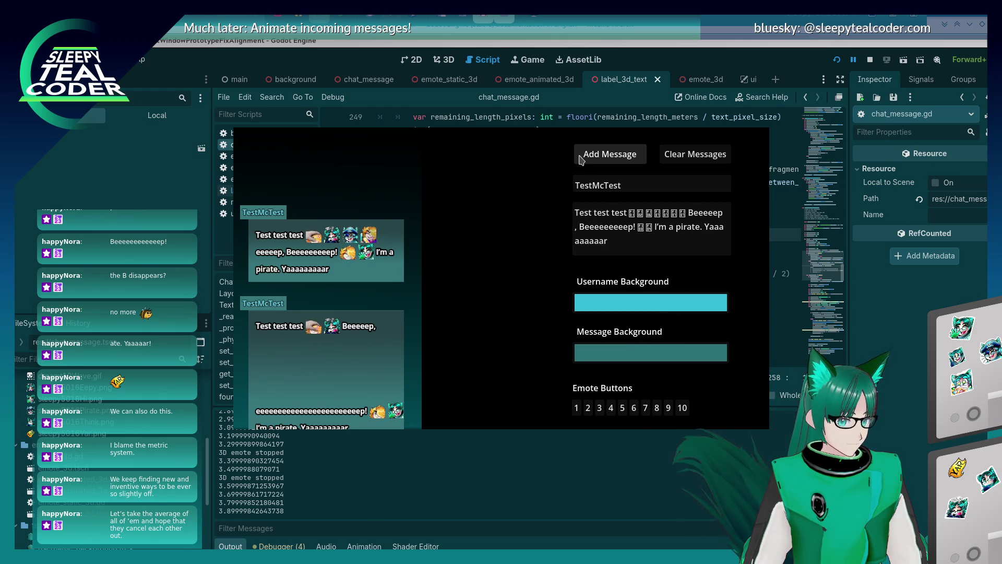
click(599, 158)
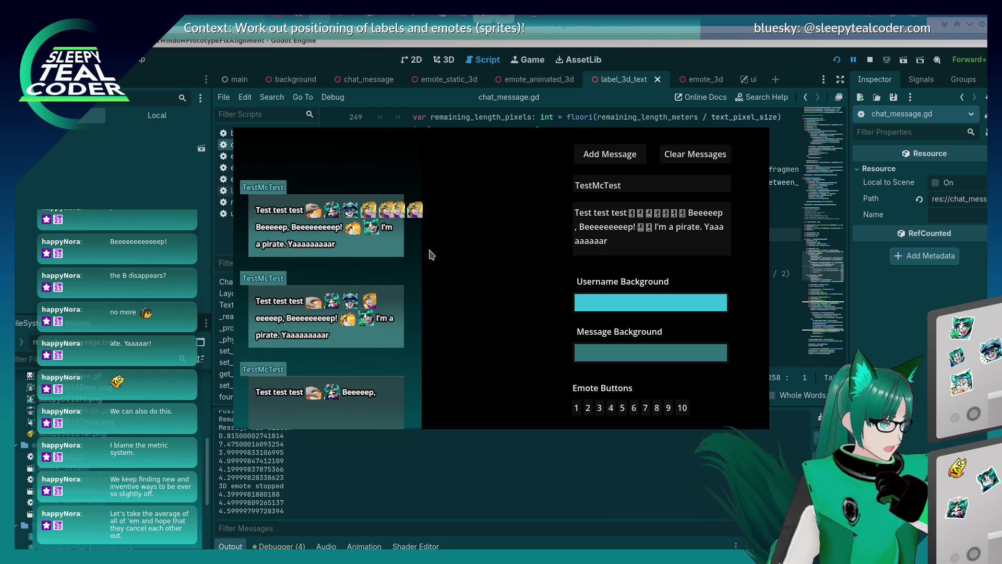
Step: Scroll chat_message.gd to the emote line-wrap check and place the caret on lines 323 and 321
click(866, 369)
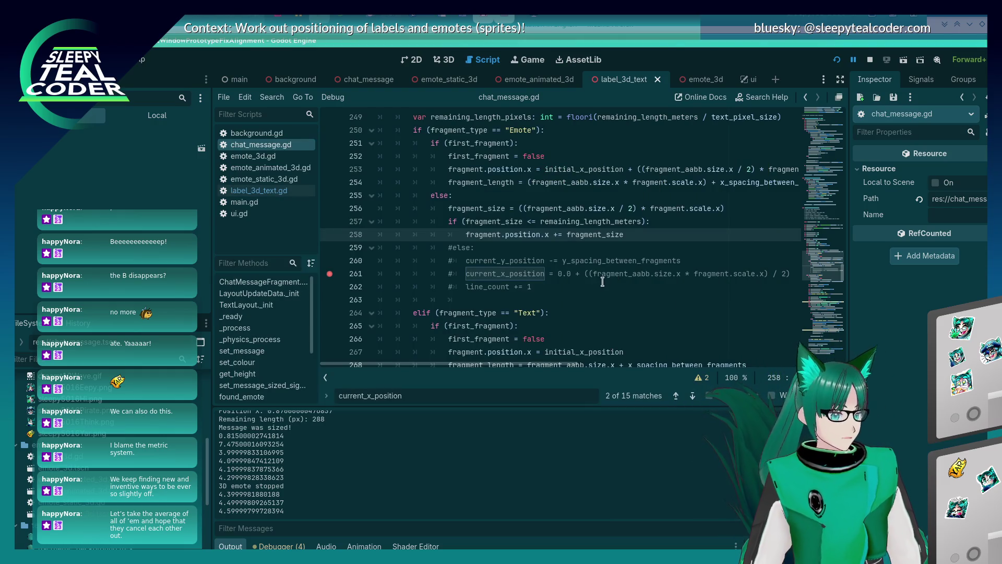
scroll(602, 282, down, 15)
scroll(602, 282, down, 5)
scroll(603, 283, up, 3)
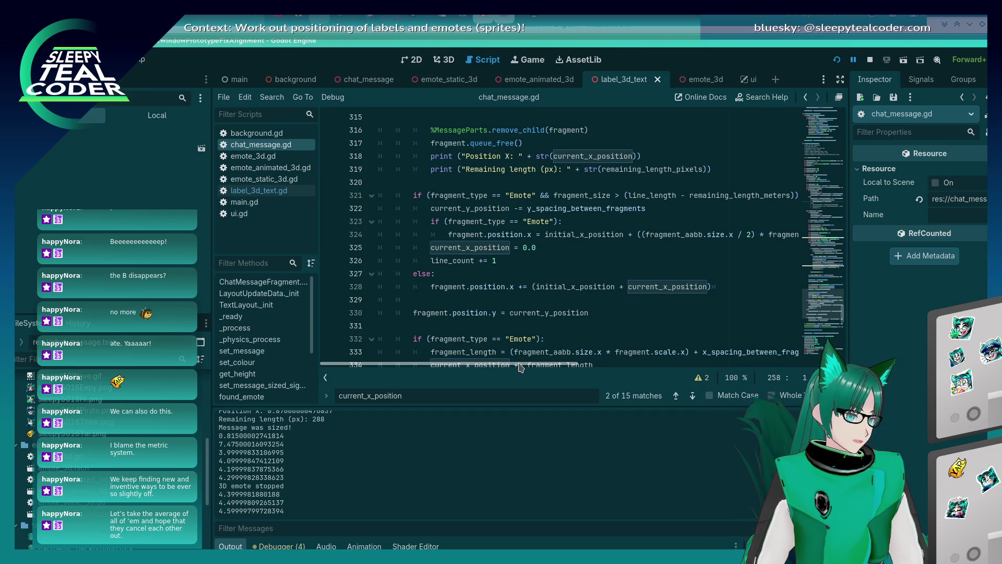
click(559, 220)
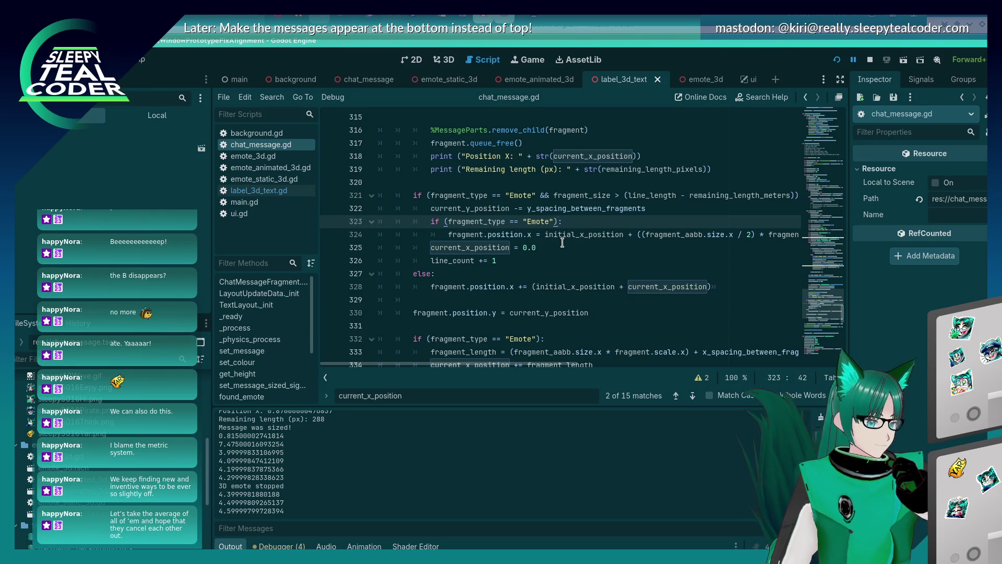
key(shift+Home)
key(shift+Home)
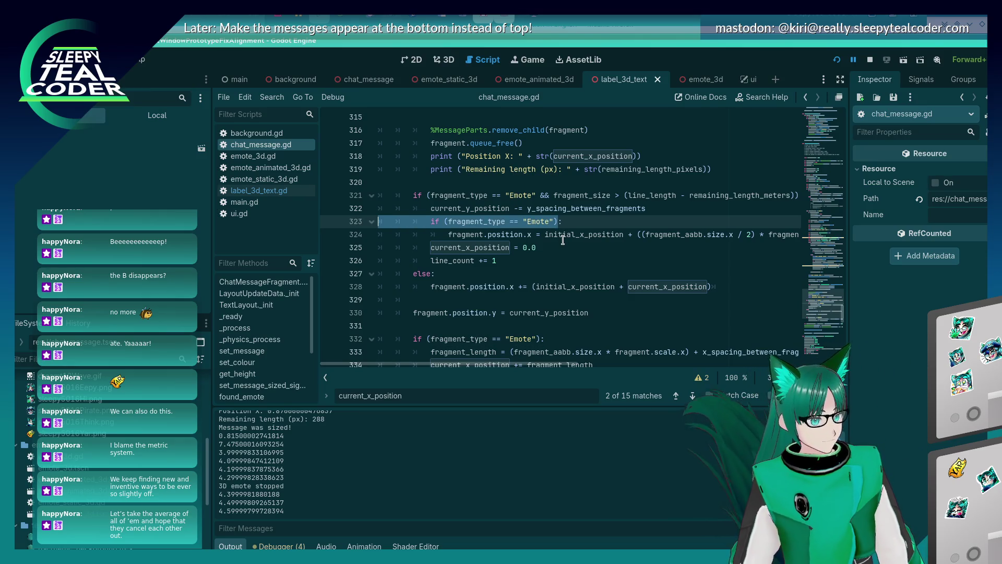
click(586, 215)
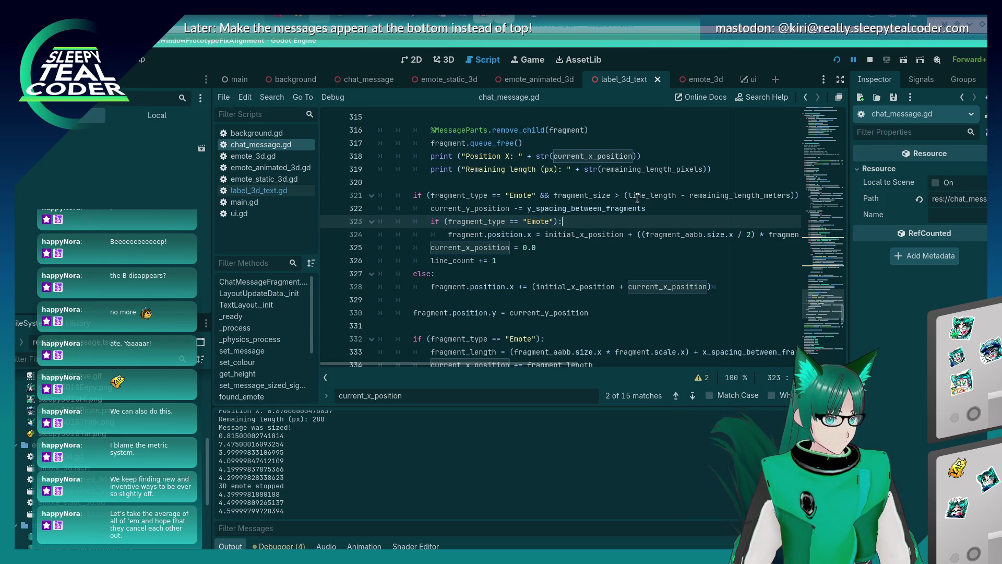
click(620, 196)
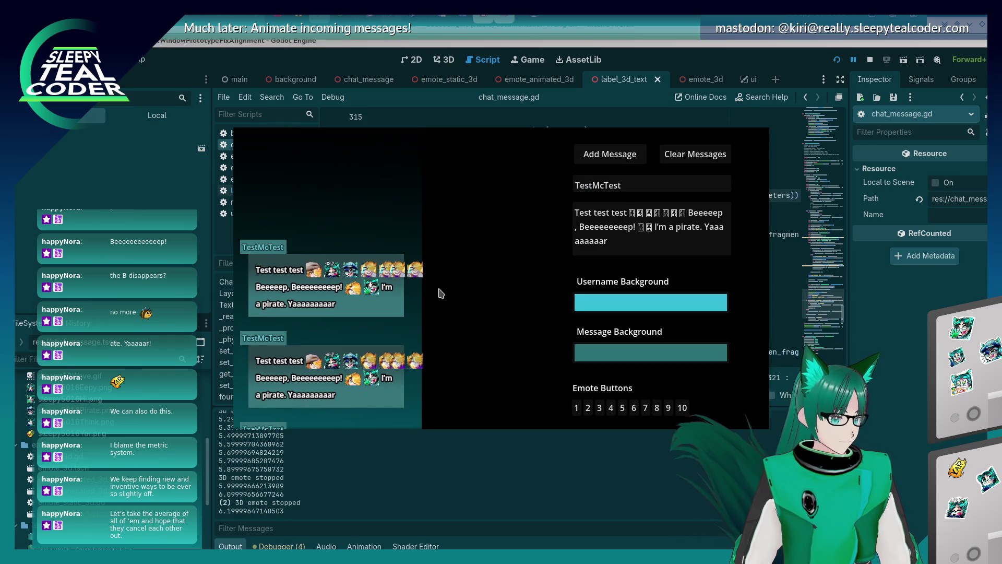
Step: Return to the script, rerun the project, and add a message to hit the line 321 breakpoint
click(874, 352)
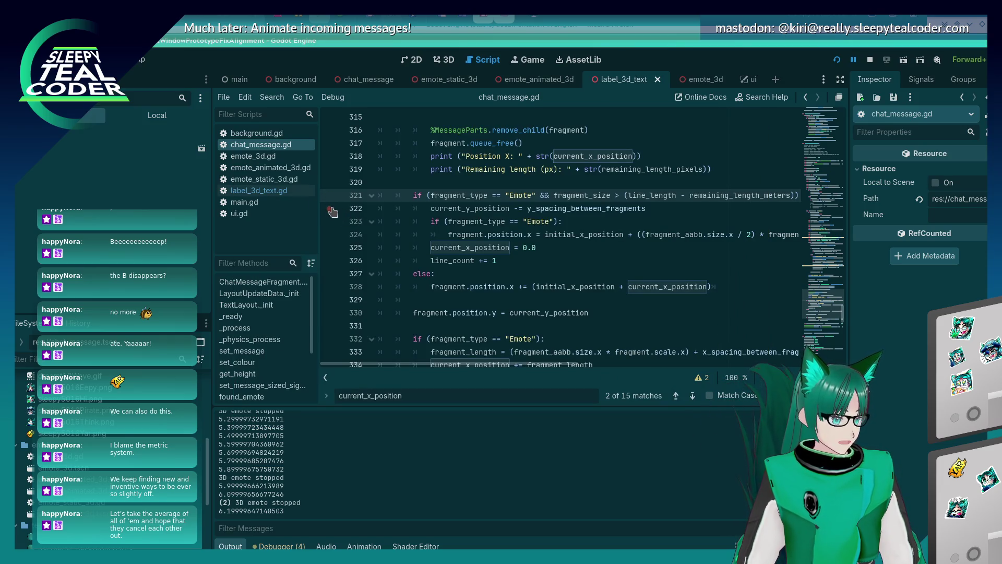
key(alt+Tab)
click(642, 151)
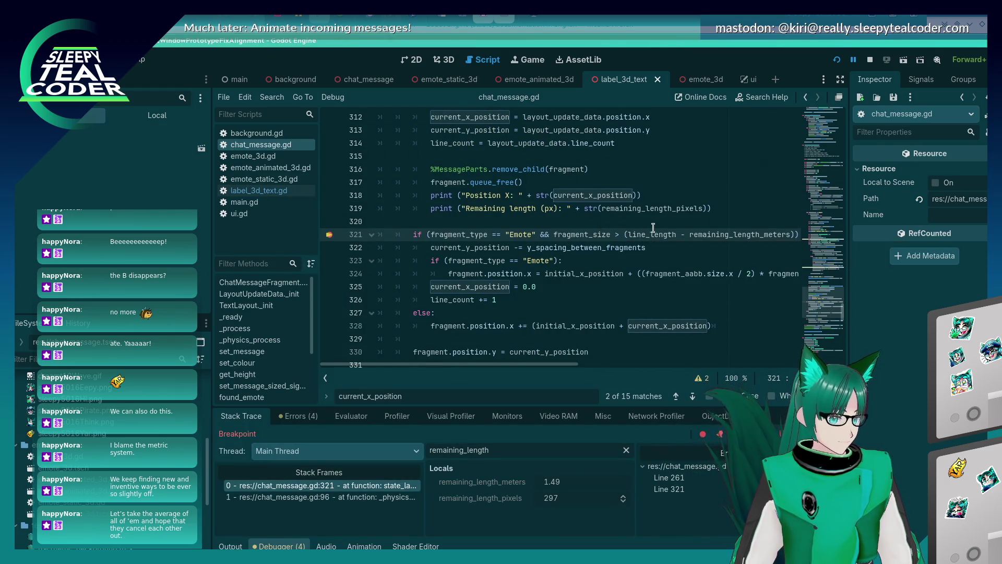
Step: Inspect the line 321 locals and search the script for remaining_length_meters
mouse_move(657, 233)
mouse_move(728, 235)
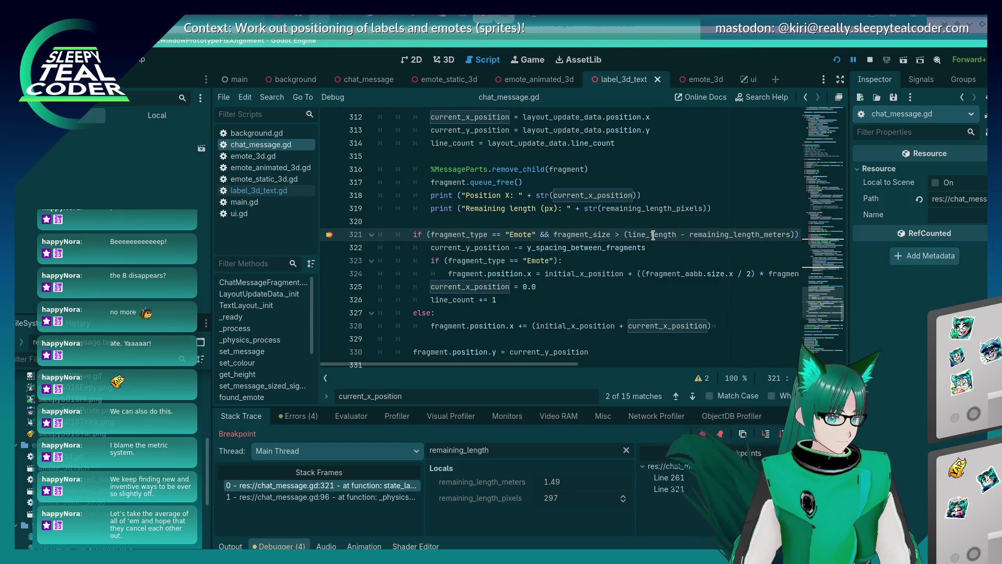
double_click(709, 232)
key(ctrl+f)
key(Return)
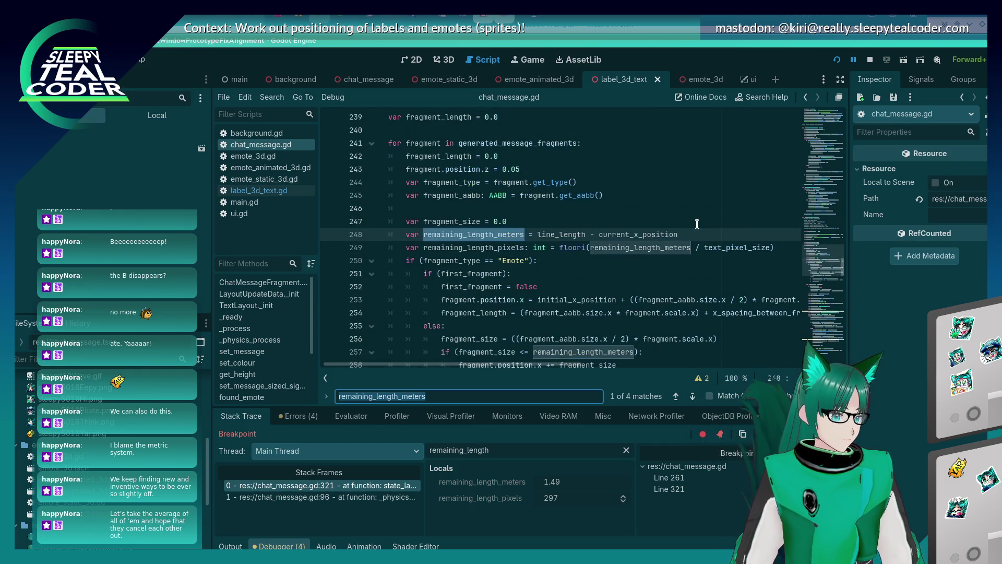
Step: Review the search matches, place the caret on line 320, and stop the debug session
scroll(447, 258, down, 15)
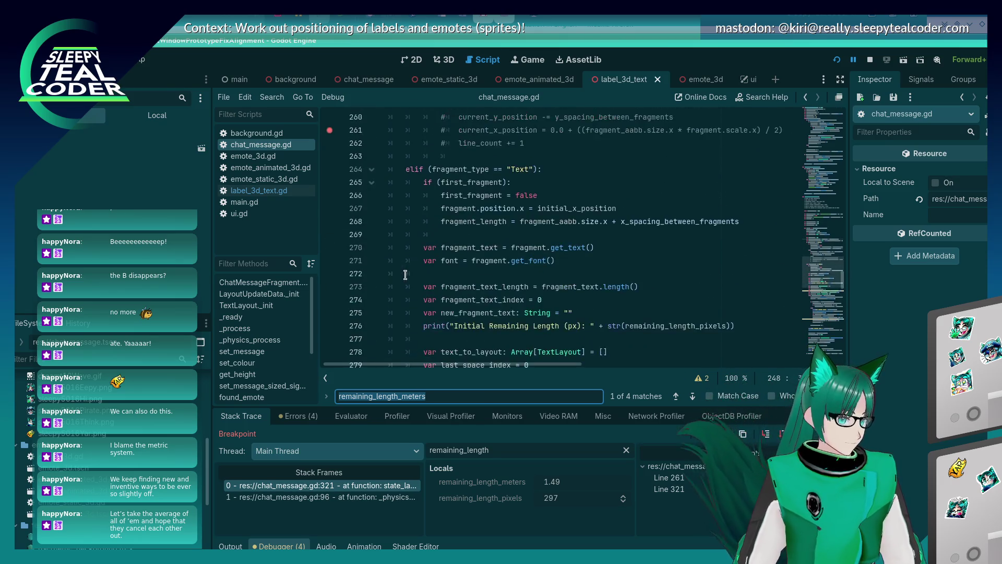
scroll(405, 274, down, 8)
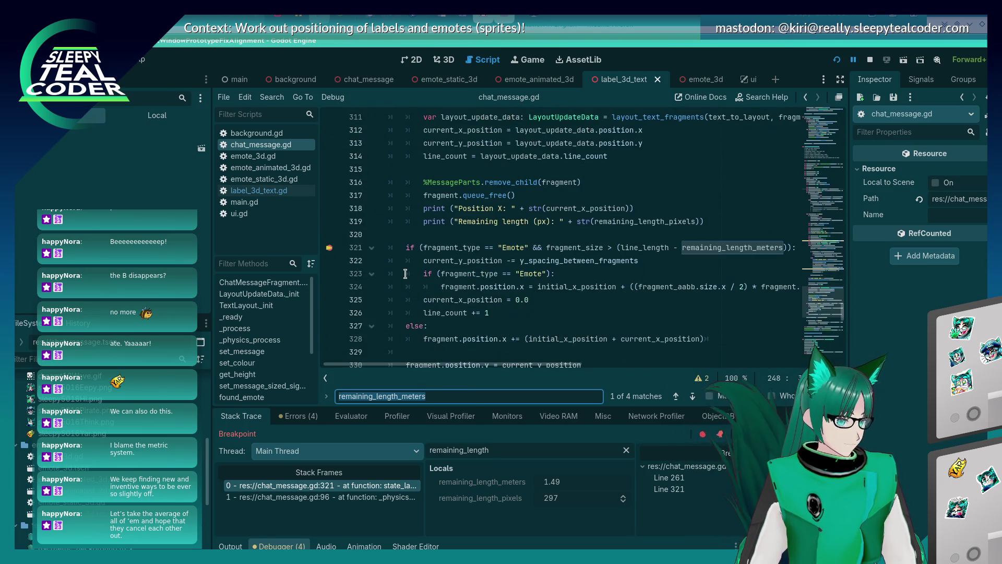
scroll(405, 273, up, 20)
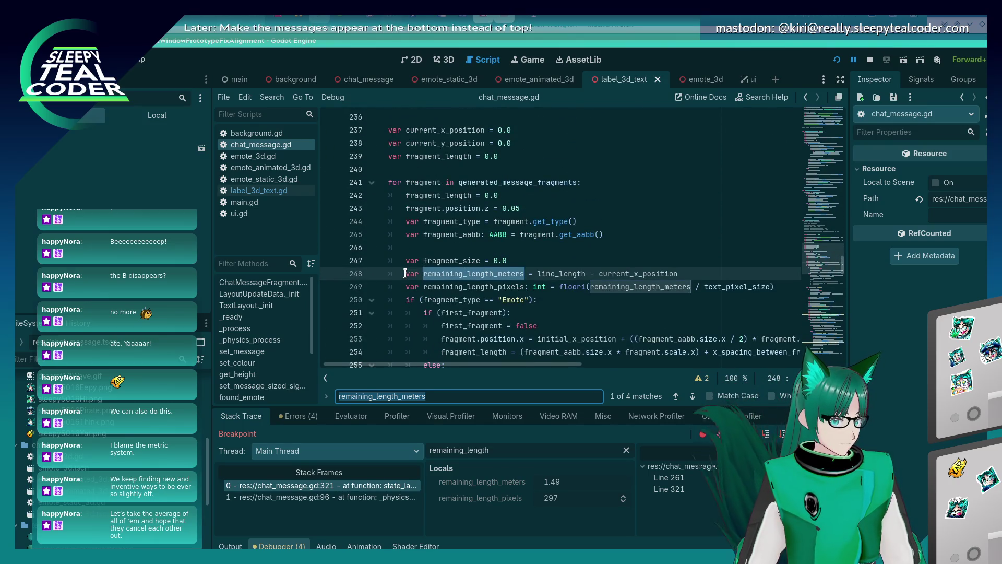
scroll(405, 274, down, 2)
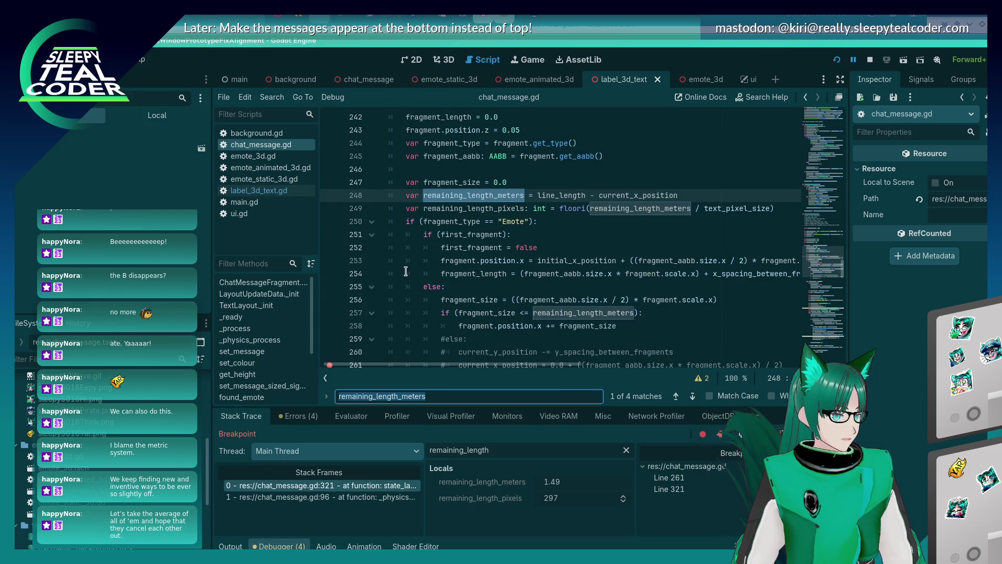
scroll(405, 271, down, 20)
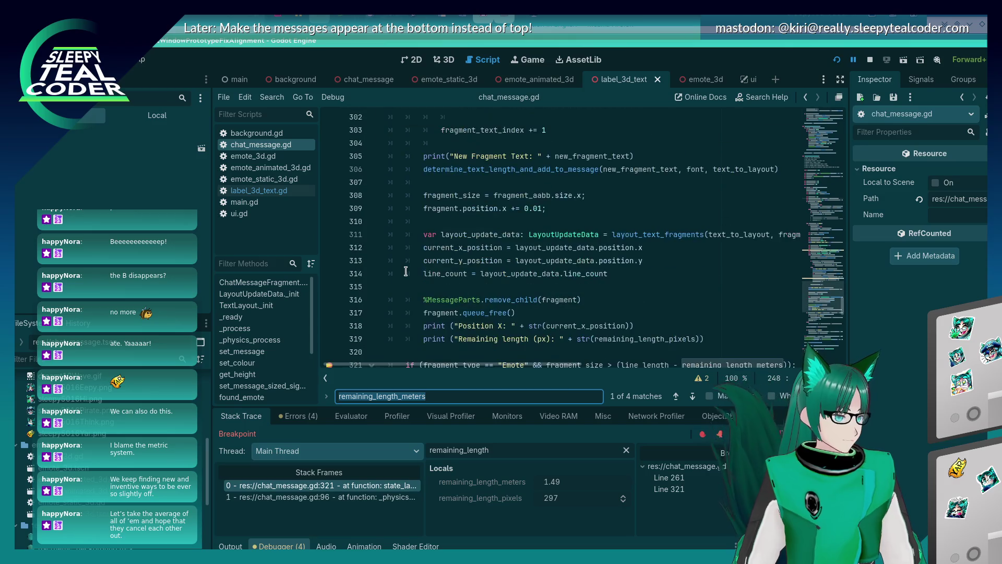
scroll(405, 271, down, 3)
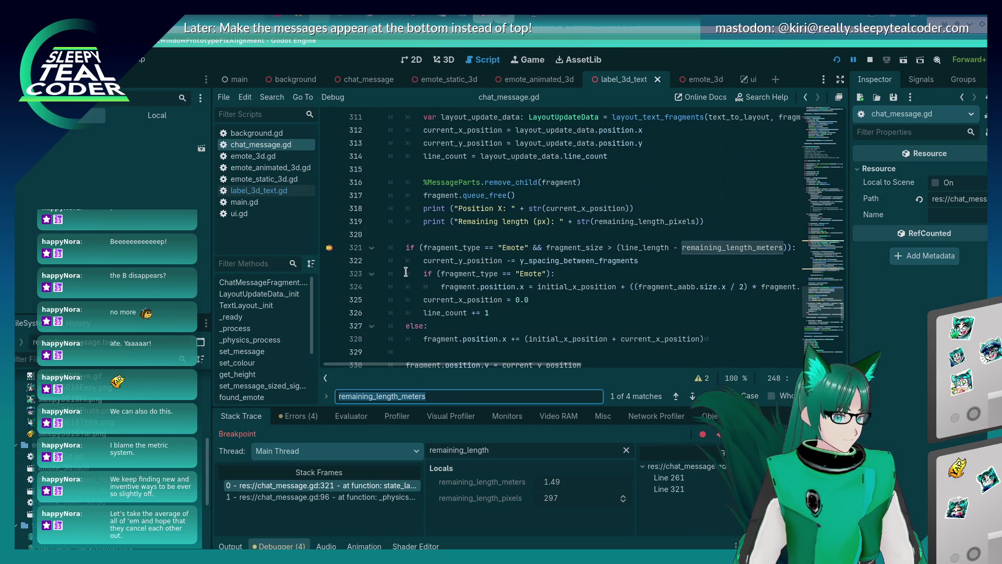
click(450, 240)
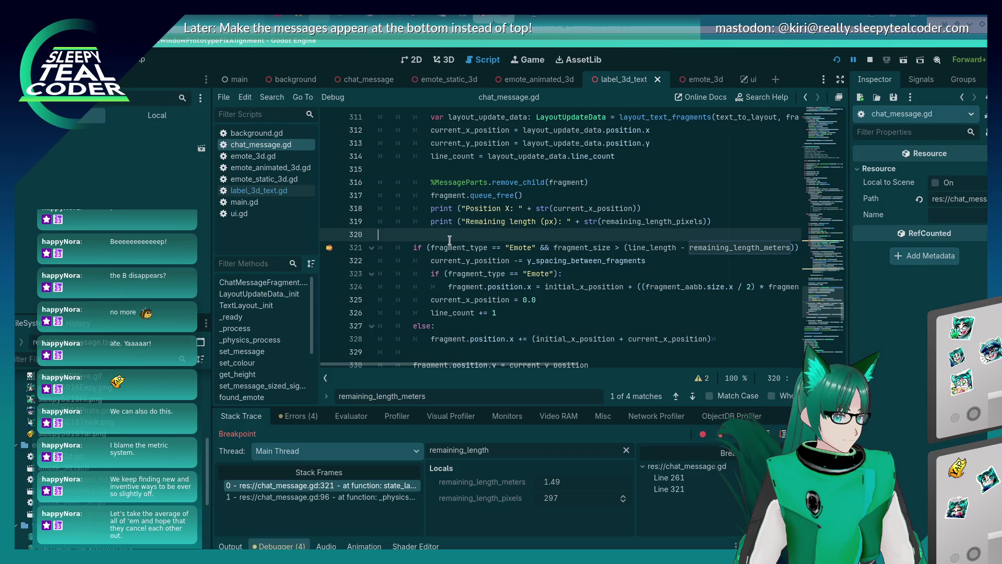
click(869, 59)
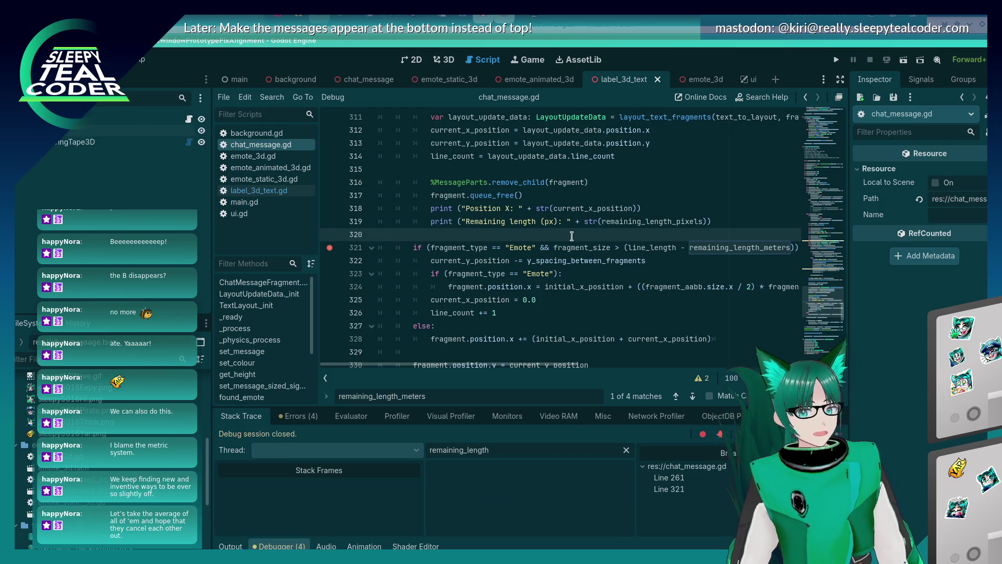
Step: Step through the remaining_length_meters matches in chat_message.gd with F3
click(568, 223)
click(566, 231)
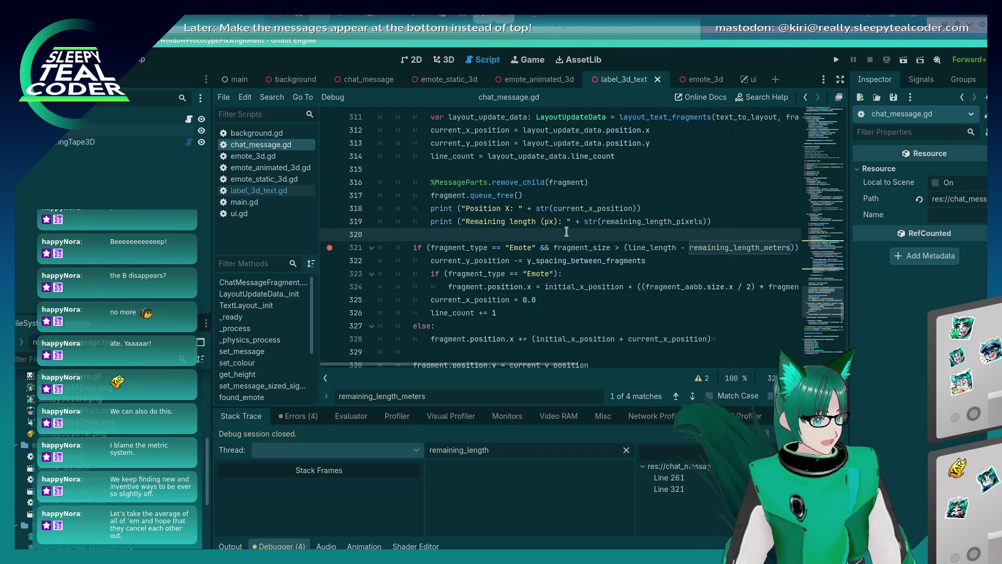
key(F3)
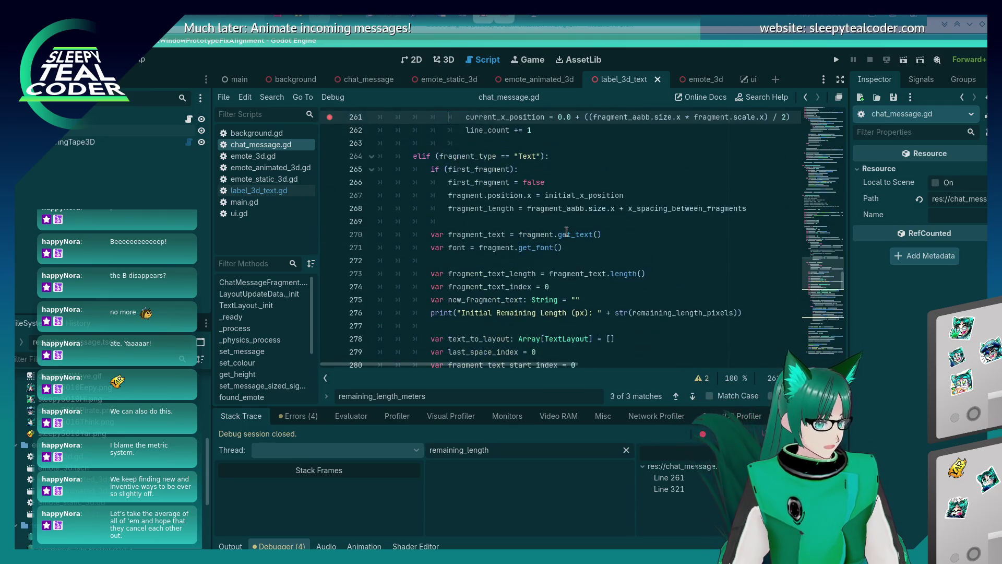
scroll(567, 231, up, 2)
Step: Undo the earlier emote wrapping edits back to the remaining_length_meters variable on line 248, and save
key(ctrl+z)
key(ctrl+z)
key(ctrl+z)
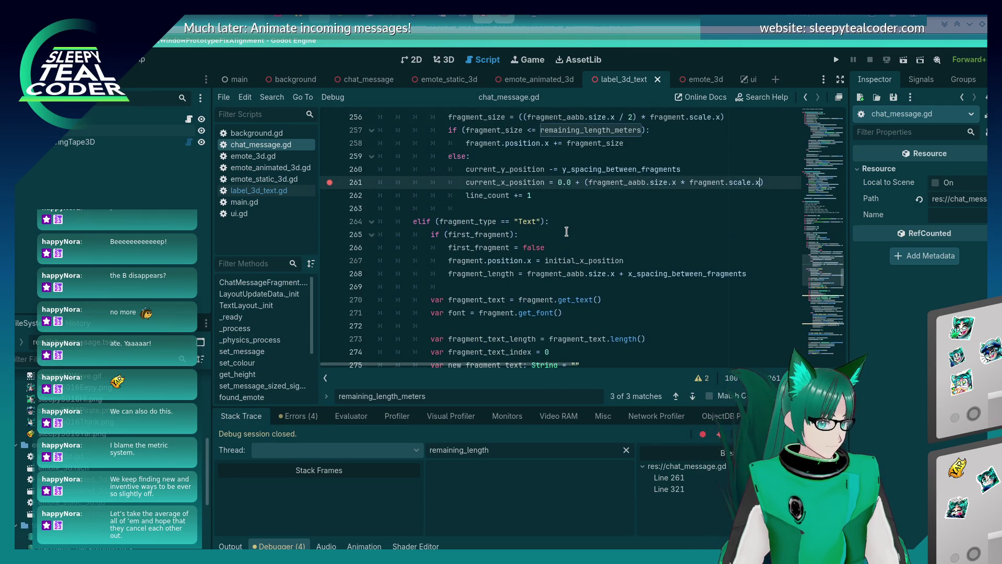
key(ctrl+z)
key(ctrl+z)
key(ctrl+z)
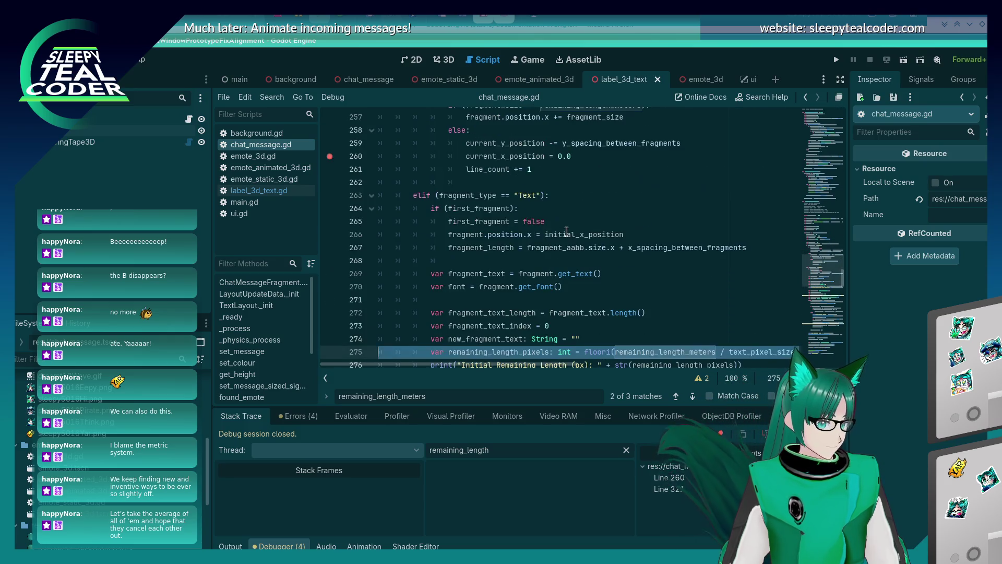
key(ctrl+z)
key(ctrl+z)
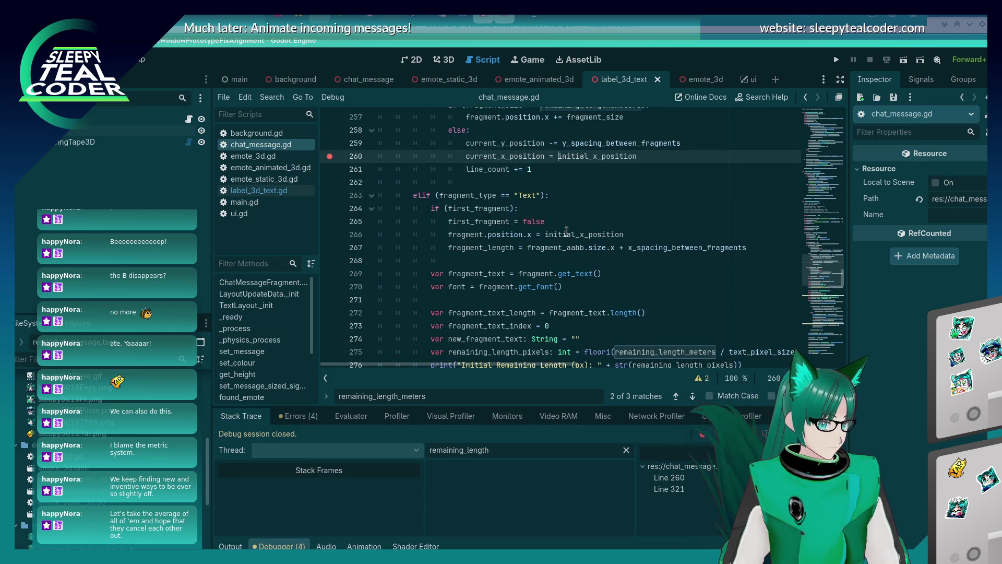
key(ctrl+z)
key(ctrl+z)
key(ctrl+z)
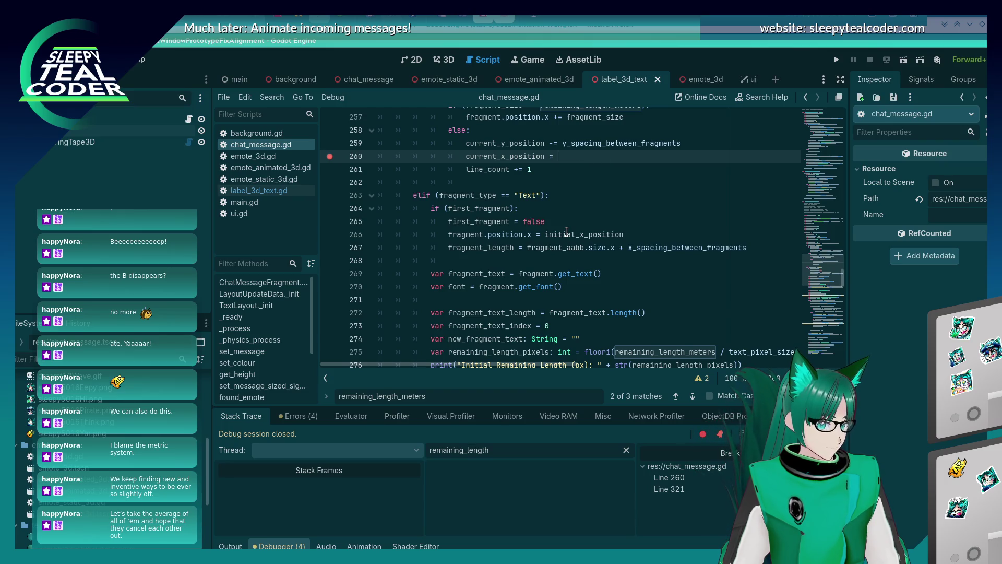
key(ctrl+z)
key(ctrl+z)
key(ctrl+z)
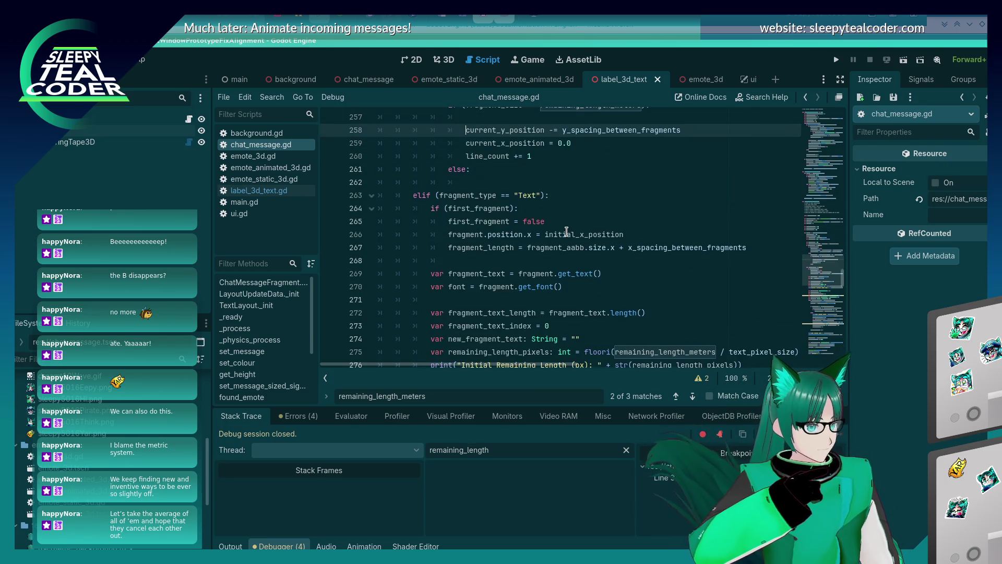
key(ctrl+z)
key(ctrl+z)
key(ctrl+z)
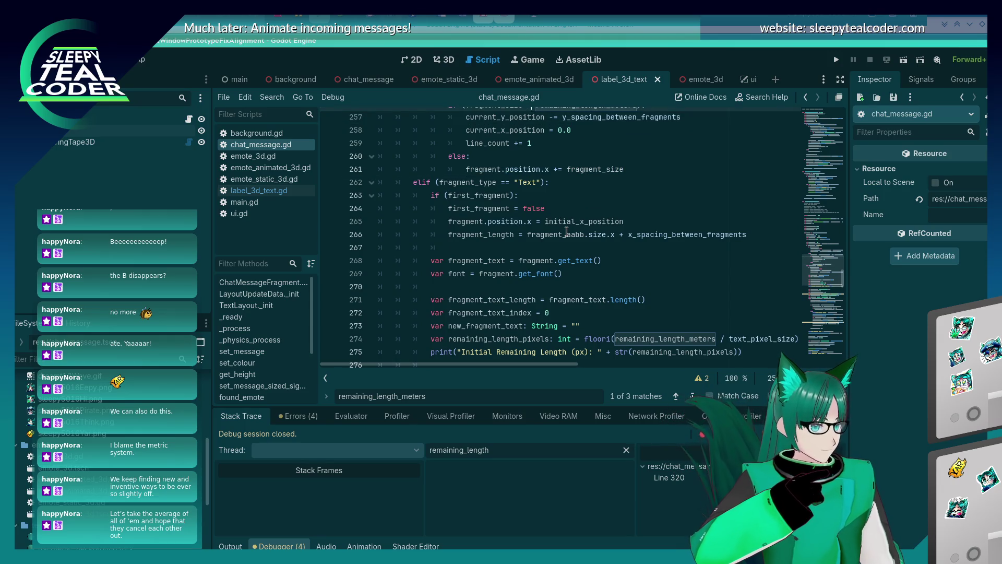
key(ctrl+z)
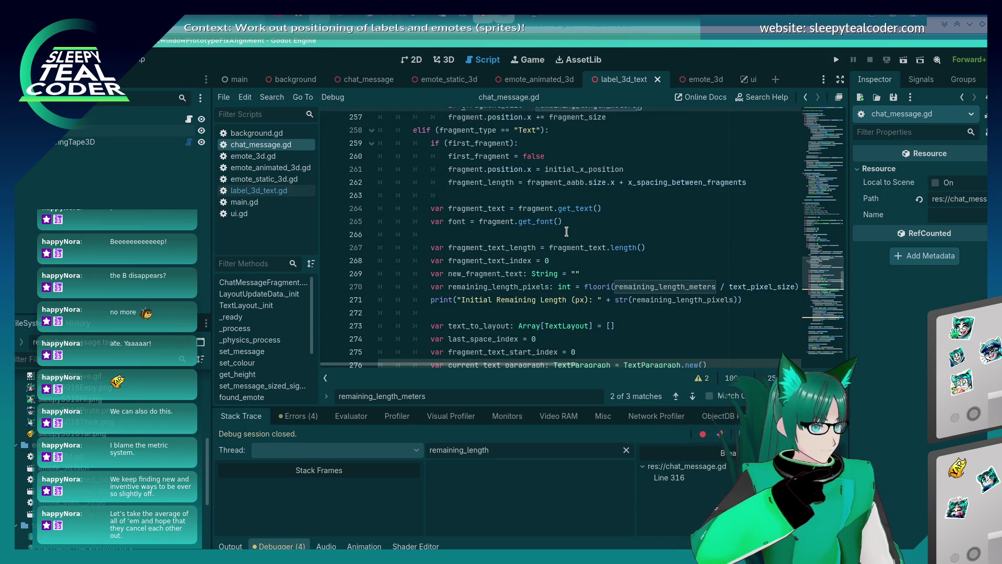
key(ctrl+z)
key(ctrl+z)
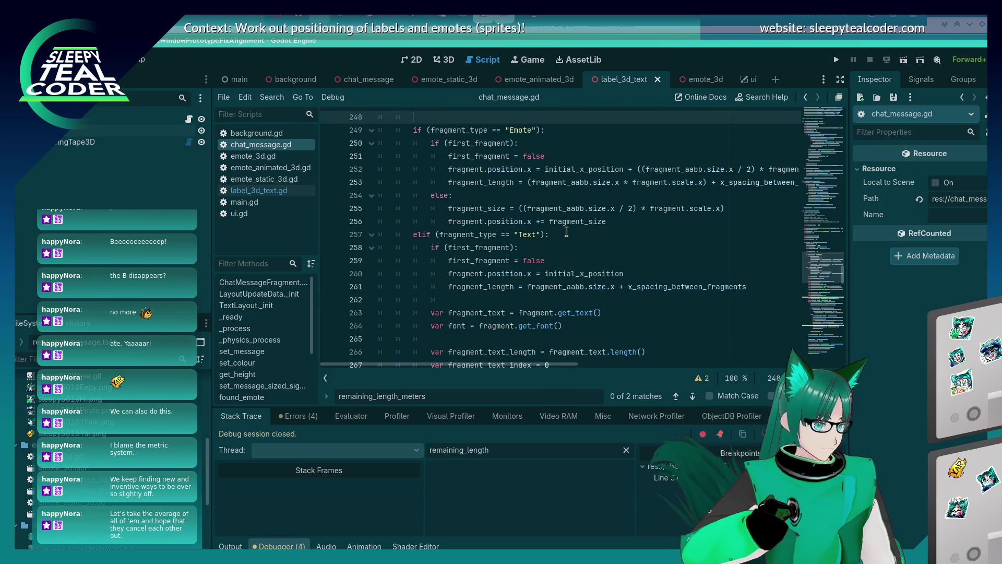
key(ctrl+z)
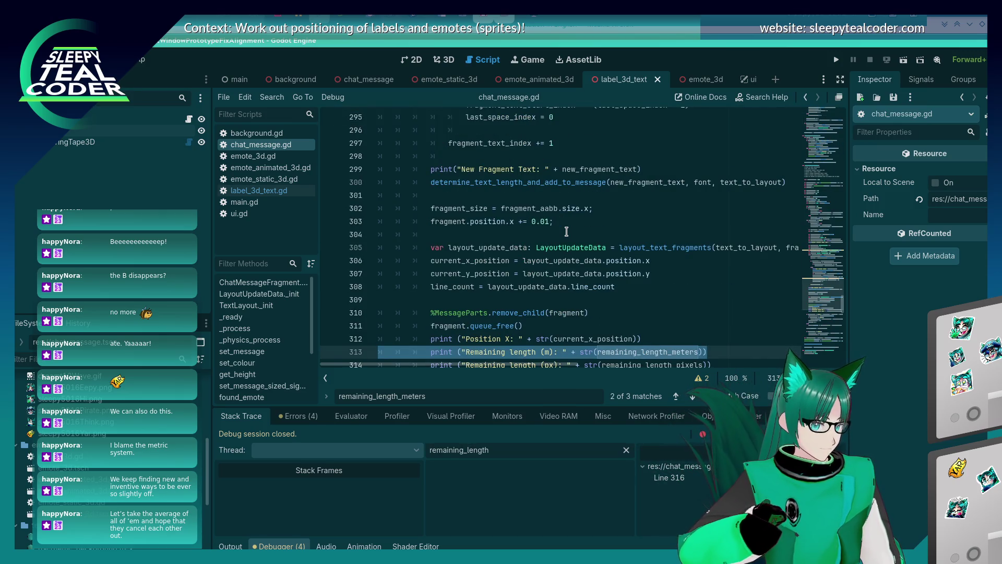
key(ctrl+z)
key(ctrl+z)
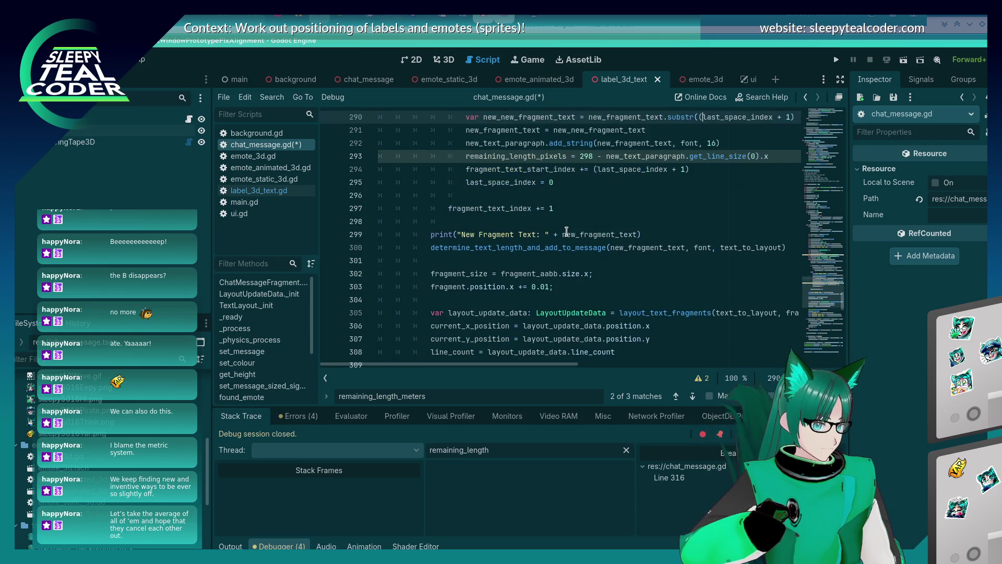
key(ctrl+z)
key(ctrl+z)
key(ctrl+z)
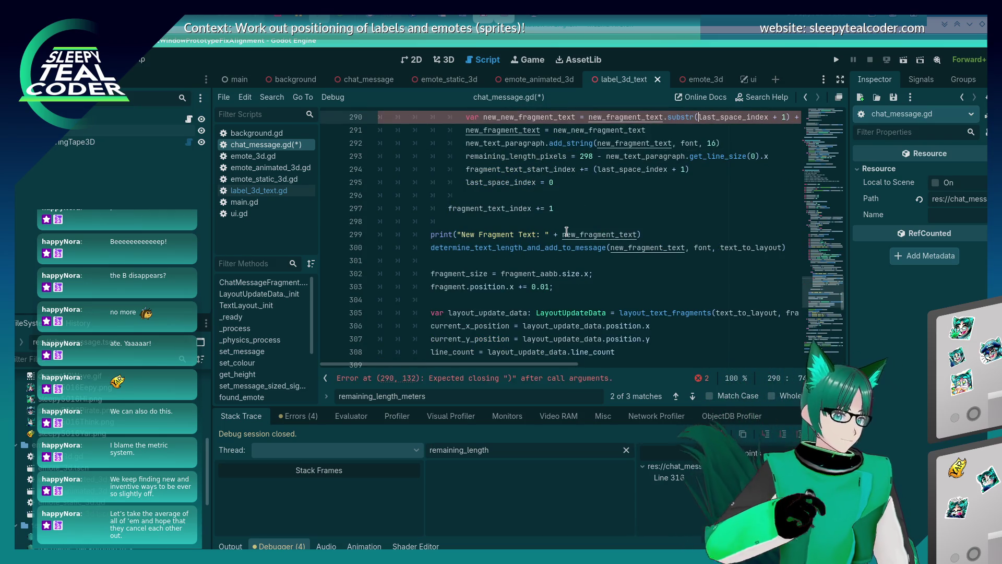
key(ctrl+z)
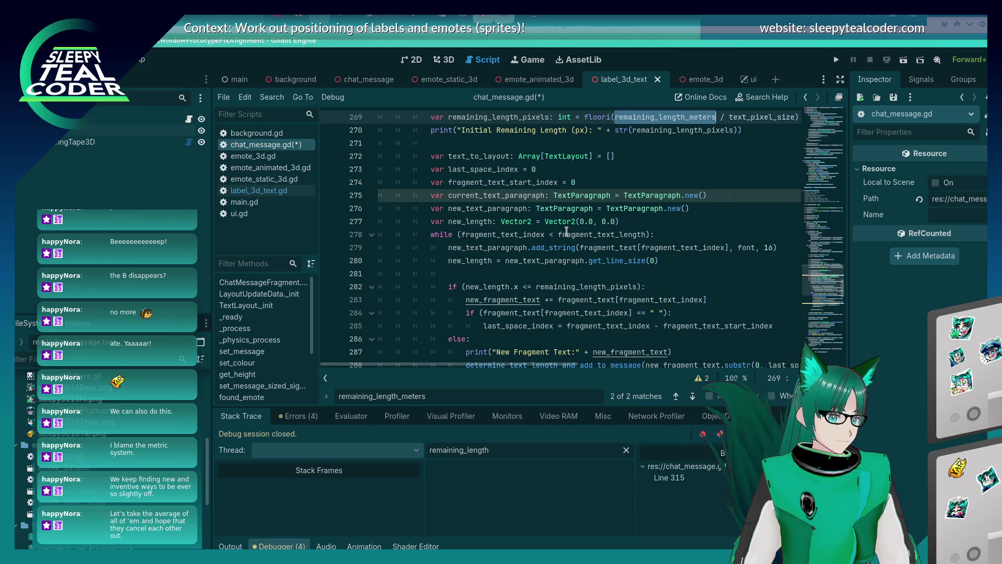
scroll(566, 231, up, 3)
key(ctrl+z)
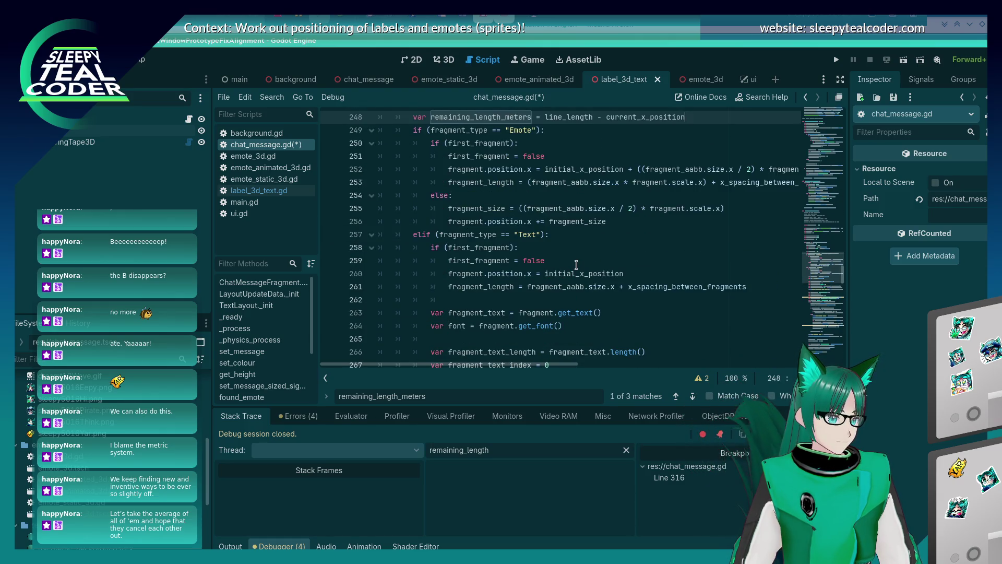
key(ctrl+s)
Step: Add an 'if (fragment_size < remaining_length_meters)' check, indent the position update under it, and save
scroll(576, 264, up, 3)
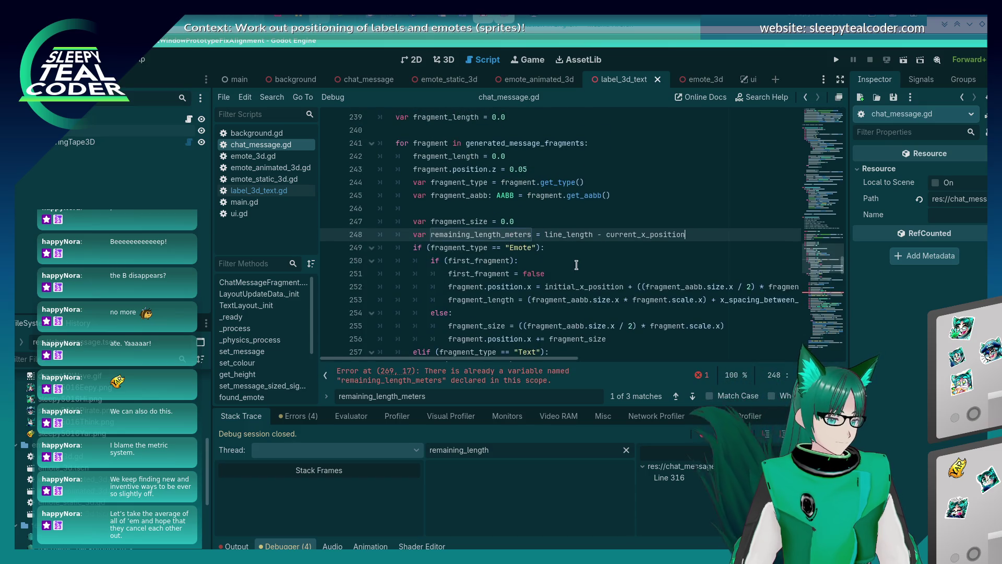
scroll(576, 264, down, 4)
key(Return)
text(if (fragment_size < )
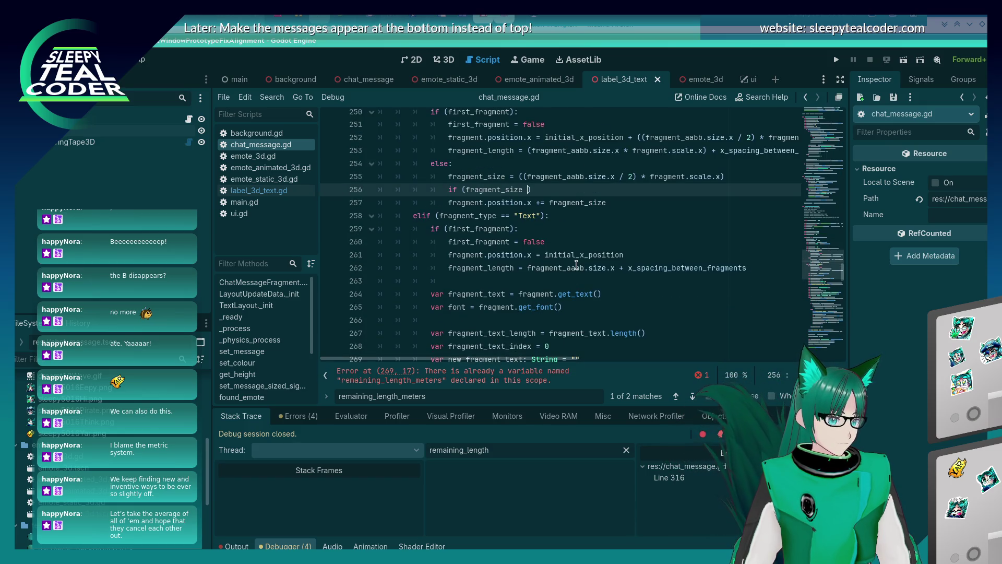
text(remaining_length_meters)
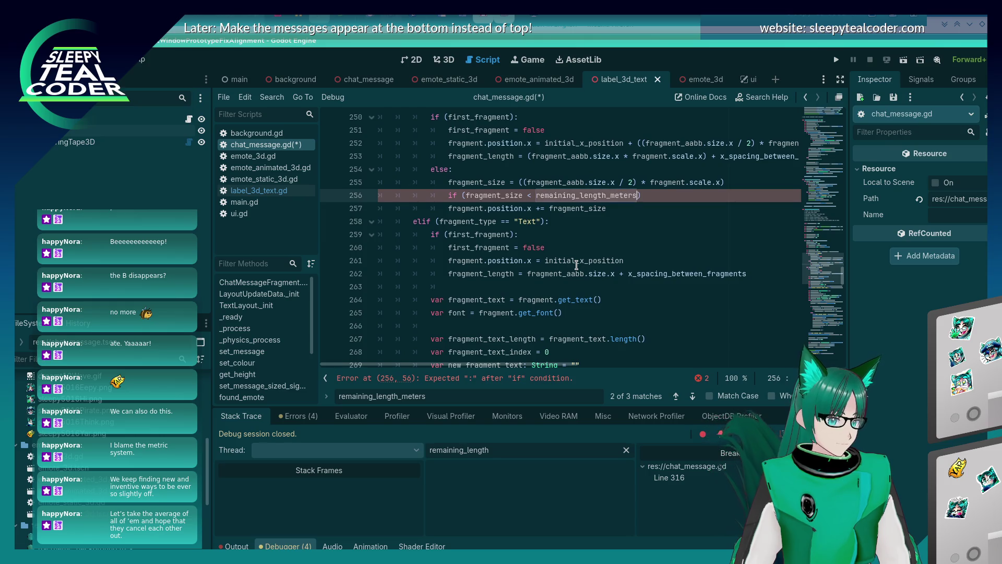
key(Down)
key(Tab)
key(Up)
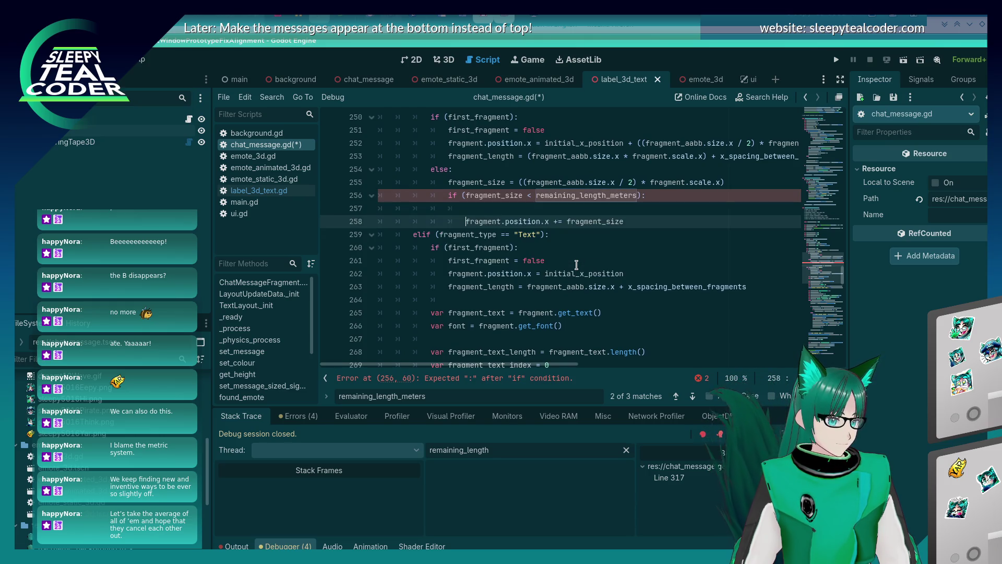
key(ctrl+s)
Step: Run the chat overlay, add a message to trigger the breakpoint, and continue past it with F12
click(836, 59)
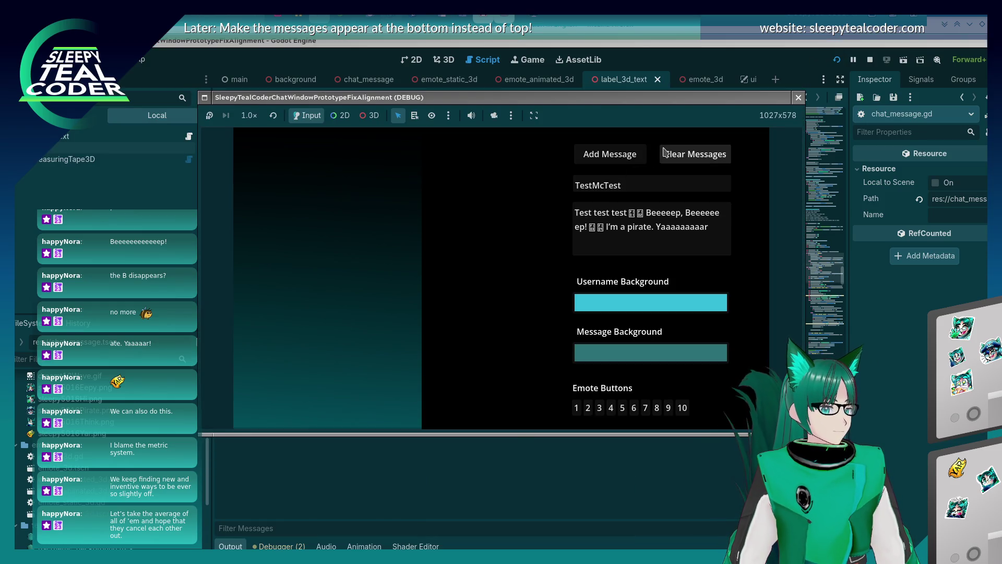
click(609, 154)
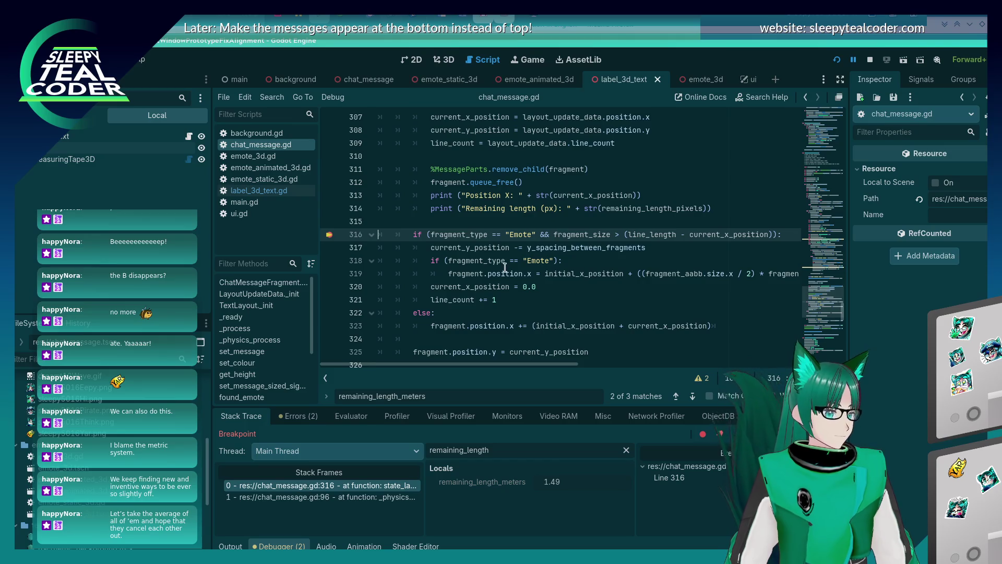
key(F12)
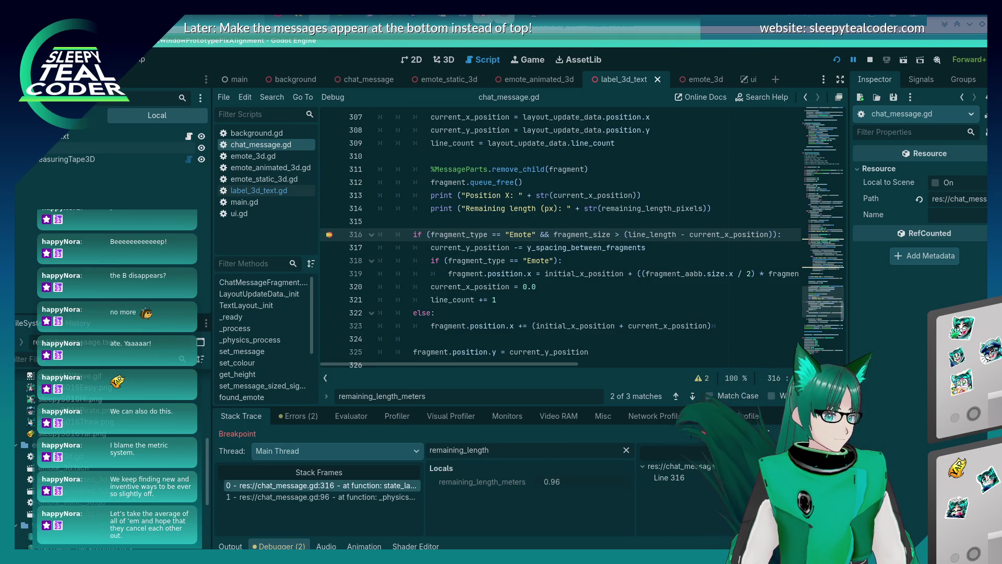
key(F12)
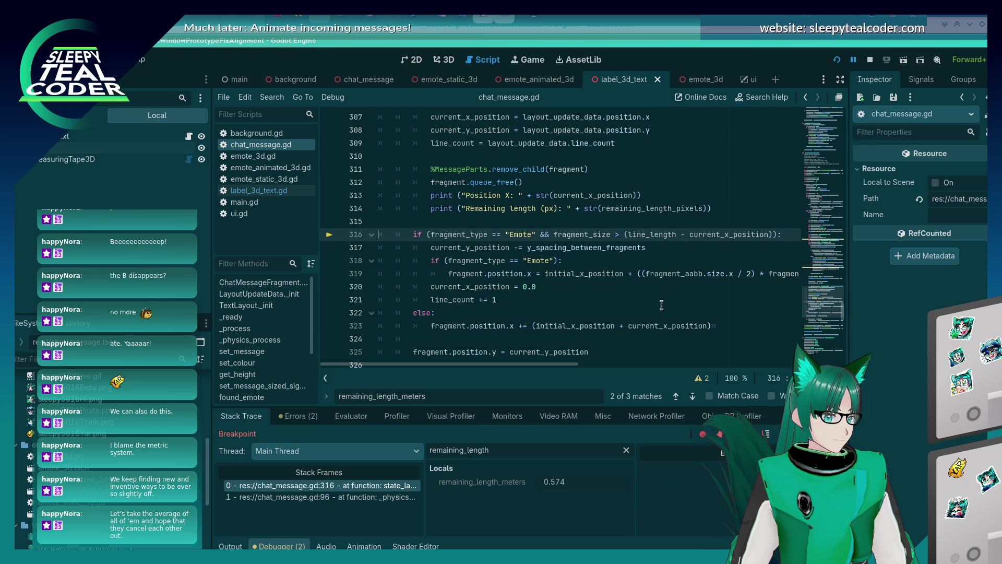
key(F12)
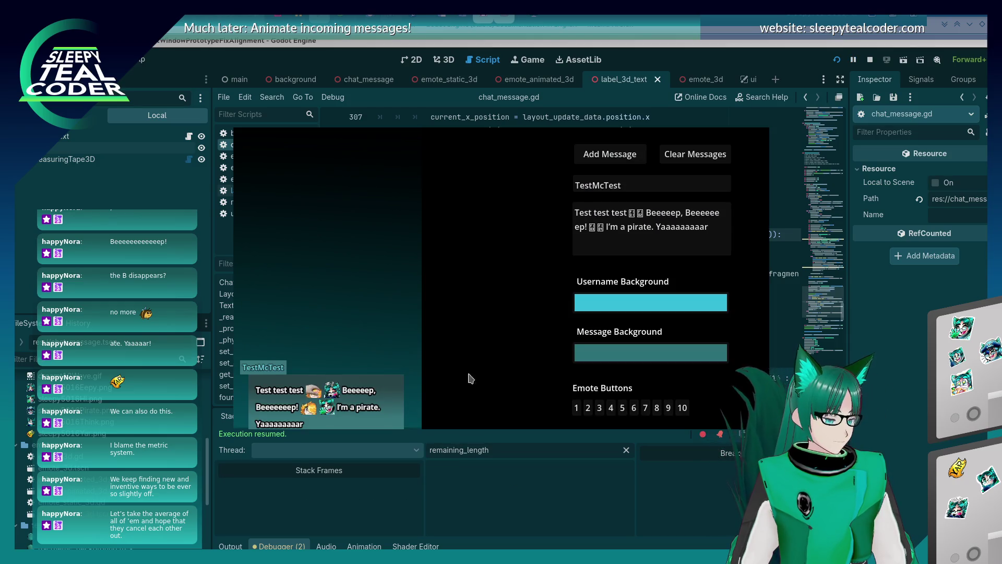
Step: Append 'test test' to the message text and post it to the chat
click(576, 228)
click(609, 213)
text(test test)
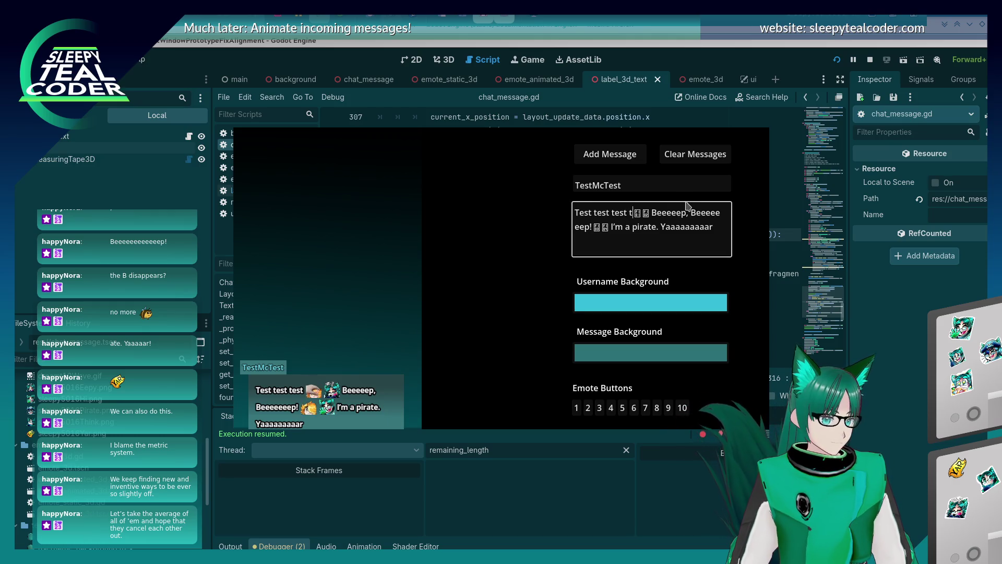
click(607, 157)
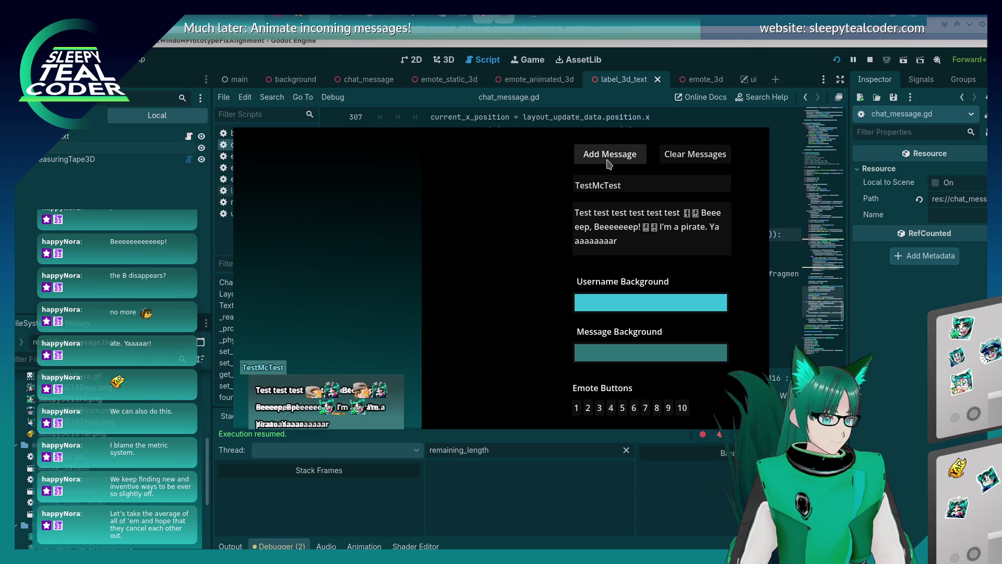
Step: Lengthen 'Beeeeeeeep' with five more e's and post that message
click(623, 227)
text(eeeee)
click(619, 159)
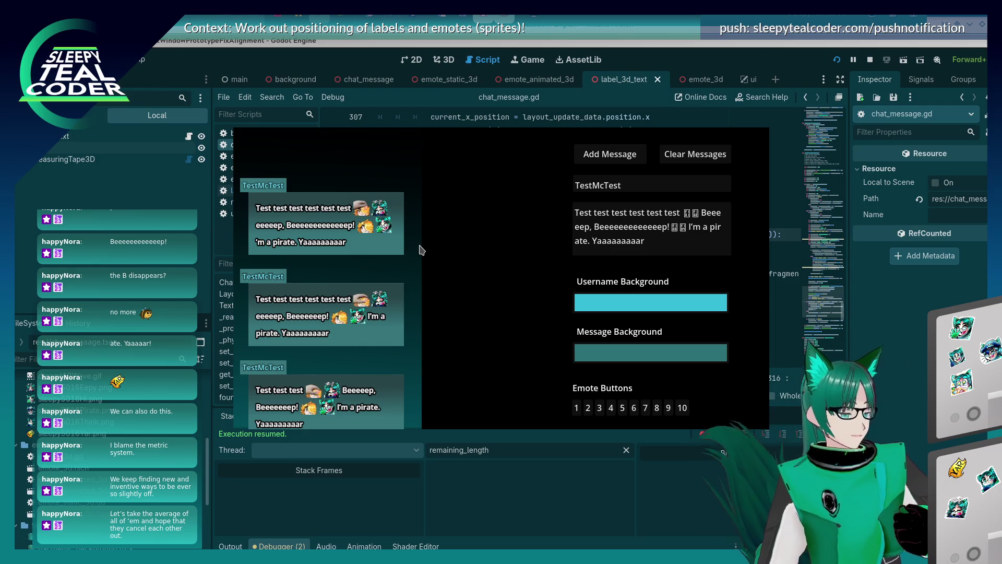
Step: Scroll chat_message.gd to the fragment-splitting while loop and place the caret on lines 291 and 293
click(713, 244)
scroll(712, 244, down, 10)
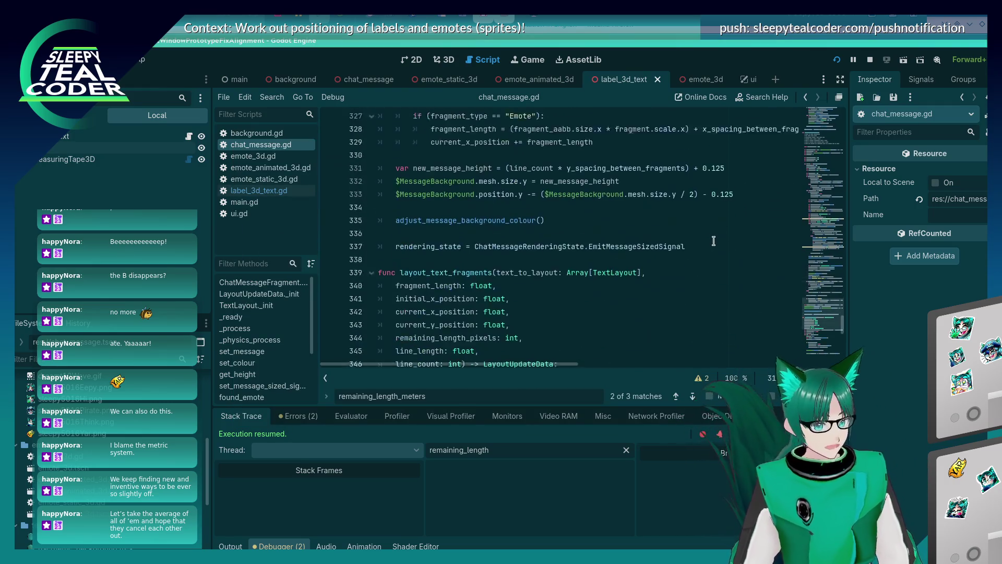
scroll(713, 244, down, 12)
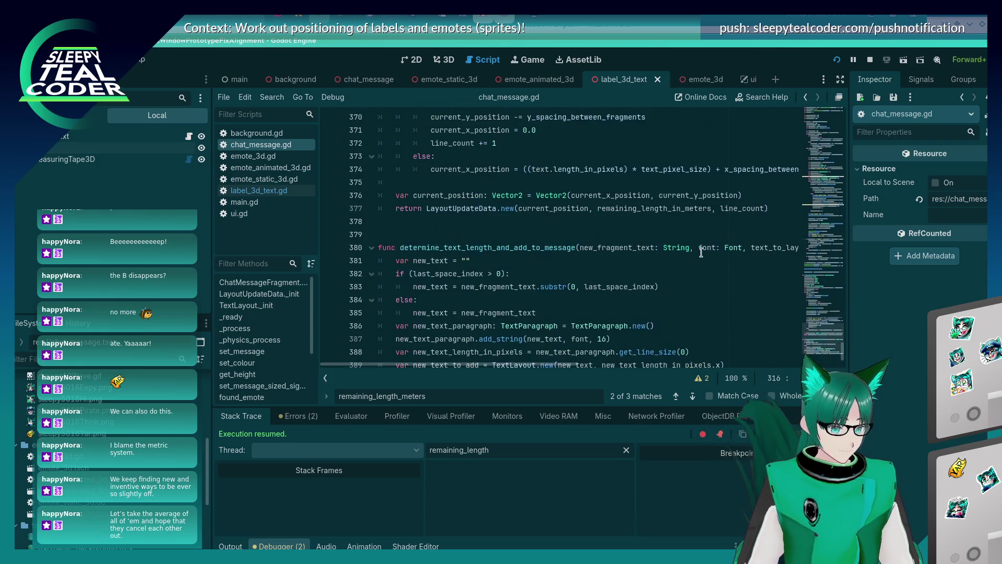
scroll(666, 286, up, 20)
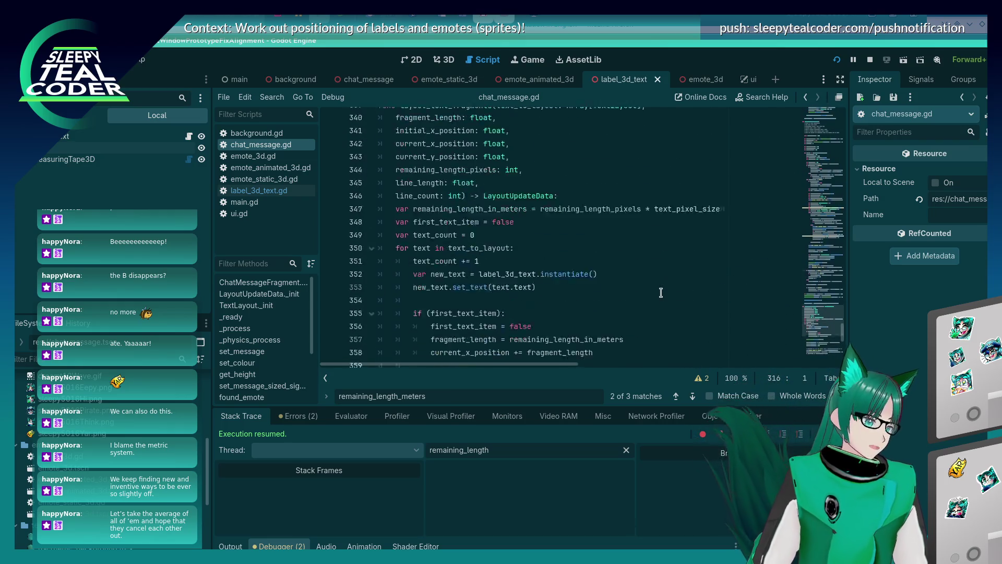
scroll(661, 291, up, 10)
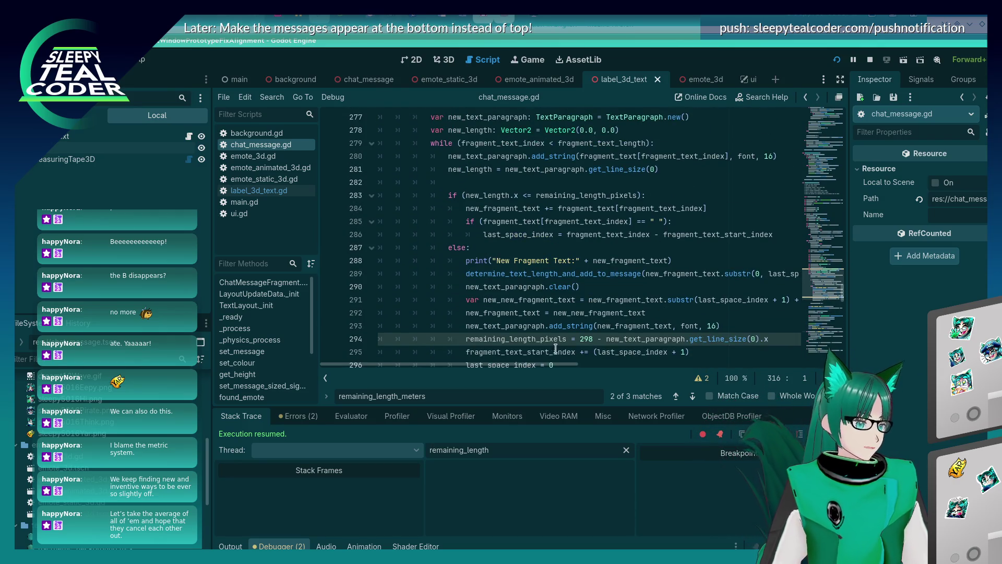
mouse_move(543, 363)
mouse_down()
mouse_move(599, 369)
mouse_move(565, 364)
mouse_up()
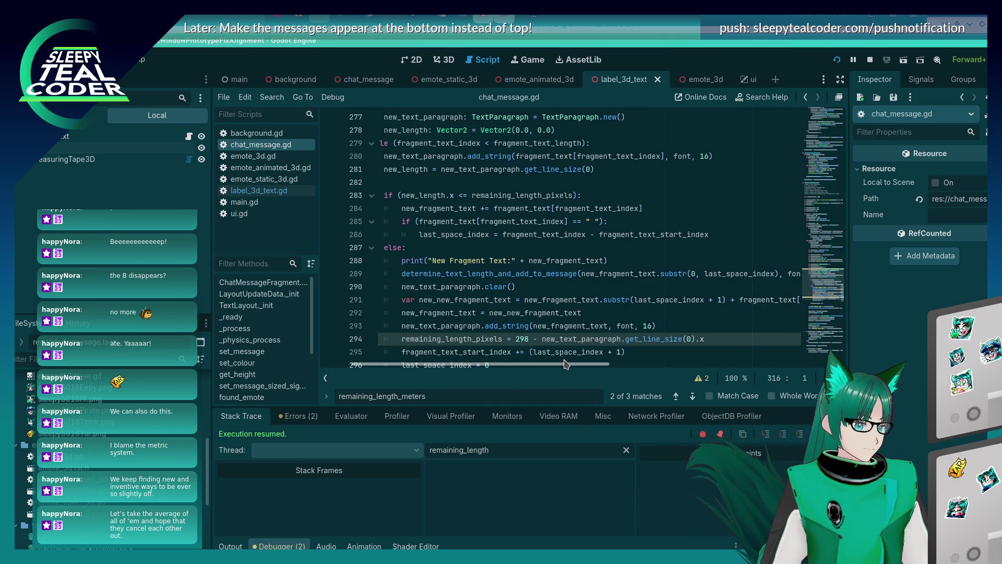
click(673, 300)
mouse_move(761, 271)
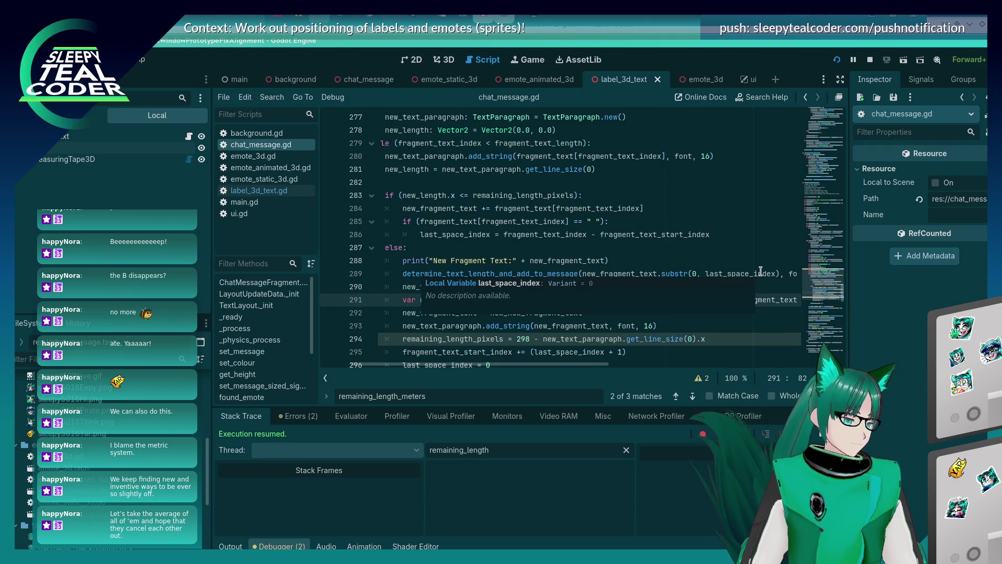
click(587, 323)
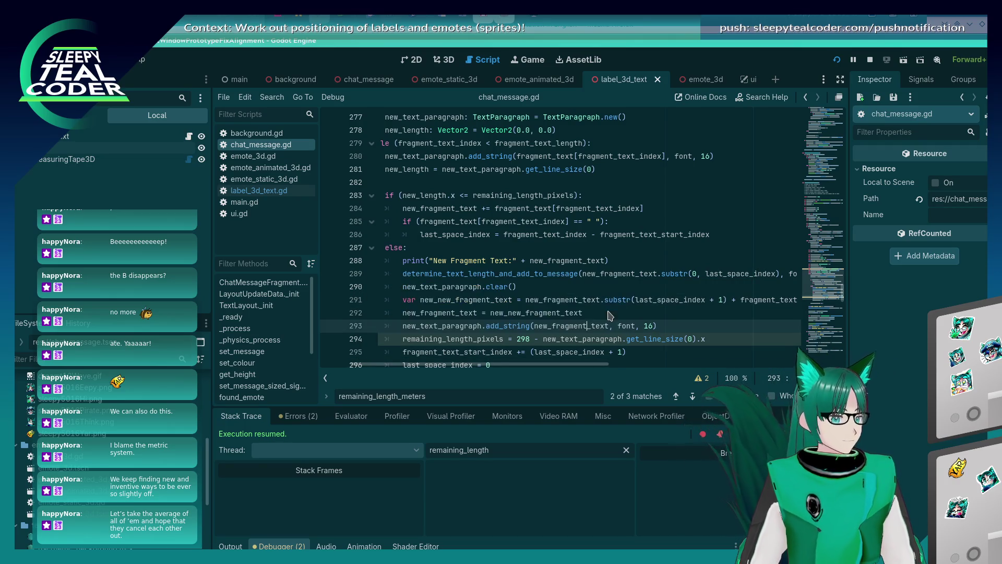